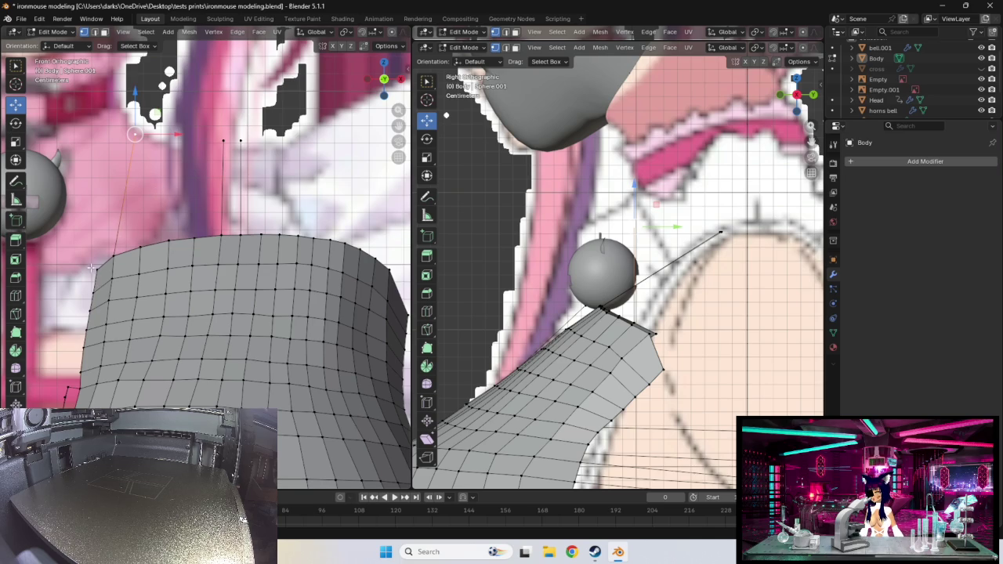
# - Raise the top-left body vertex to the collar in front view and the shoulder in side view
pyautogui.click(93, 269)
pyautogui.press('g')
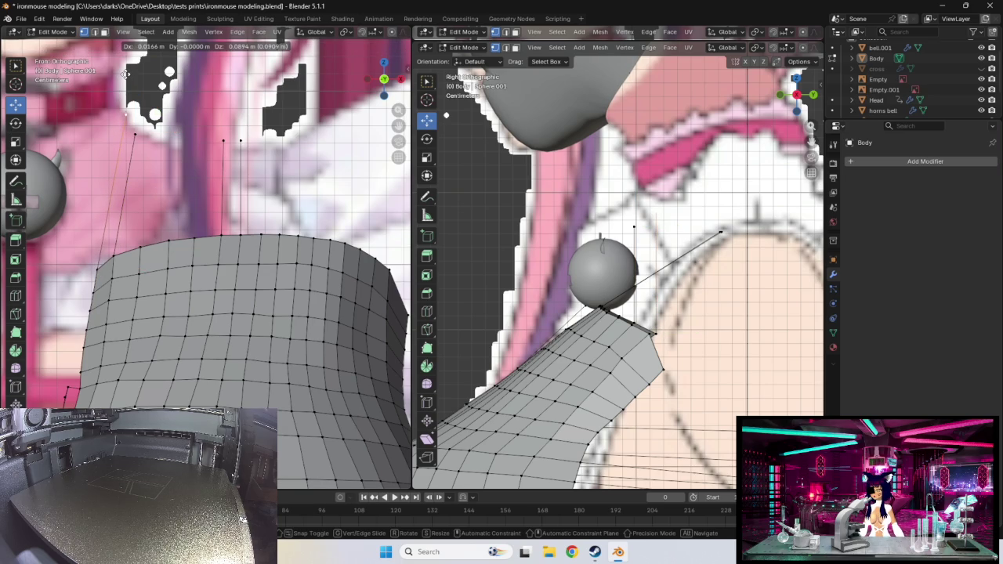
pyautogui.click(125, 73)
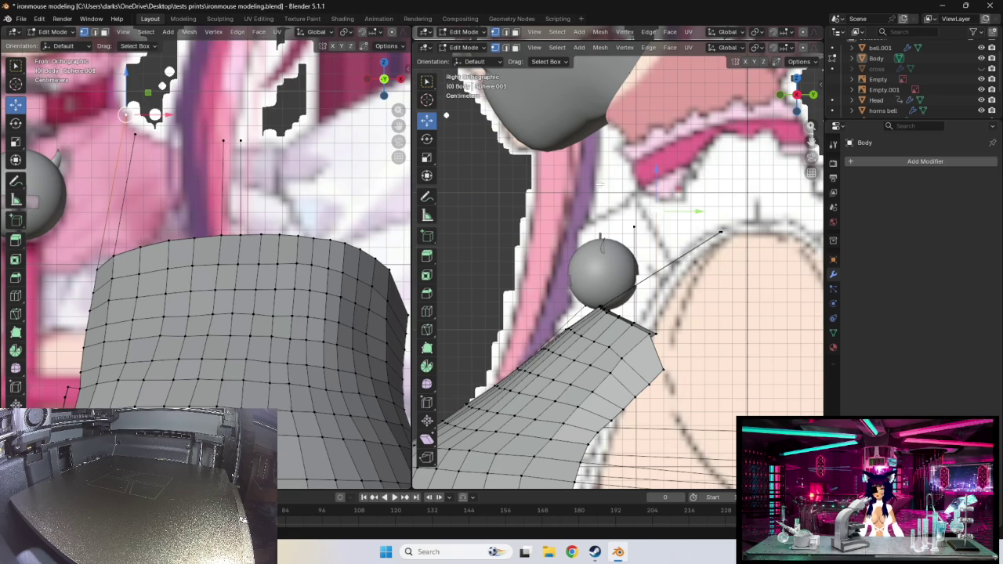
pyautogui.press('g')
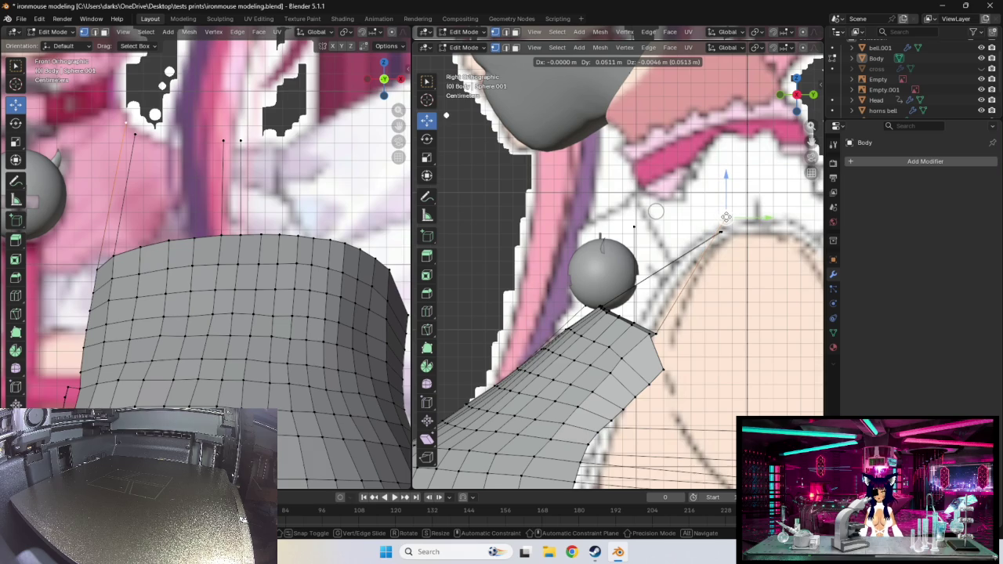
pyautogui.click(727, 217)
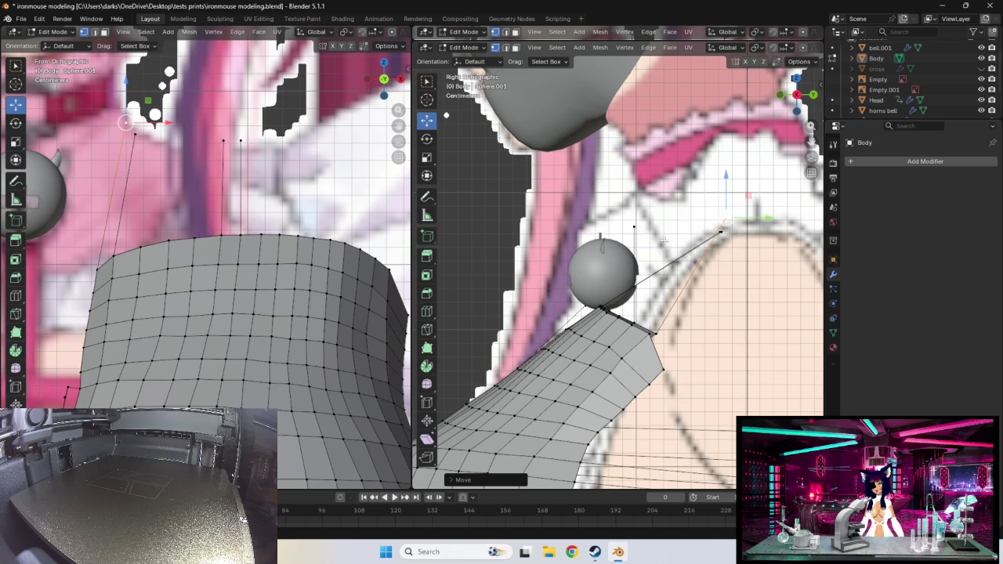
# - Fine-tune that vertex onto the shoulder outline in the side view
pyautogui.click(634, 228)
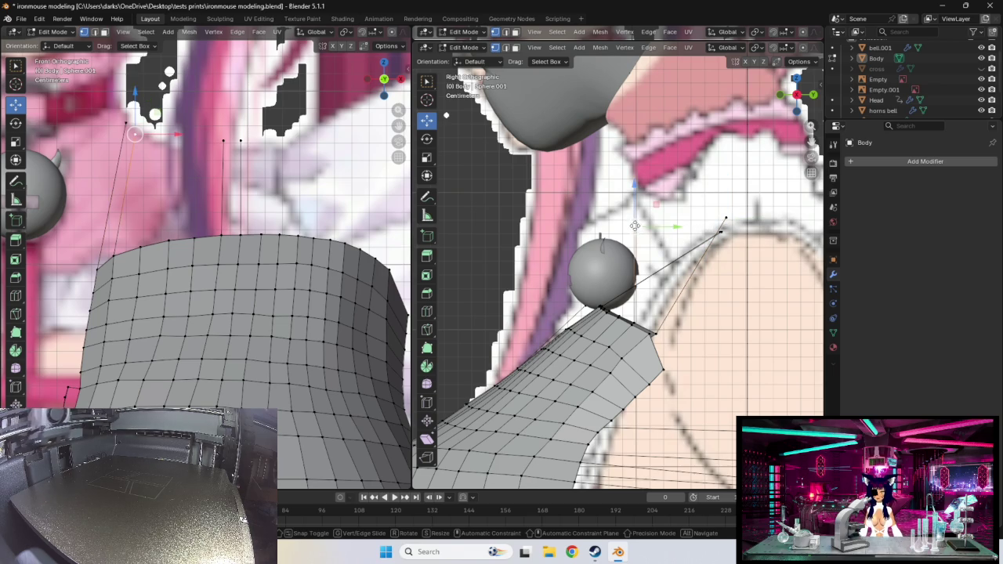
pyautogui.moveTo(634, 227); pyautogui.dragTo(725, 224)
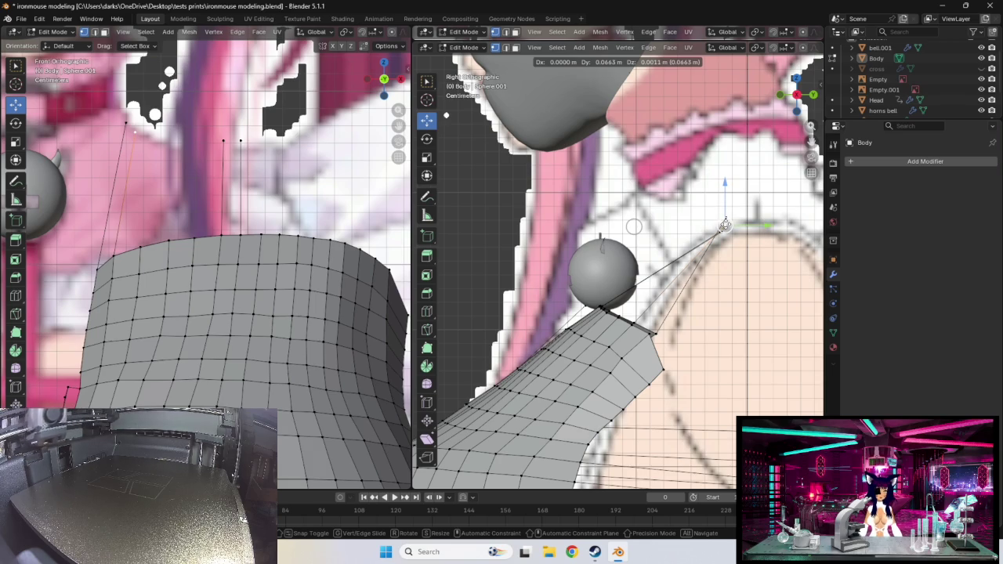
pyautogui.moveTo(725, 225); pyautogui.dragTo(724, 221)
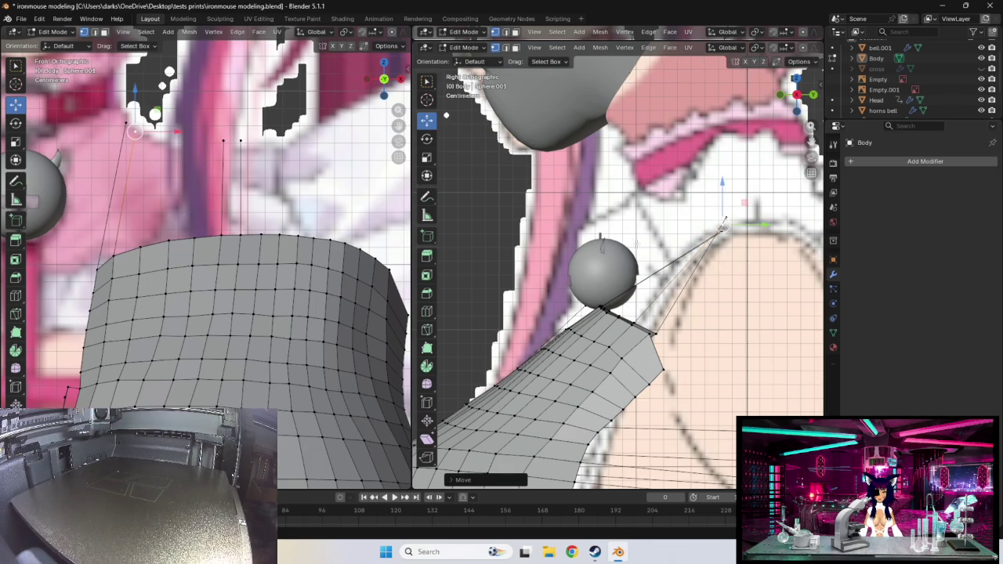
# - Lift the top-left corner vertex to the collar and onto the side-view shoulder point
pyautogui.click(143, 245)
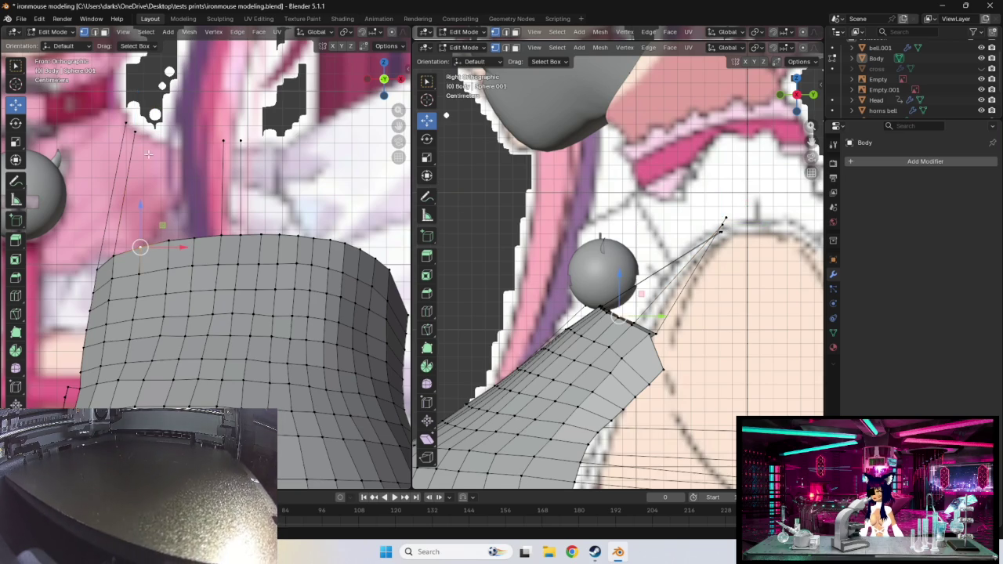
pyautogui.moveTo(142, 247); pyautogui.dragTo(149, 129)
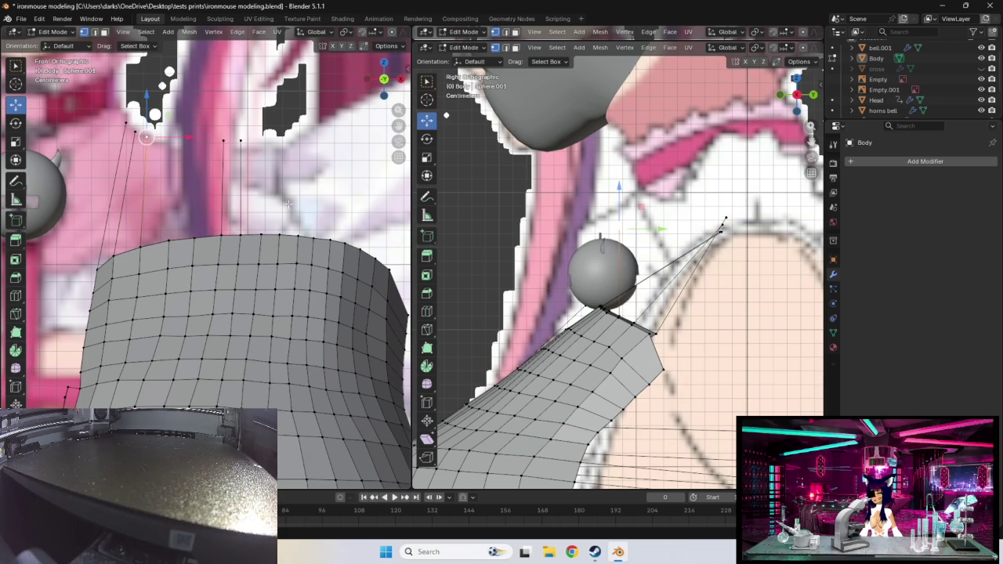
pyautogui.moveTo(626, 226); pyautogui.dragTo(720, 227)
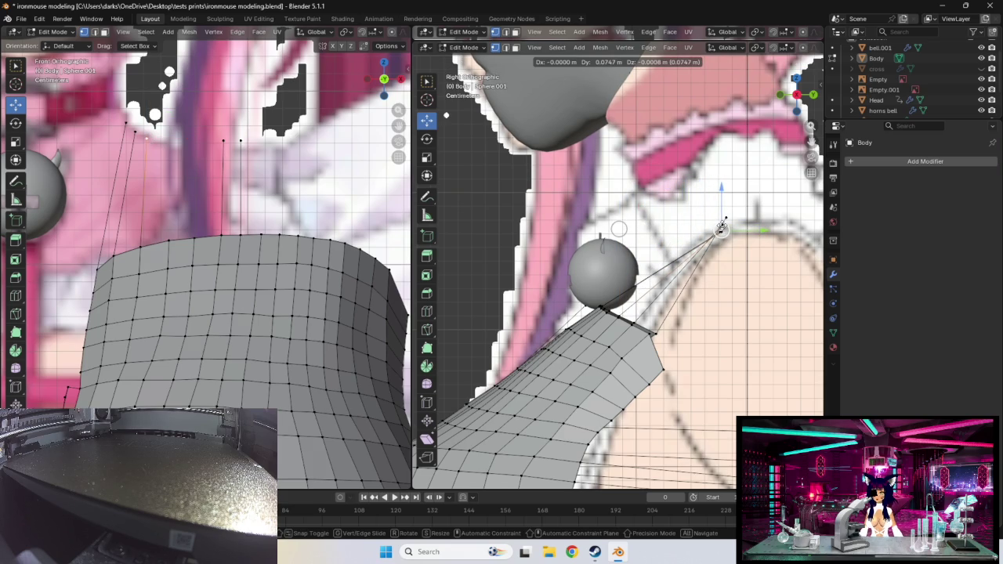
pyautogui.moveTo(722, 227); pyautogui.dragTo(722, 228)
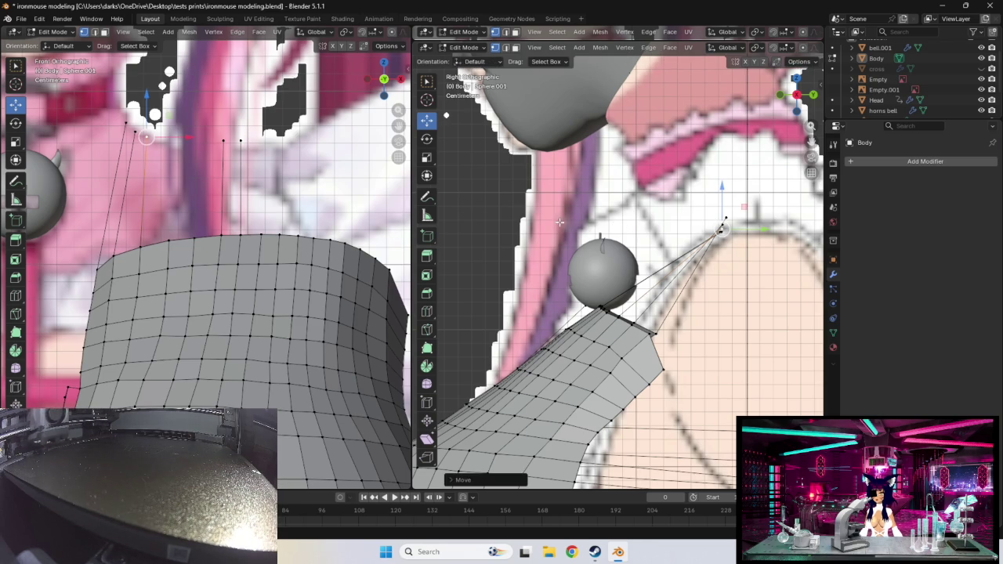
pyautogui.moveTo(145, 136); pyautogui.dragTo(124, 118)
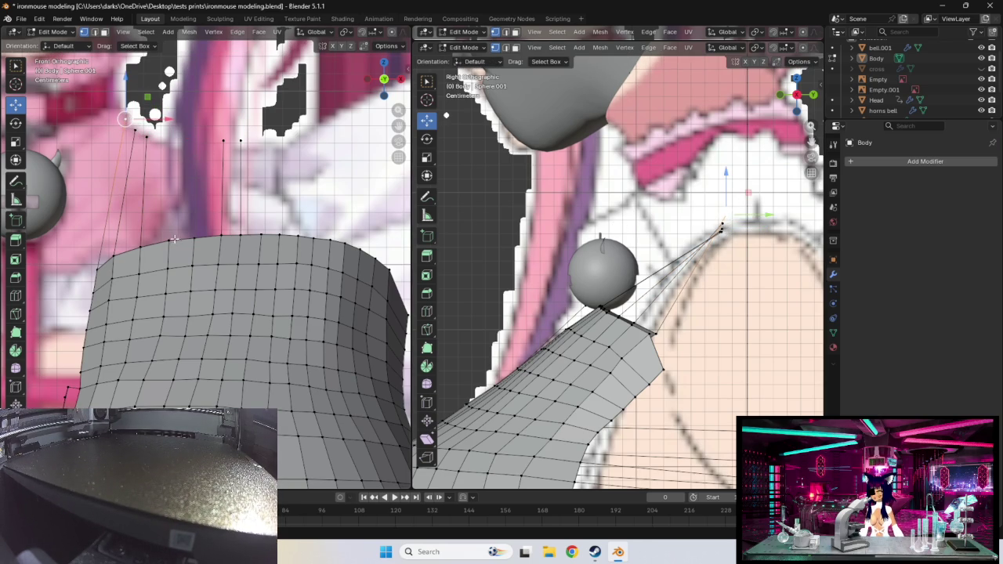
# - Raise the next top-edge vertex to the neckline, meeting the shoulder point in side view
pyautogui.moveTo(174, 239); pyautogui.dragTo(166, 143)
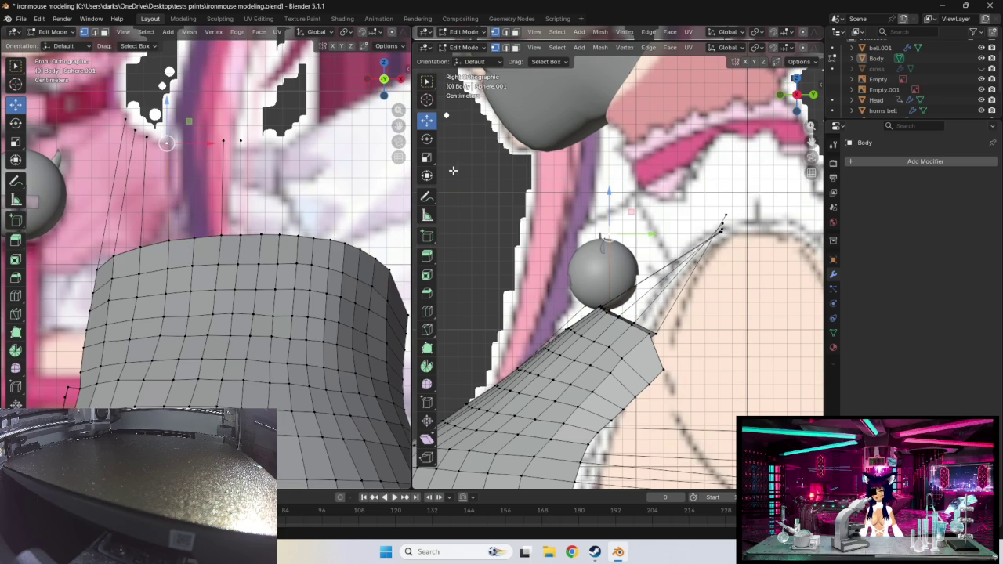
pyautogui.moveTo(608, 234); pyautogui.dragTo(720, 232)
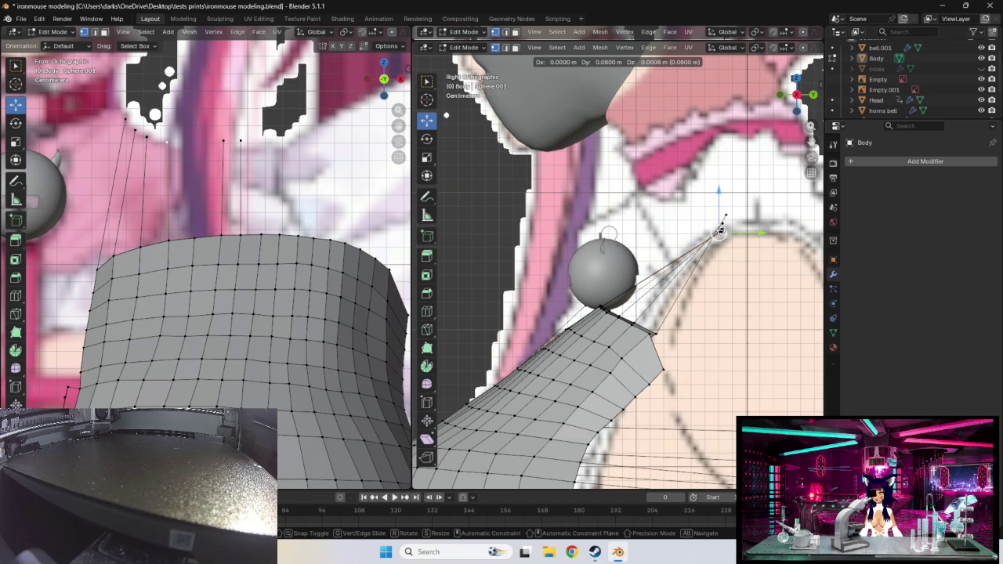
pyautogui.moveTo(720, 232); pyautogui.dragTo(720, 232)
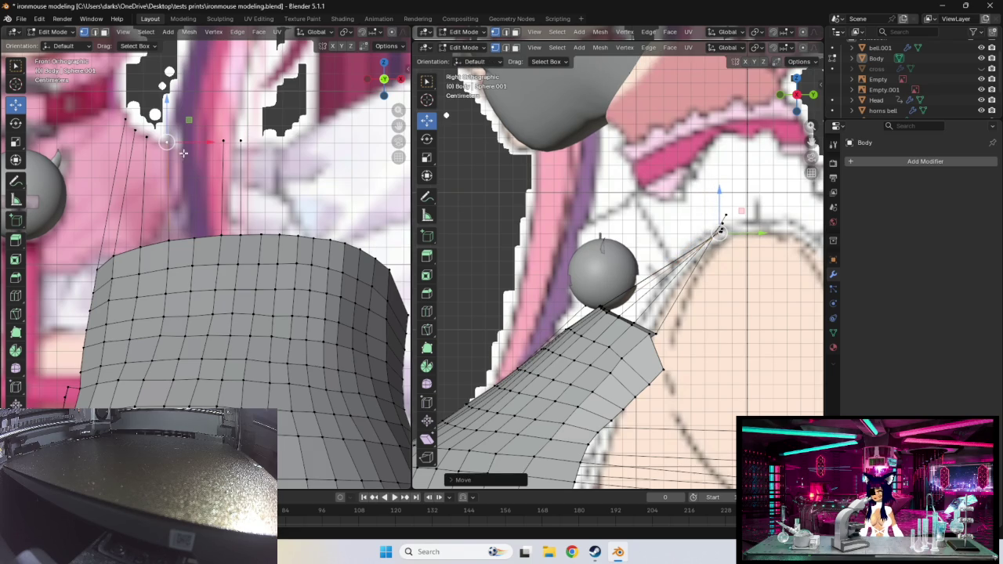
pyautogui.moveTo(167, 141); pyautogui.dragTo(223, 141)
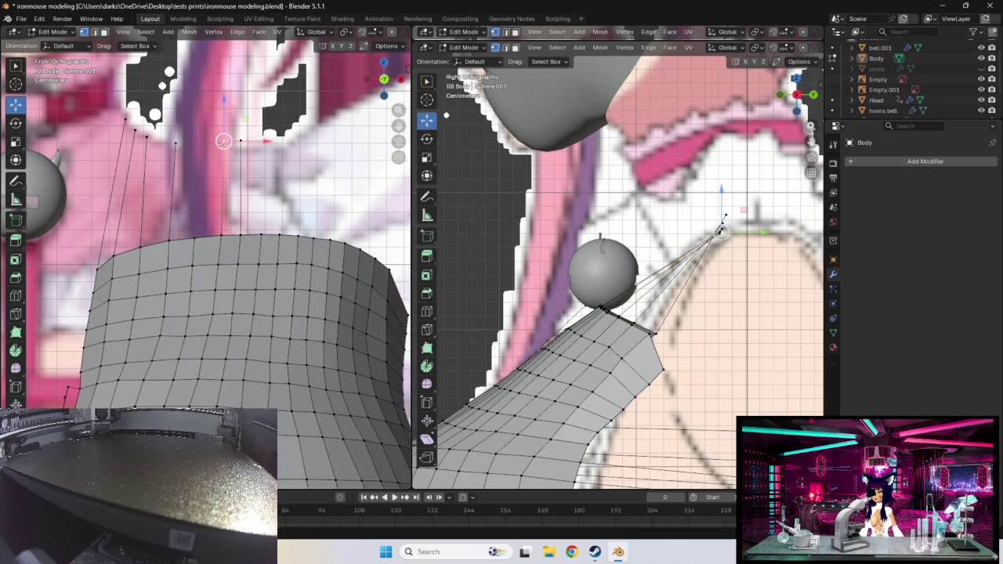
# - Raise another top-edge vertex to the neckline and settle it on the side-view shoulder point
pyautogui.click(196, 238)
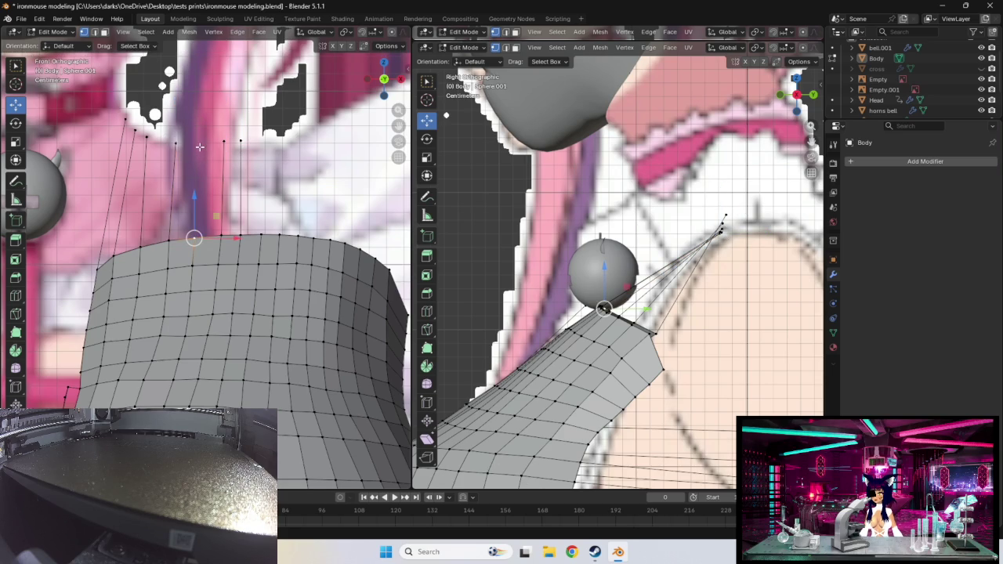
pyautogui.press('g')
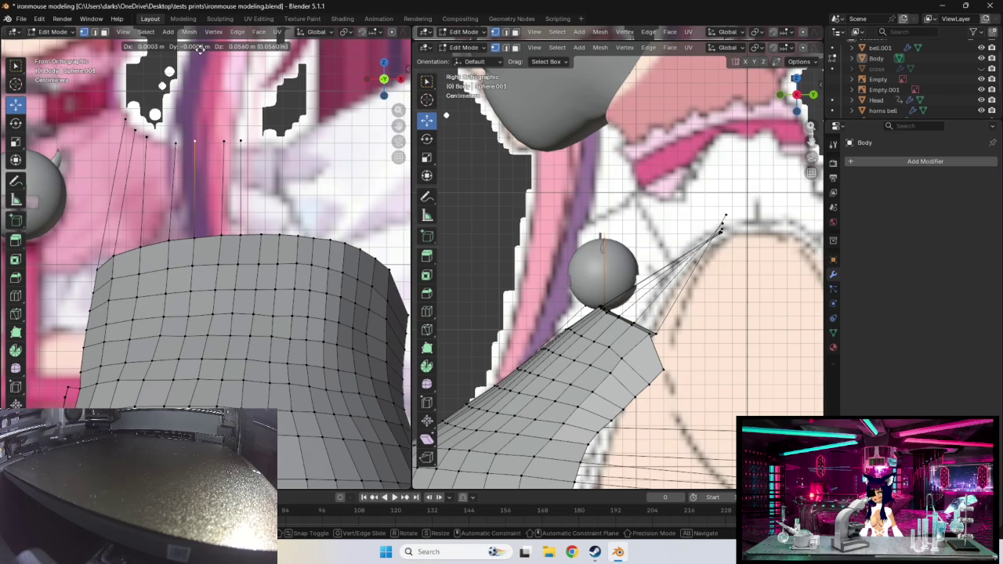
pyautogui.click(200, 50)
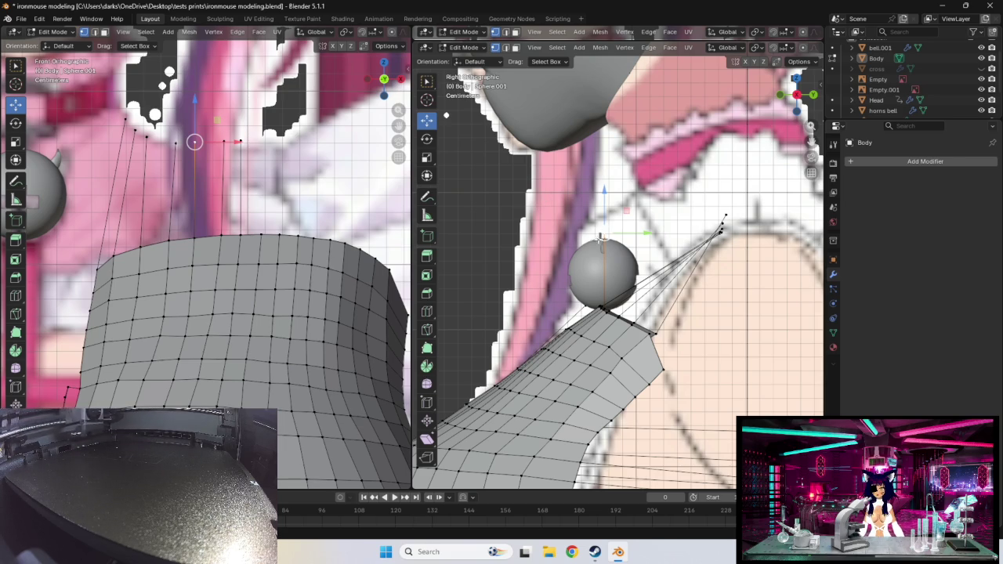
pyautogui.moveTo(603, 233); pyautogui.dragTo(721, 232)
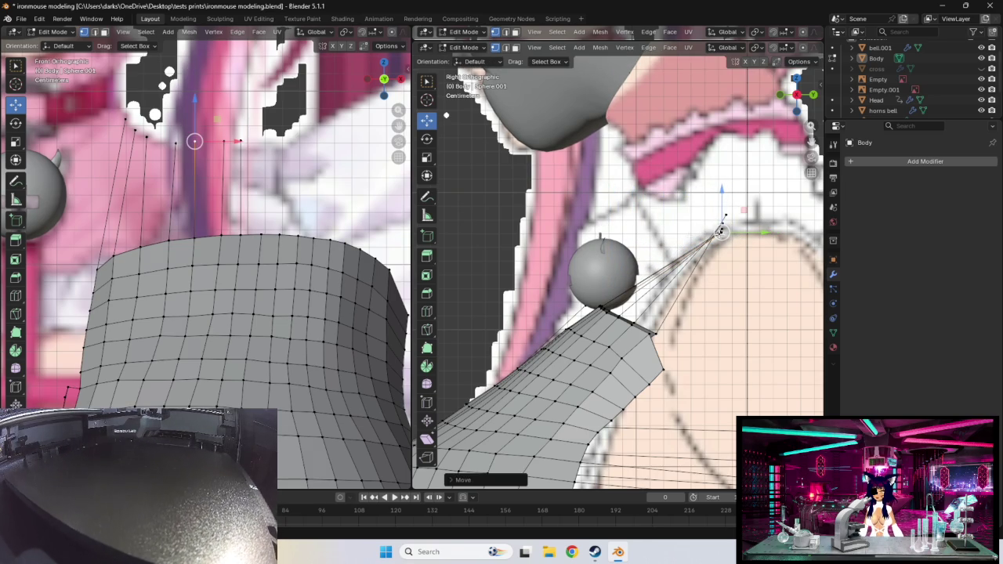
pyautogui.moveTo(194, 141); pyautogui.dragTo(199, 141)
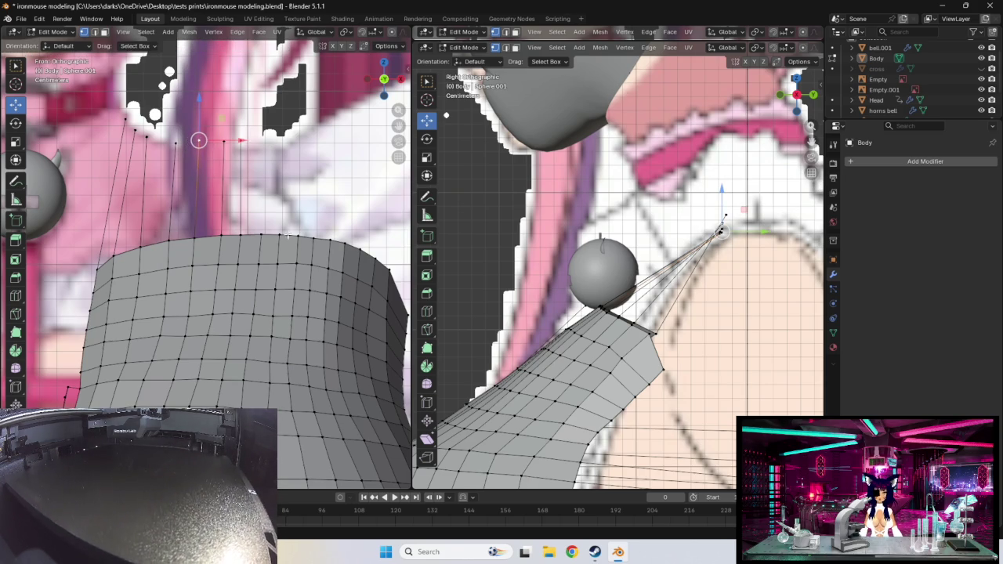
pyautogui.moveTo(722, 231); pyautogui.dragTo(720, 230)
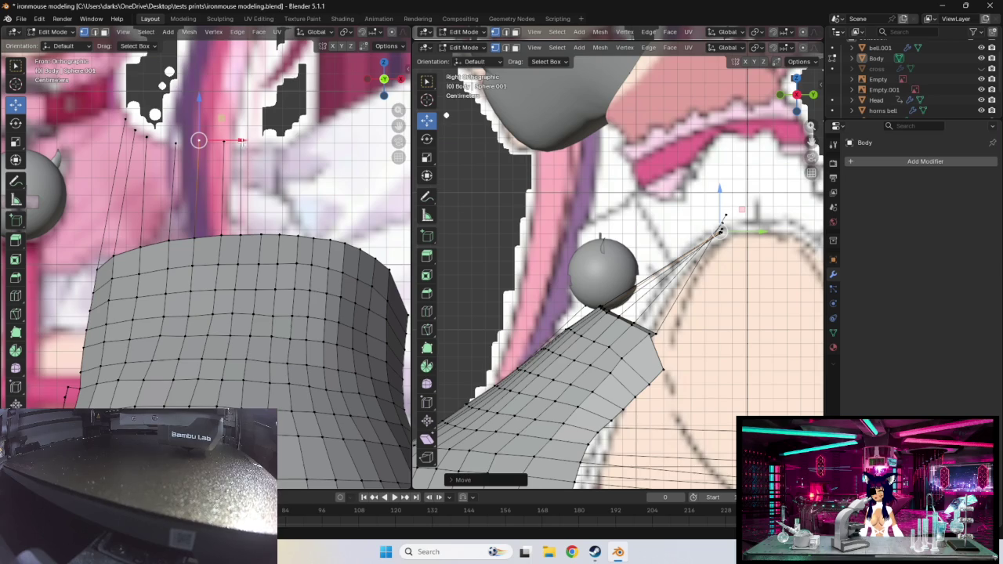
# - Adjust a raised collar vertex and lift the next one along the neckline
pyautogui.click(146, 137)
pyautogui.moveTo(147, 138); pyautogui.dragTo(151, 138)
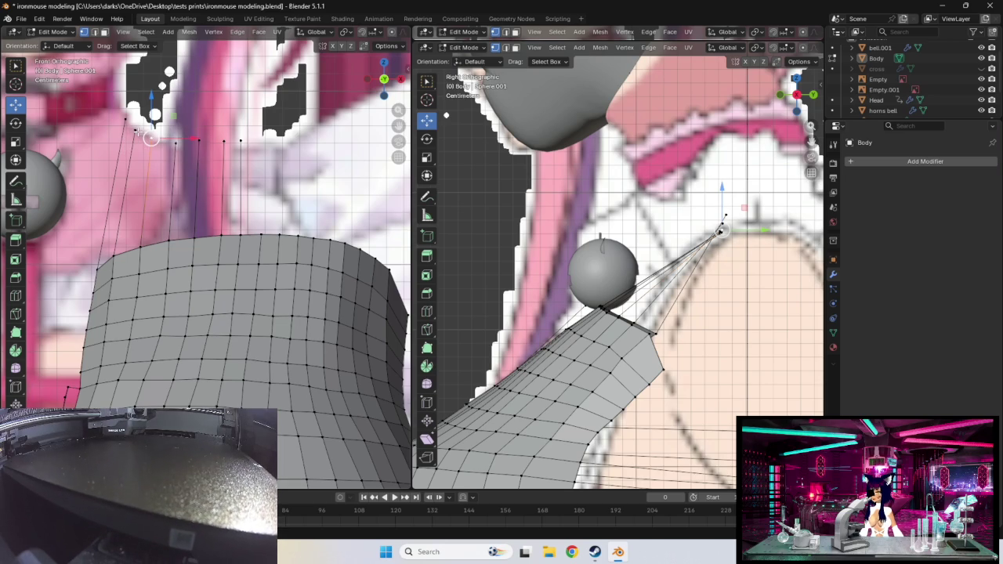
pyautogui.moveTo(261, 235); pyautogui.dragTo(257, 121)
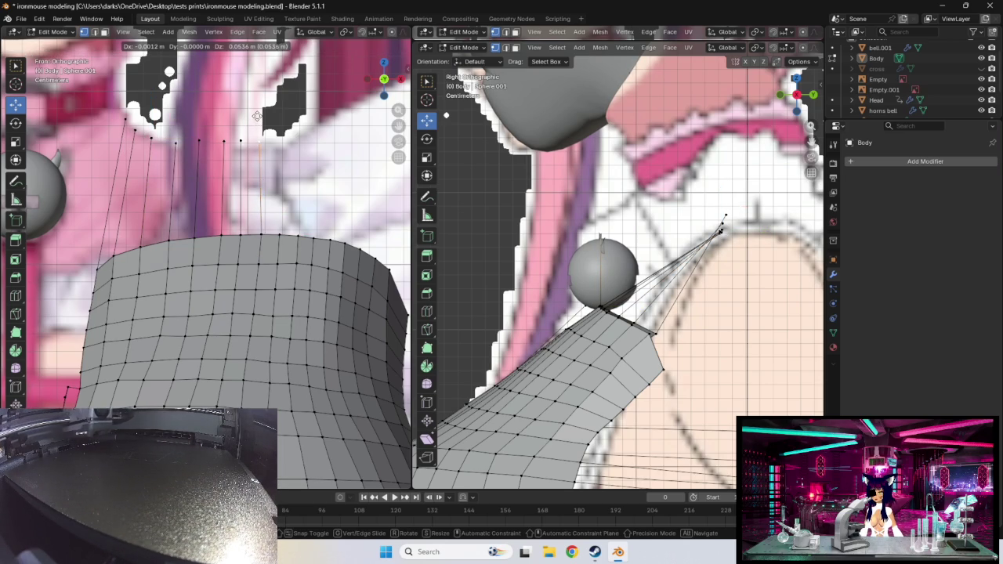
# - Settle the newly raised vertex on the shoulder point in the side view
pyautogui.moveTo(258, 121); pyautogui.dragTo(258, 116)
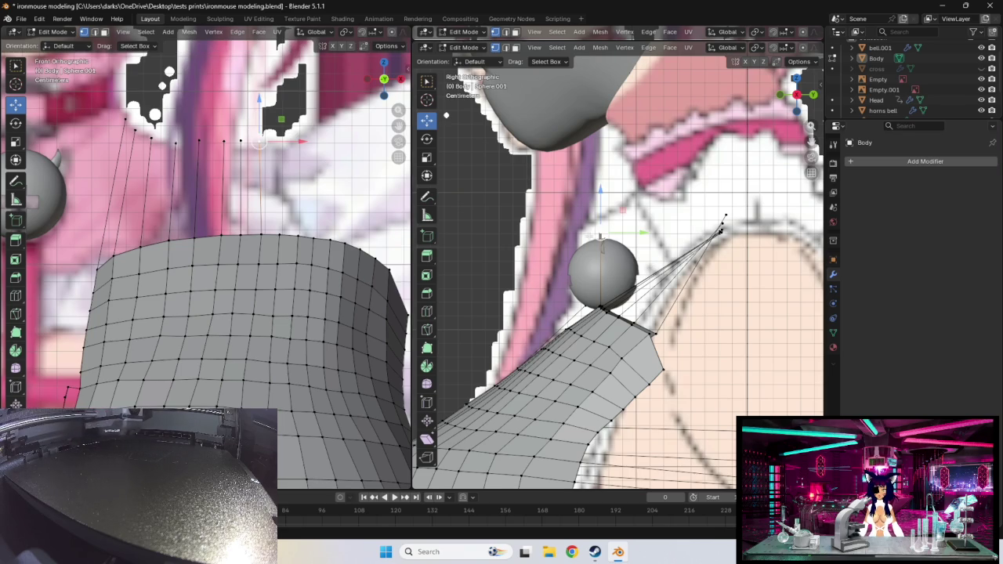
pyautogui.moveTo(601, 235); pyautogui.dragTo(722, 233)
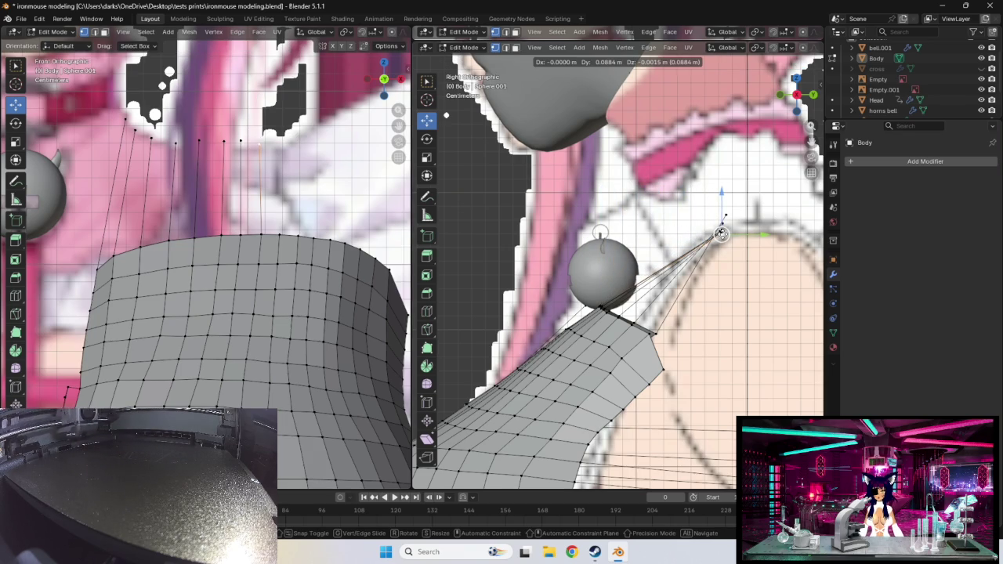
pyautogui.moveTo(722, 234); pyautogui.dragTo(722, 234)
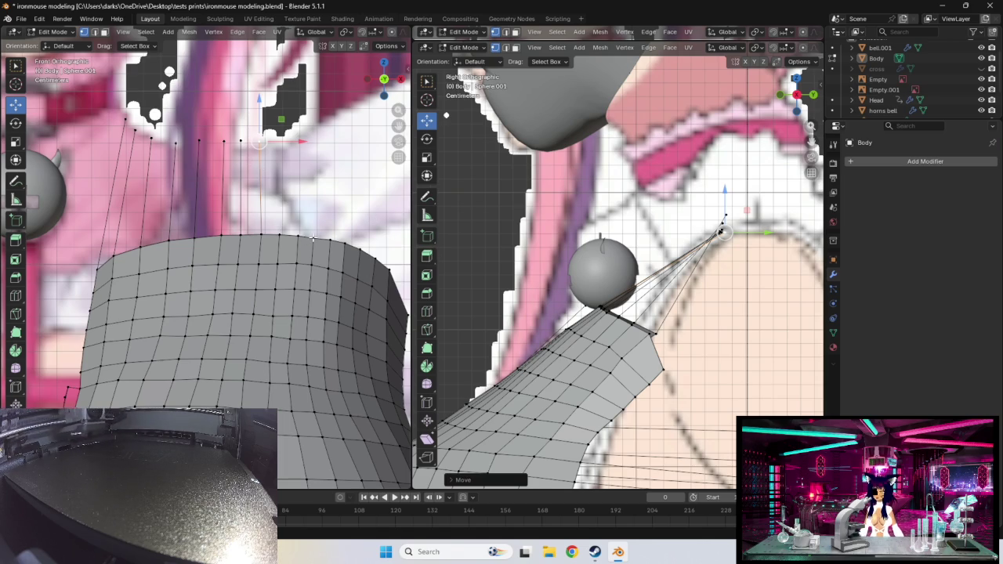
# - Pull the next top-edge vertex up to the neckline
pyautogui.click(313, 237)
pyautogui.moveTo(314, 238); pyautogui.dragTo(313, 235)
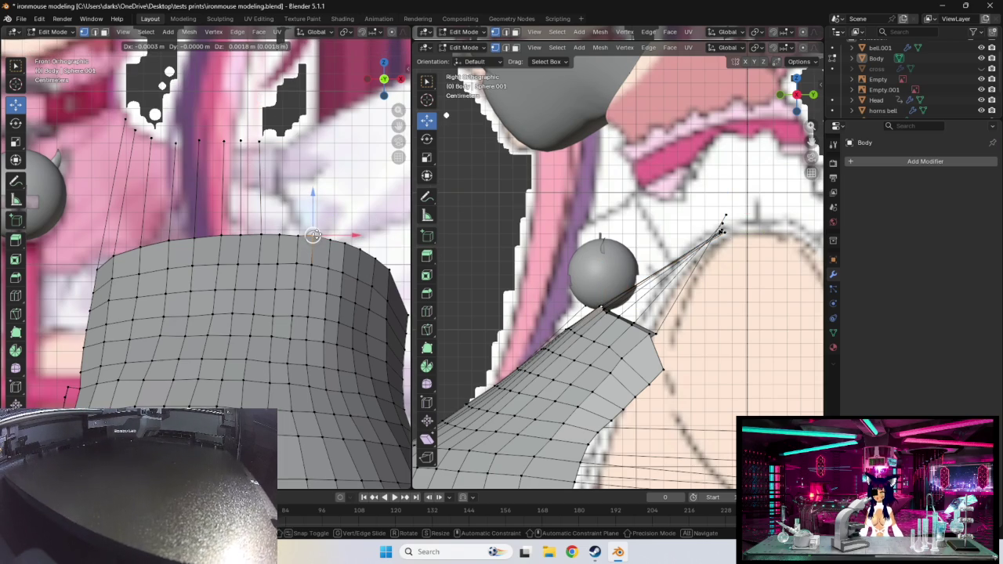
pyautogui.moveTo(313, 235); pyautogui.dragTo(298, 235)
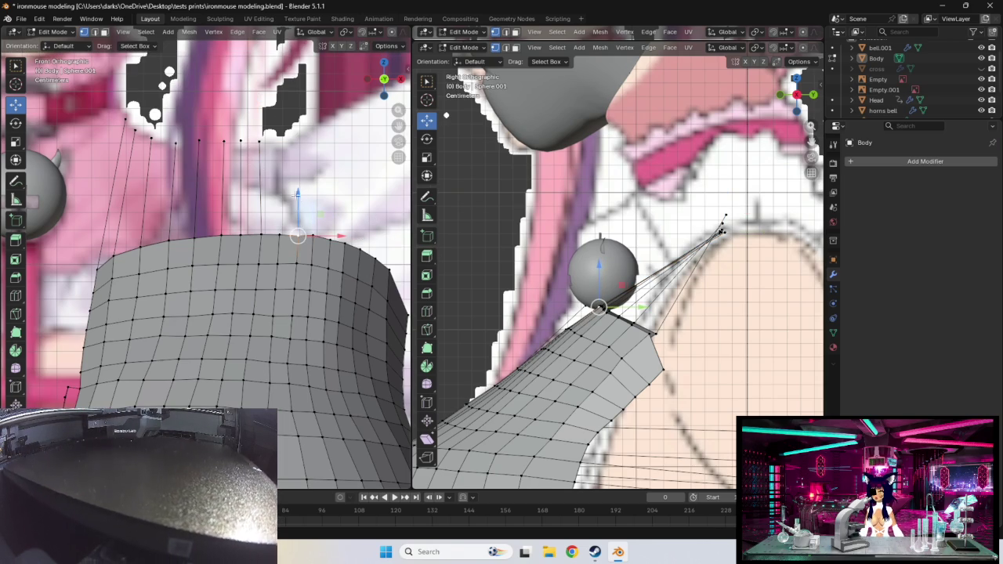
pyautogui.moveTo(298, 200); pyautogui.dragTo(292, 106)
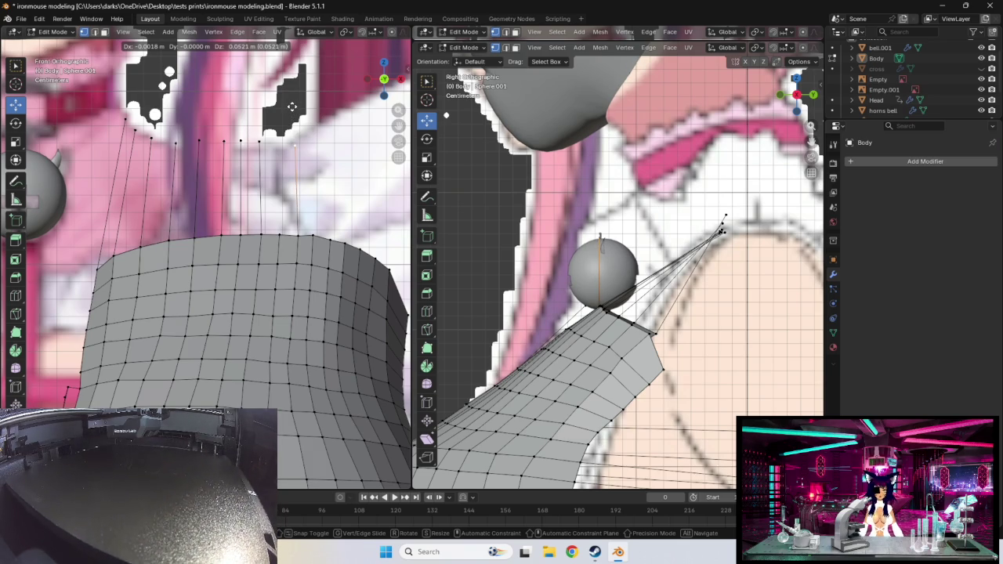
pyautogui.moveTo(291, 105); pyautogui.dragTo(292, 105)
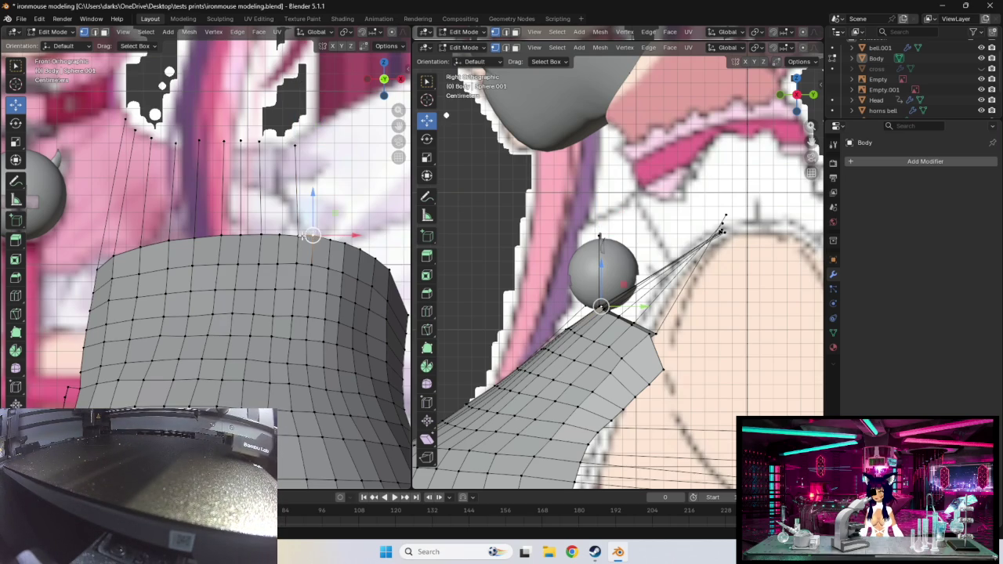
# - Nudge two top-edge vertices slightly to fit the reference collar
pyautogui.keyDown('shift'); pyautogui.rightClick(298, 236); pyautogui.keyUp('shift')
pyautogui.press('g')
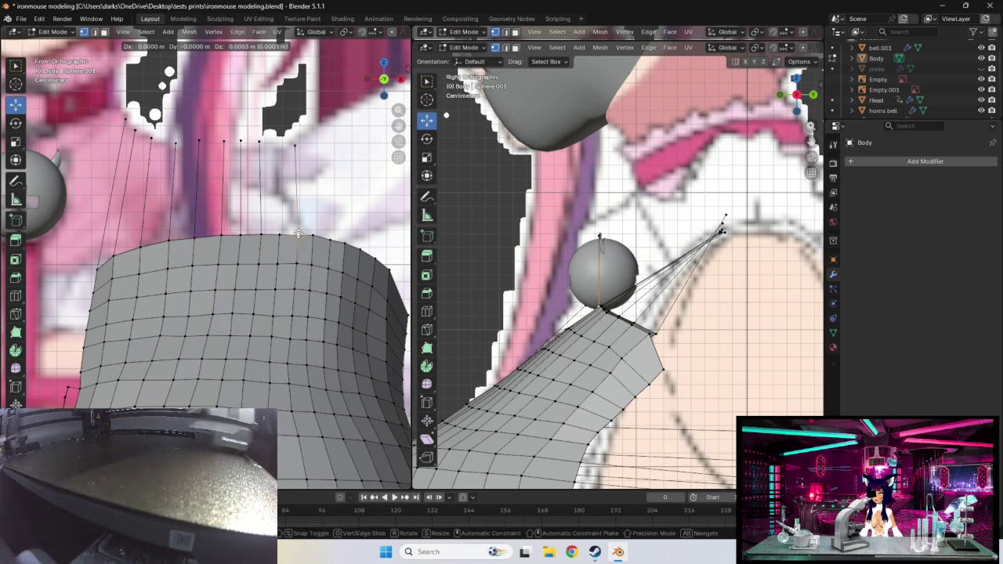
pyautogui.click(298, 233)
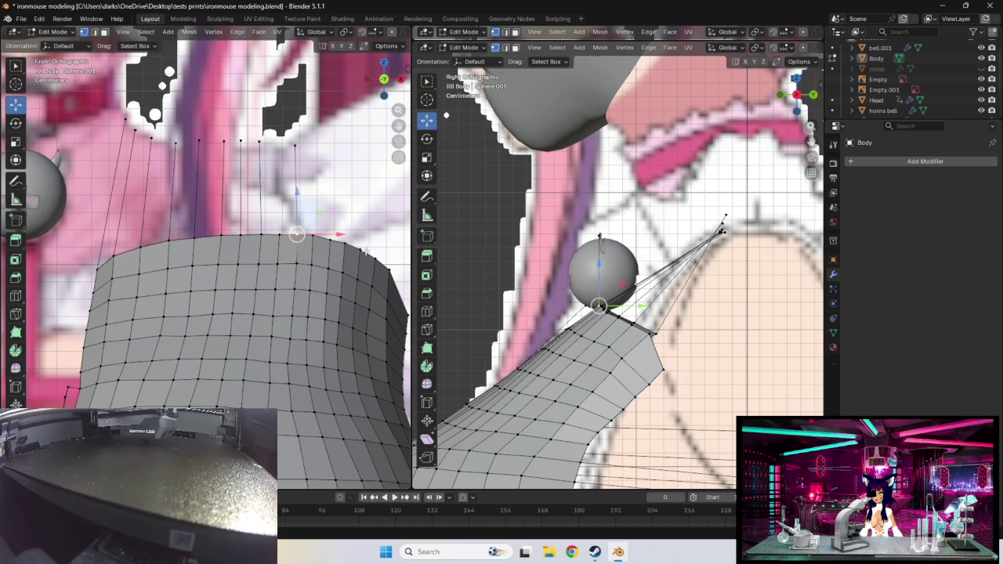
pyautogui.click(259, 142)
pyautogui.press('g')
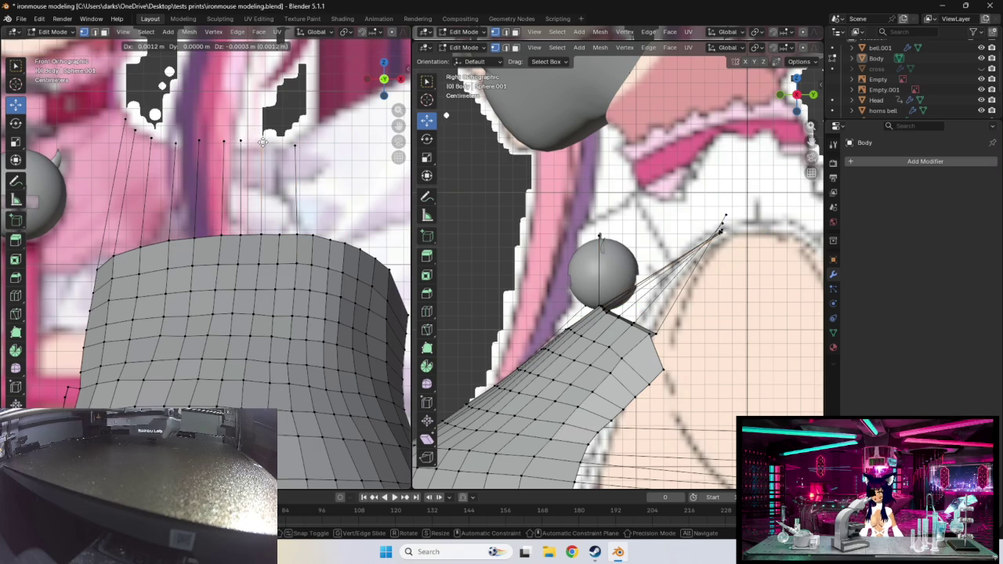
pyautogui.click(262, 142)
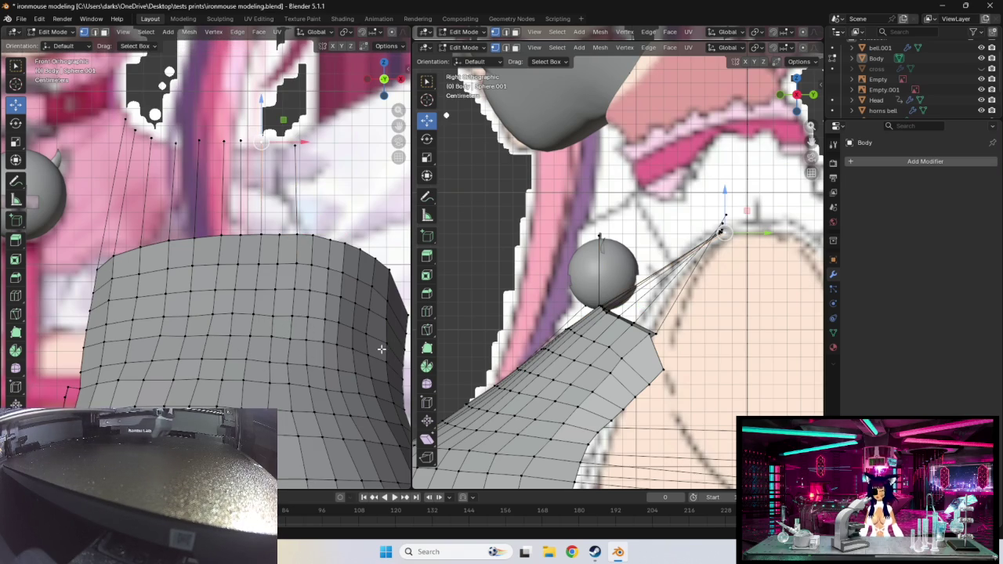
# - Raise the adjacent top-edge vertex up toward the collar line
pyautogui.click(331, 240)
pyautogui.click(312, 236)
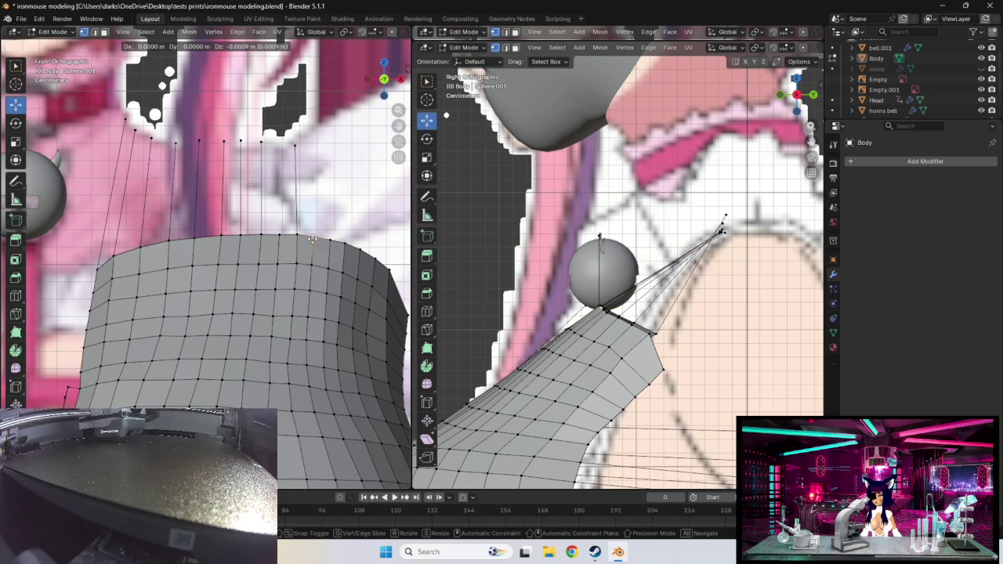
pyautogui.click(312, 236)
pyautogui.click(330, 240)
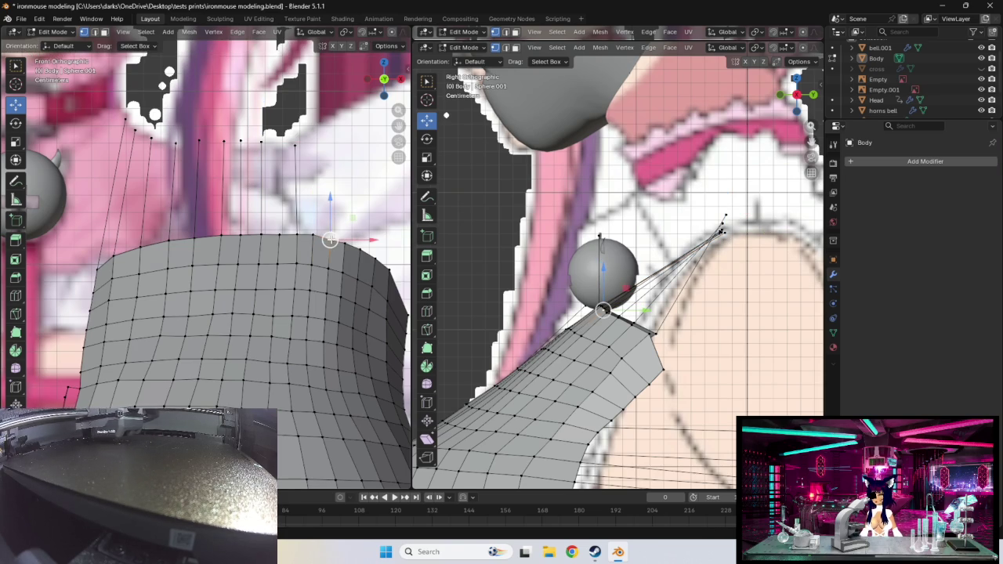
pyautogui.moveTo(330, 240)
pyautogui.mouseDown()
pyautogui.moveTo(330, 143)
pyautogui.moveTo(296, 145)
pyautogui.mouseUp()
pyautogui.click(295, 145)
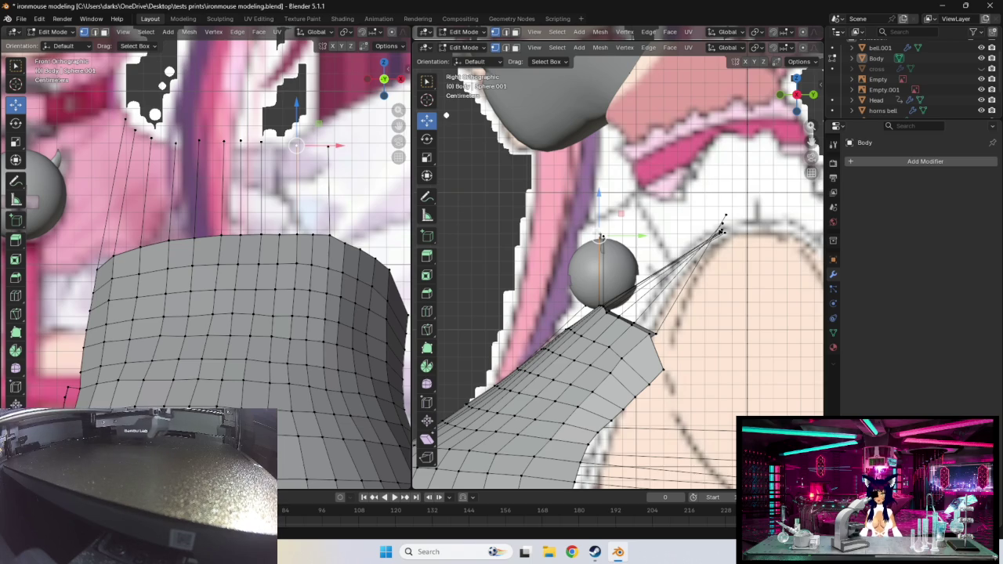
# - Move the raised vertex onto the side-view shoulder point, about 0.088 m
pyautogui.moveTo(600, 236); pyautogui.dragTo(722, 232)
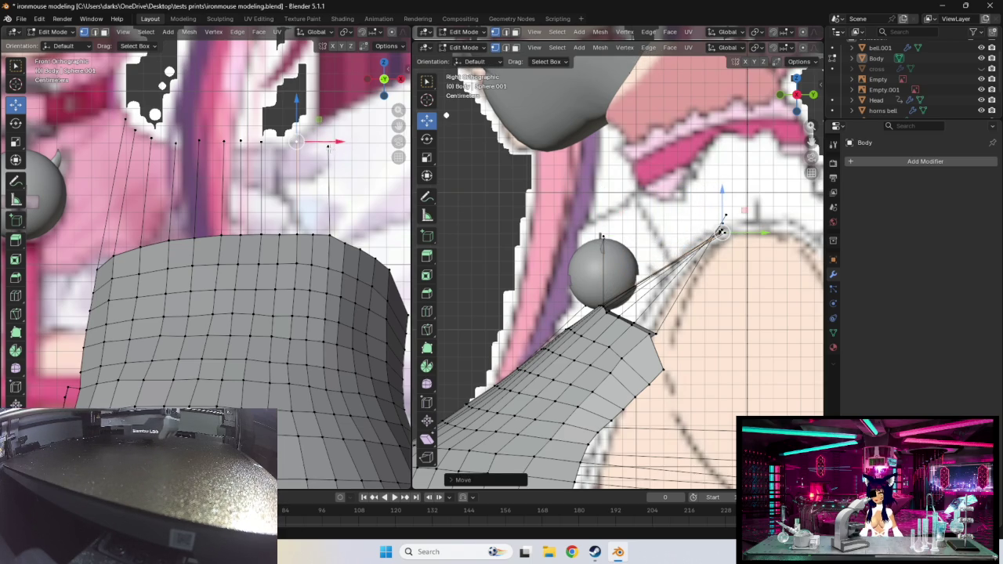
pyautogui.click(586, 207)
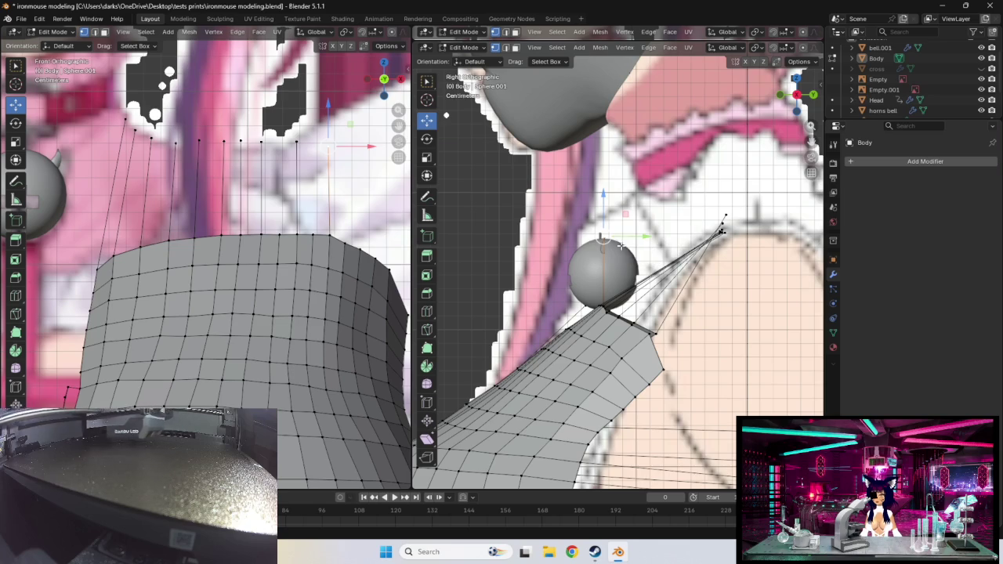
pyautogui.moveTo(603, 237); pyautogui.dragTo(723, 233)
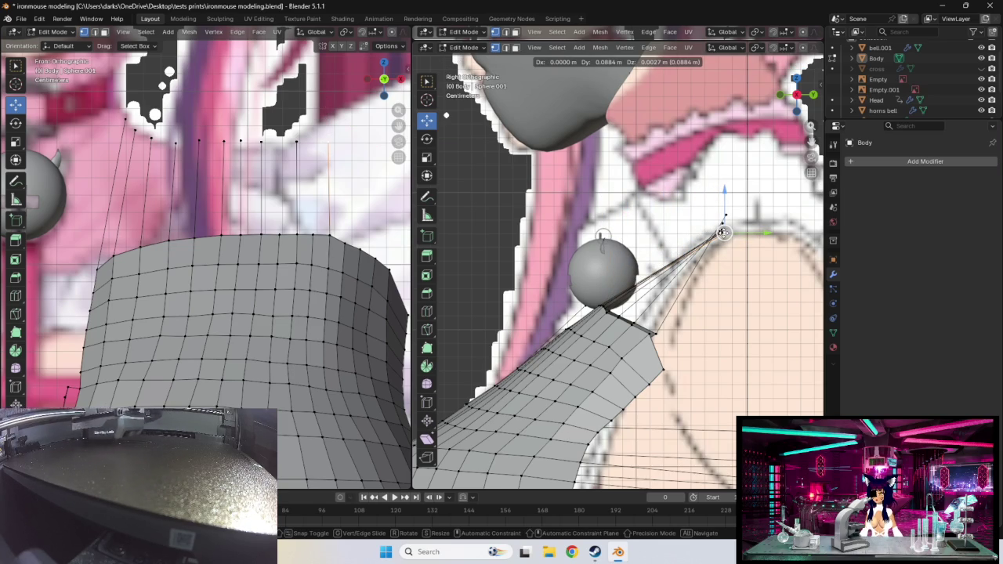
pyautogui.moveTo(723, 233); pyautogui.dragTo(723, 233)
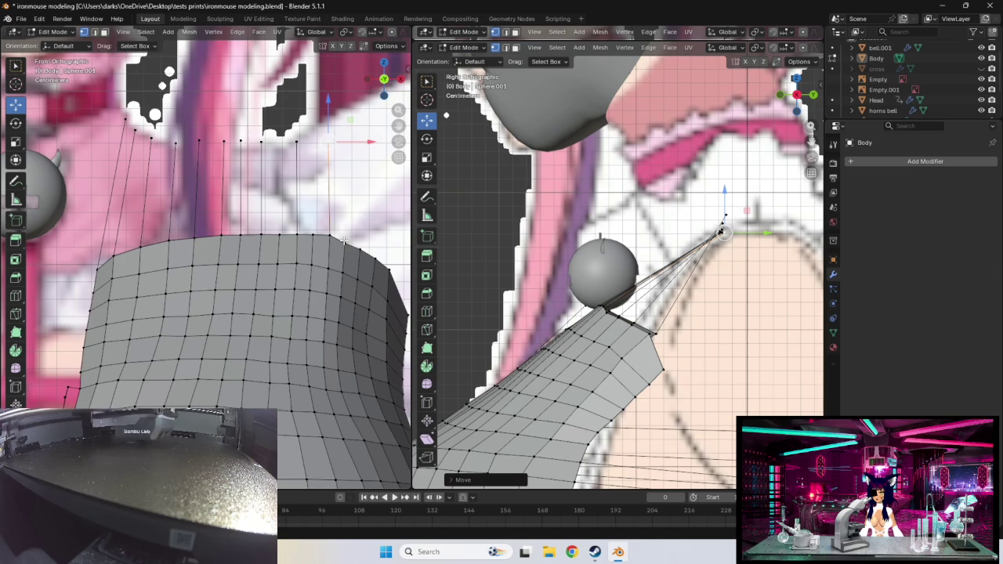
# - Zoom the front view in on the body mesh and switch to the Annotate tool
pyautogui.scroll(-2, 354, 235)
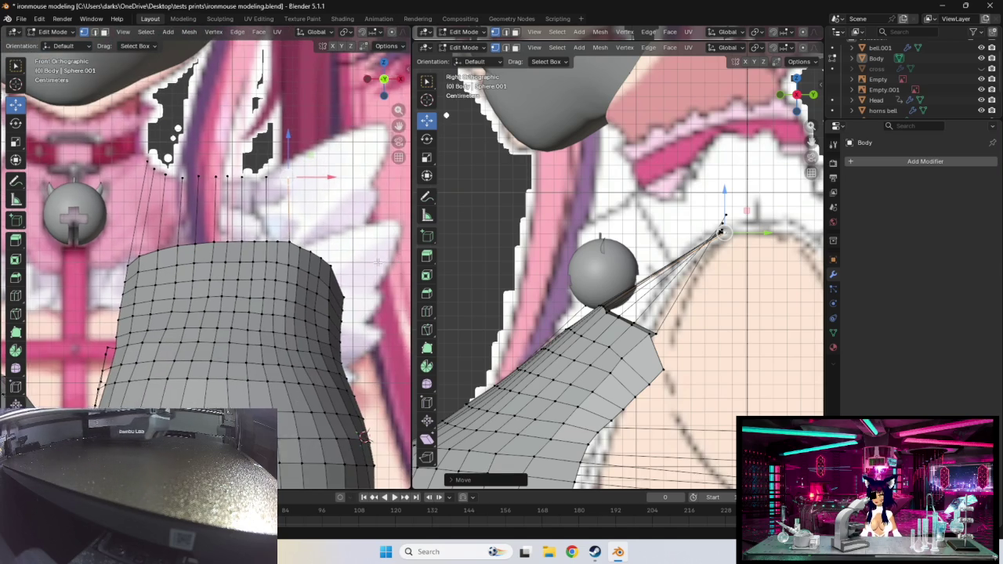
pyautogui.scroll(2, 279, 257)
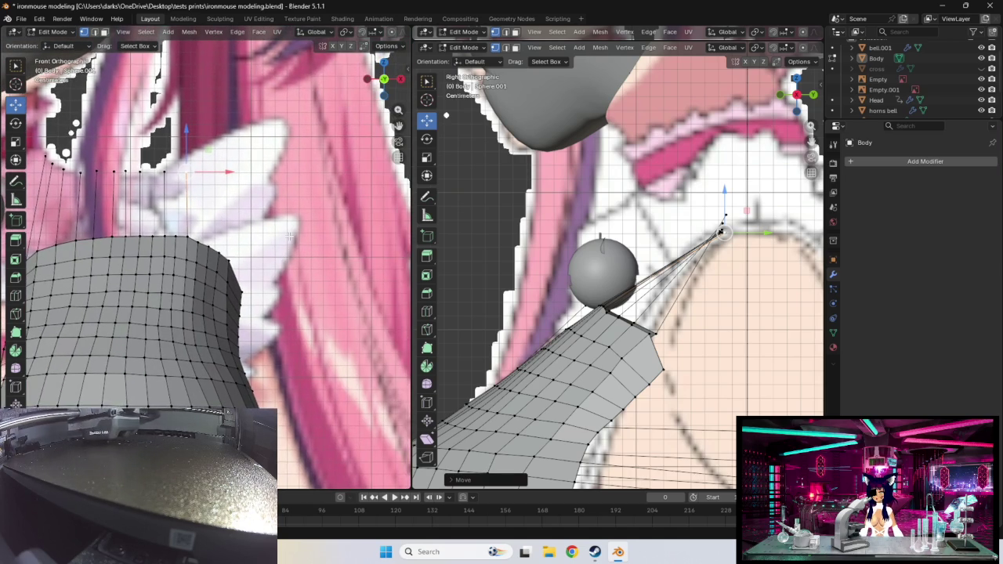
pyautogui.scroll(-1, 290, 236)
pyautogui.scroll(-3, 300, 229)
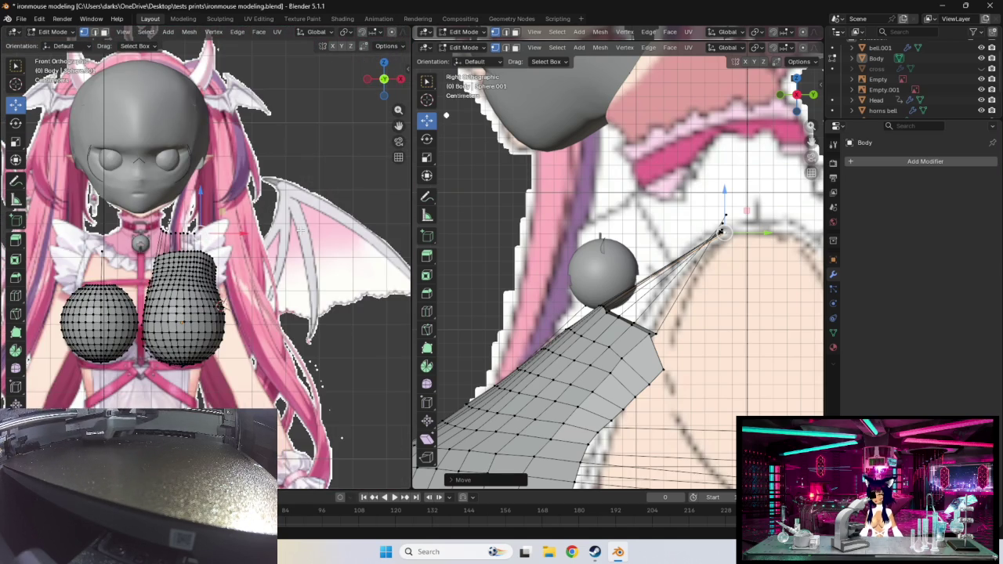
pyautogui.scroll(4, 232, 311)
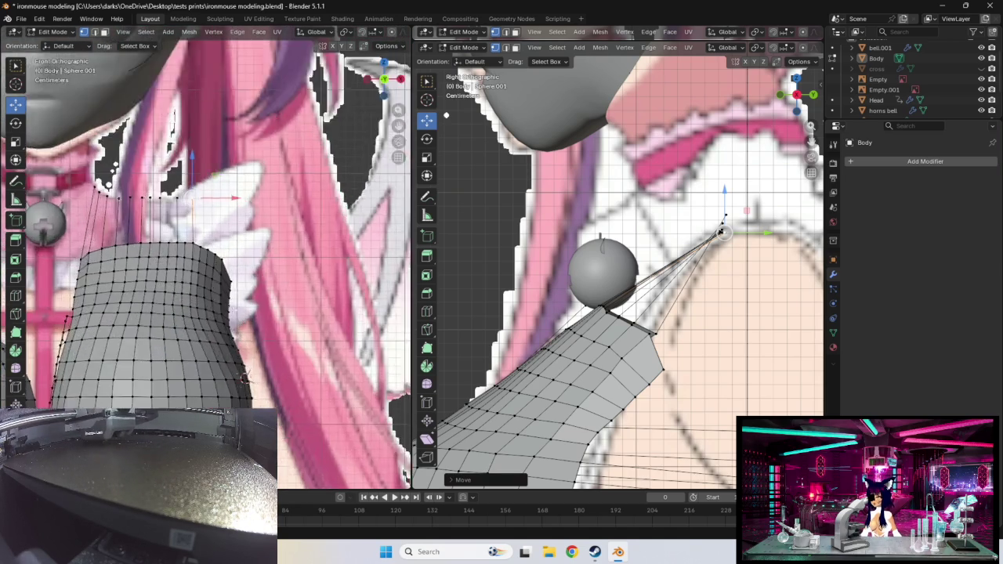
pyautogui.scroll(4, 238, 314)
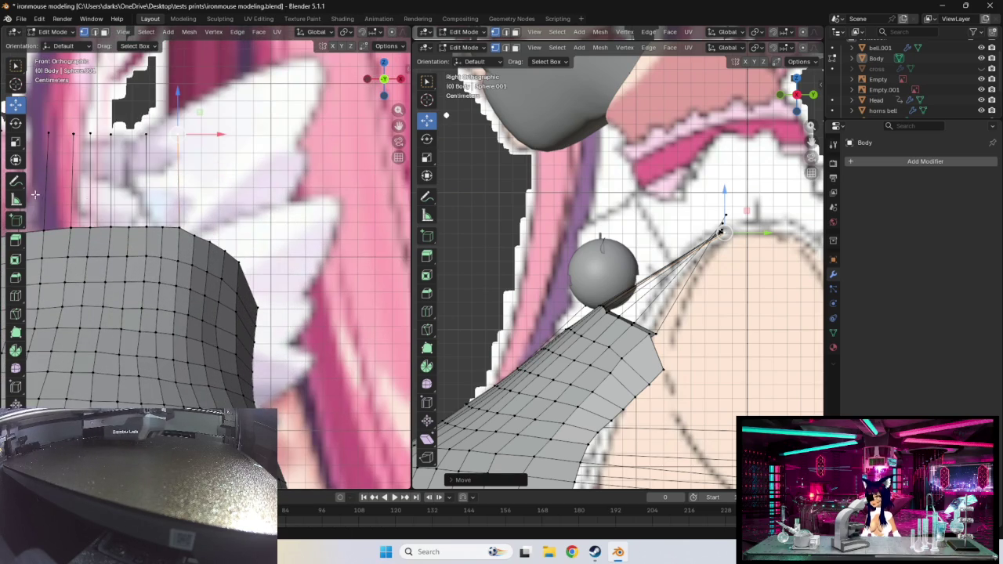
pyautogui.click(14, 180)
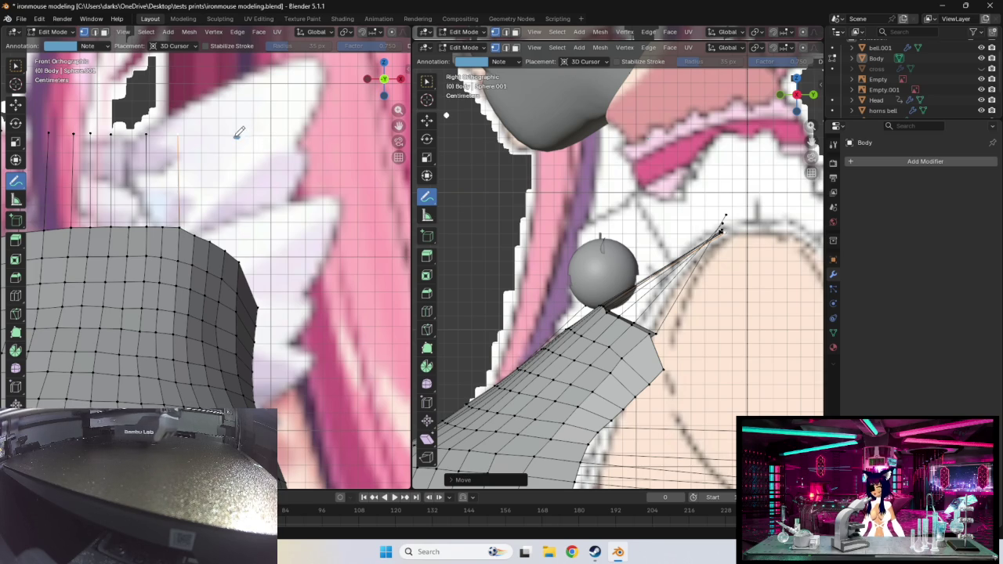
# - Draw a blue annotation stroke up the torso's side outline to the collar
pyautogui.click(237, 136)
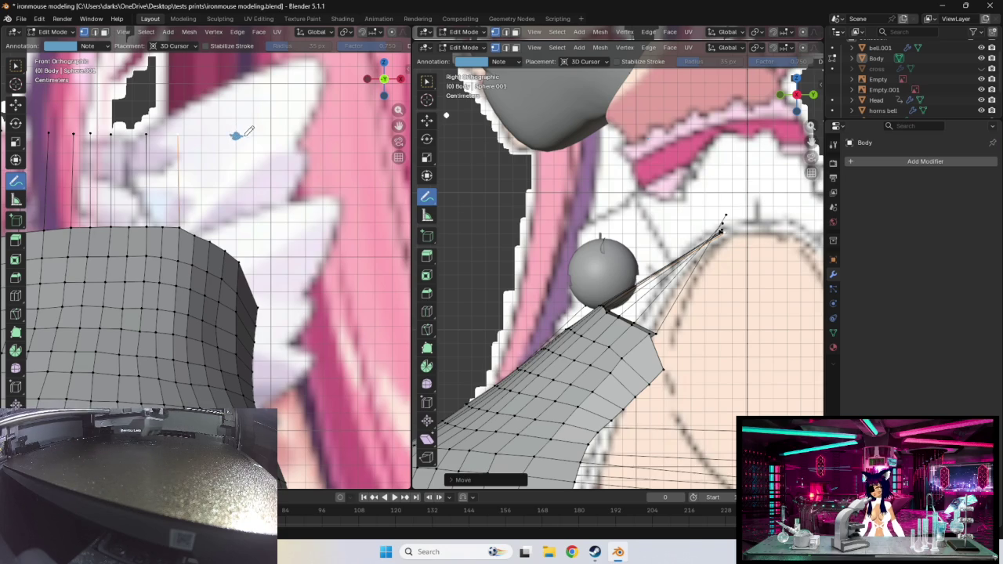
pyautogui.click(235, 135)
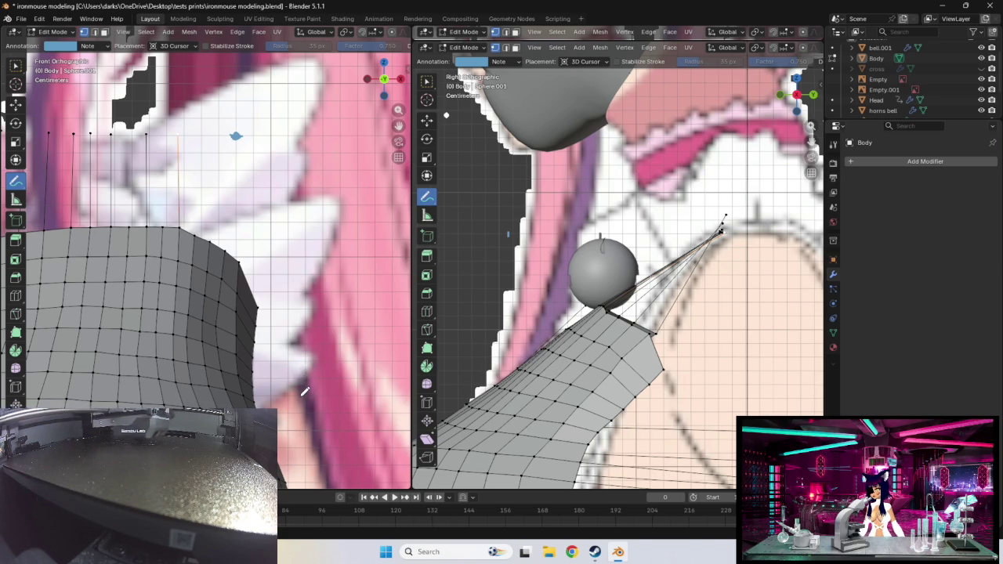
pyautogui.moveTo(292, 381); pyautogui.dragTo(262, 284)
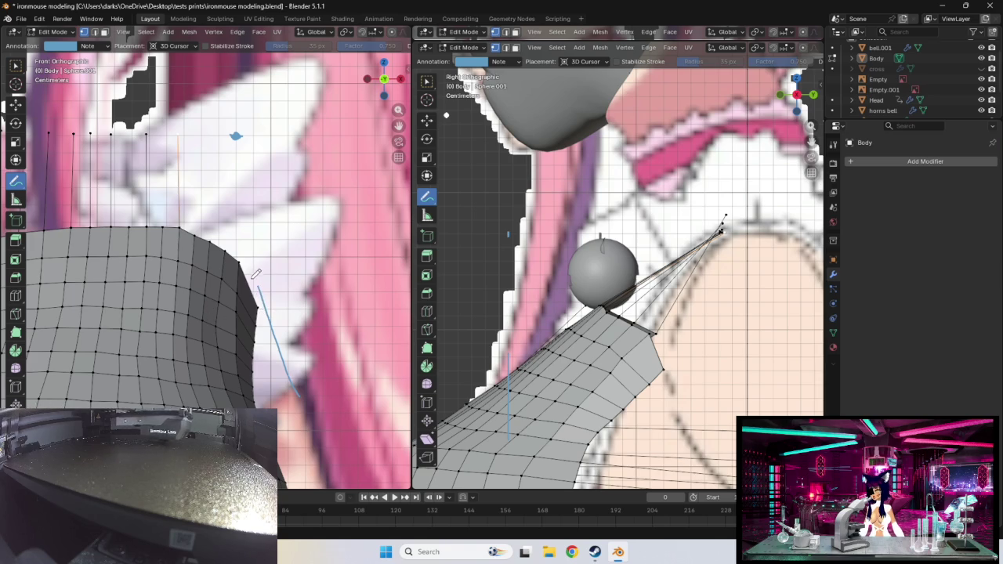
pyautogui.moveTo(260, 287); pyautogui.dragTo(202, 131)
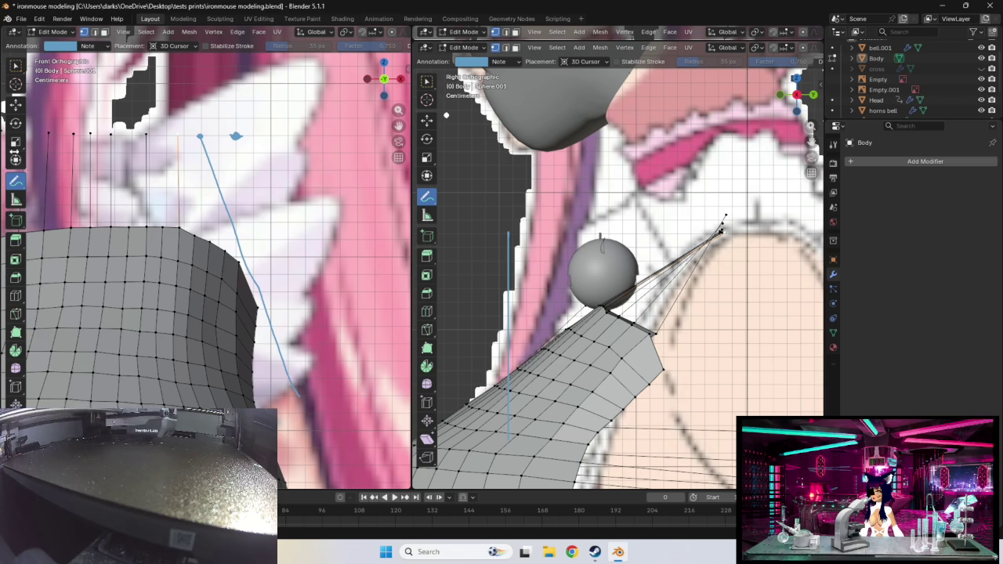
pyautogui.click(16, 222)
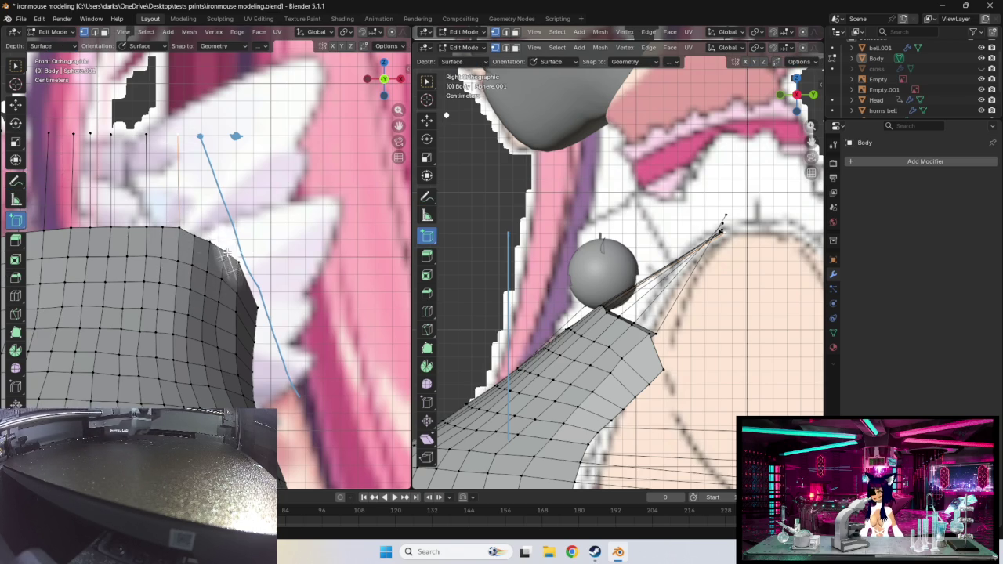
# - Move a side-edge vertex of the chest to the blue outline stroke
pyautogui.click(16, 104)
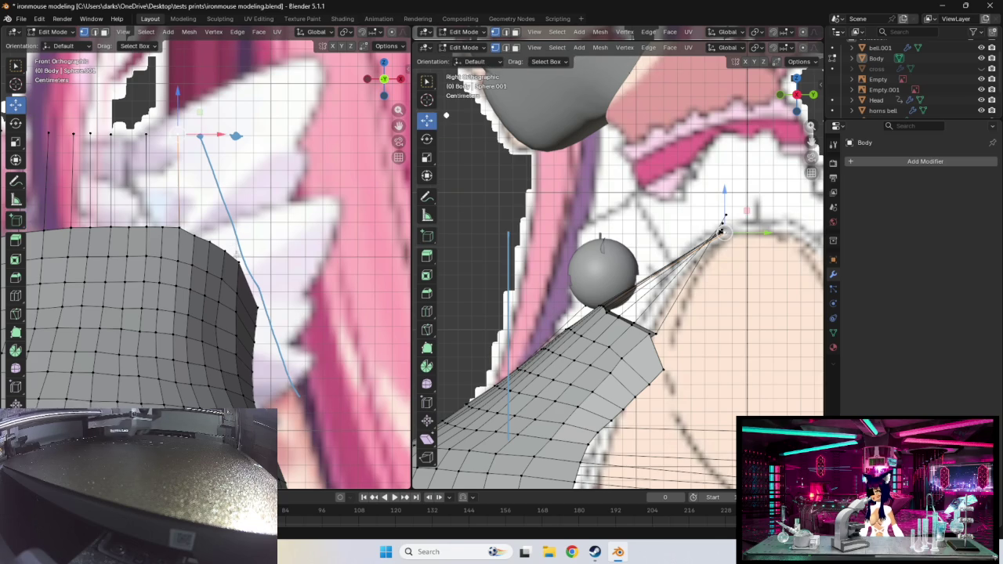
pyautogui.click(255, 307)
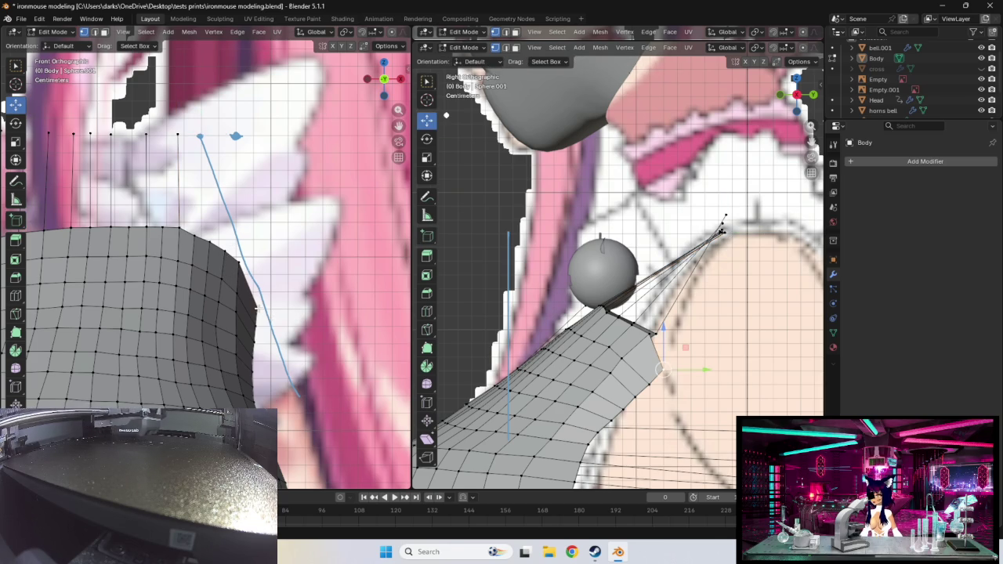
pyautogui.moveTo(253, 306); pyautogui.dragTo(242, 307)
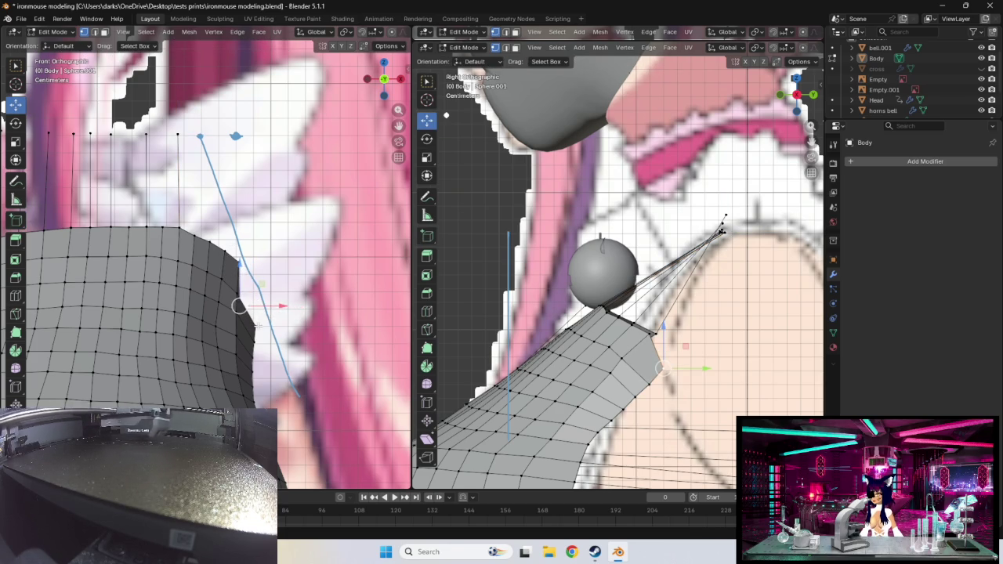
pyautogui.click(252, 326)
pyautogui.click(239, 307)
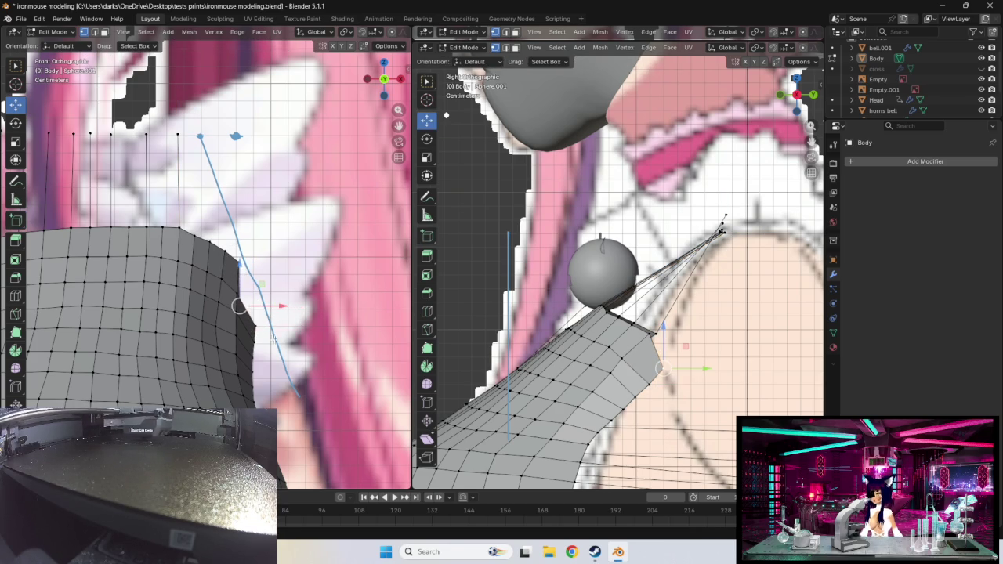
pyautogui.moveTo(240, 306); pyautogui.dragTo(257, 308)
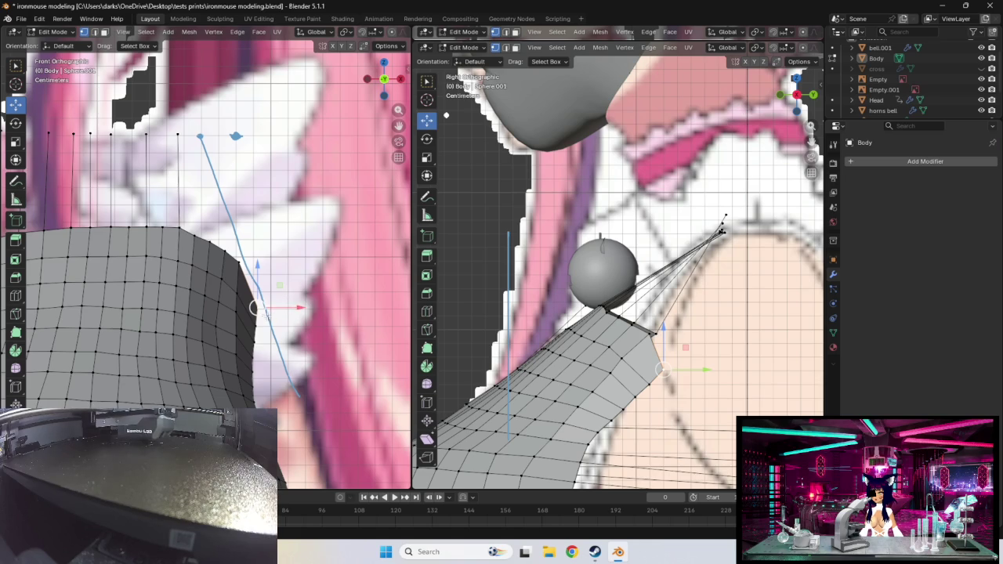
# - Shift a lower right-edge vertex left toward the reference outline
pyautogui.click(253, 337)
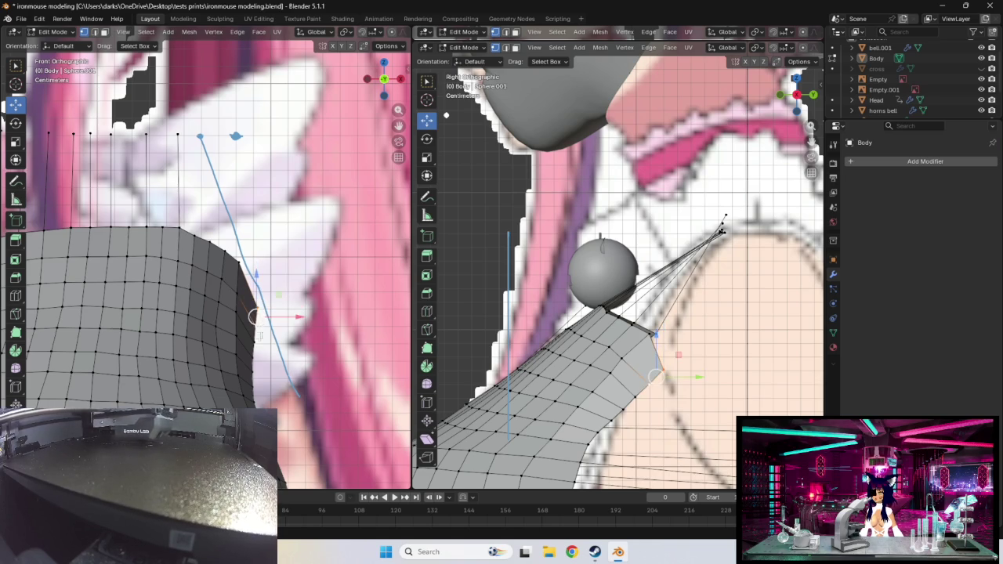
pyautogui.click(251, 335)
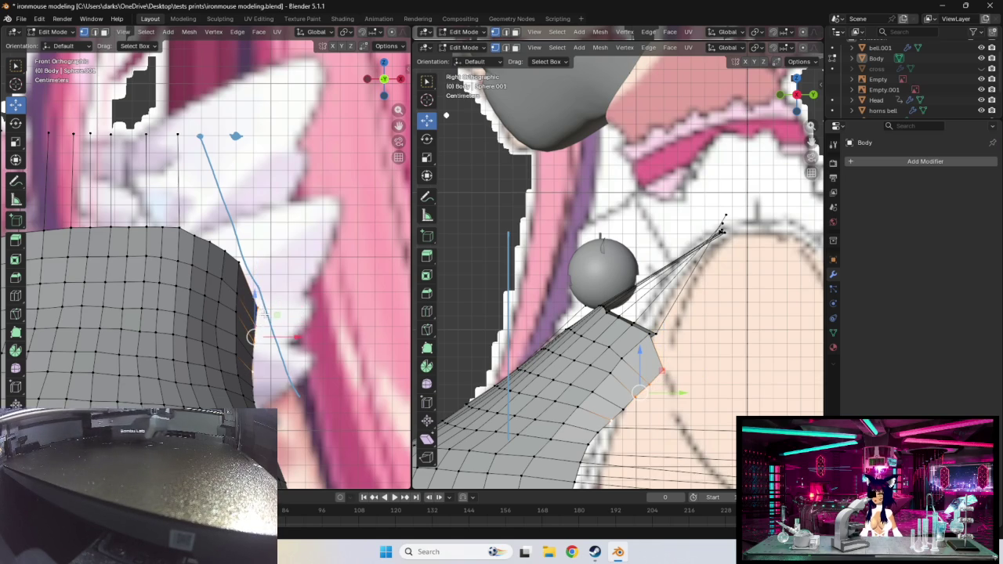
pyautogui.moveTo(252, 335); pyautogui.dragTo(235, 335)
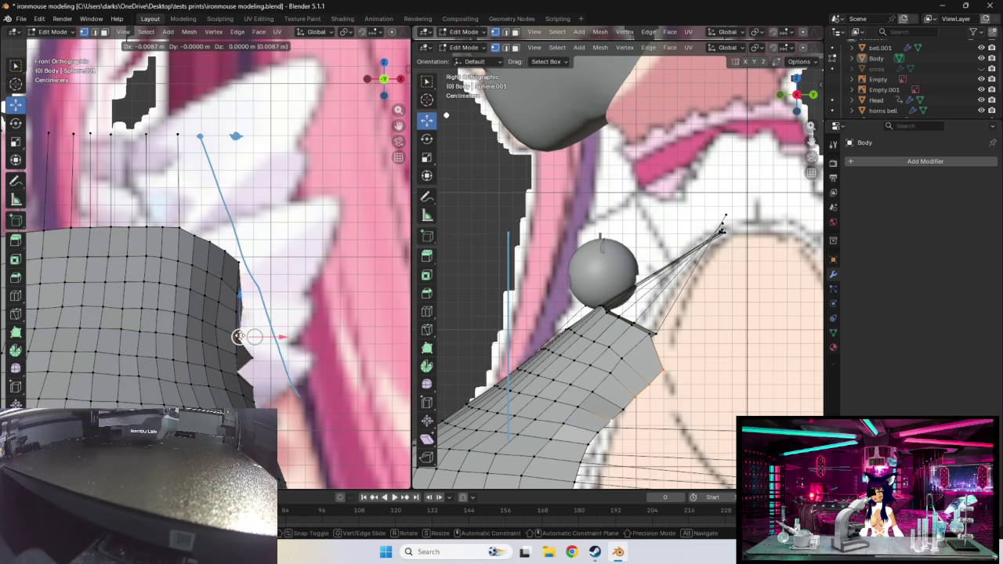
pyautogui.rightClick(235, 333)
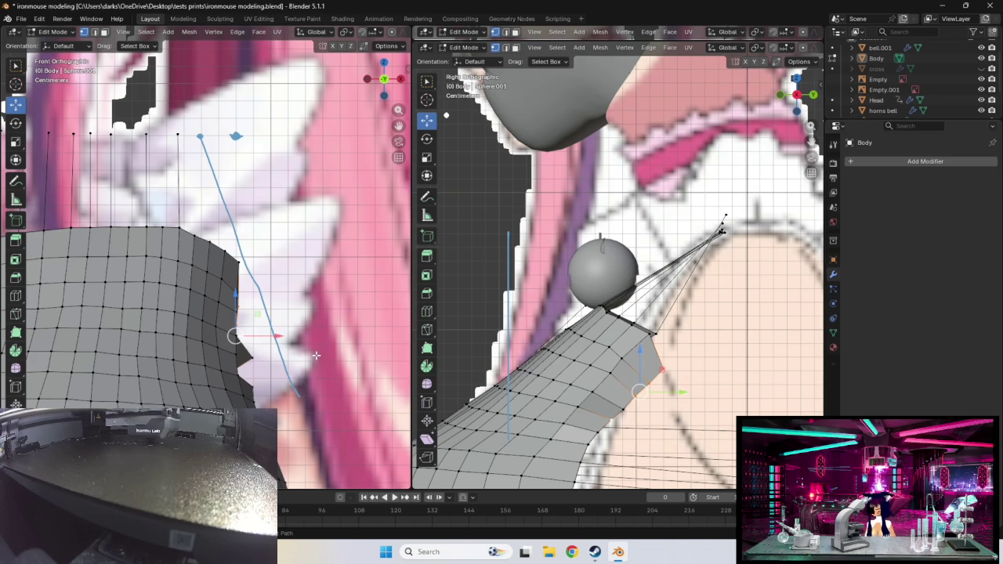
pyautogui.click(251, 341)
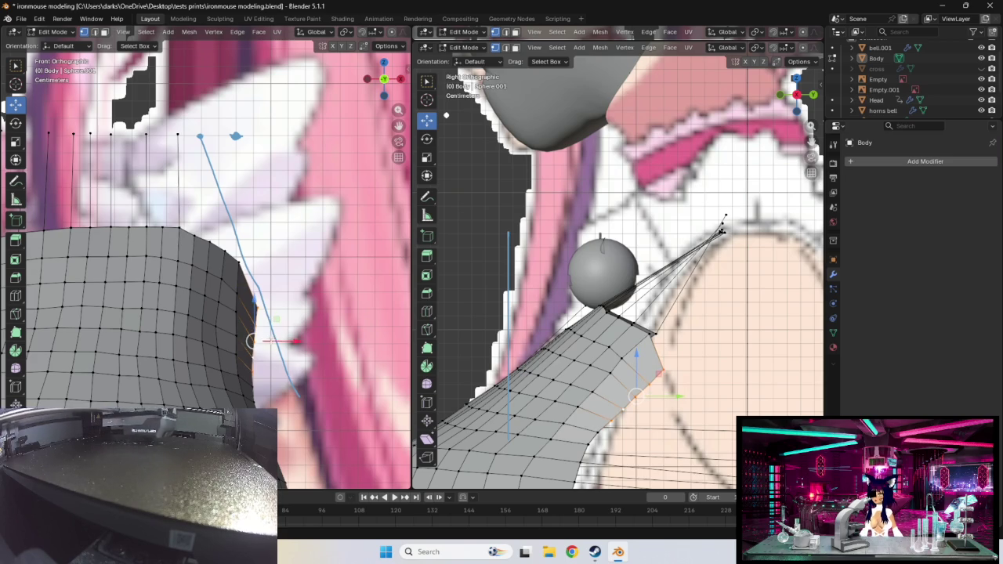
pyautogui.moveTo(251, 341); pyautogui.dragTo(233, 341)
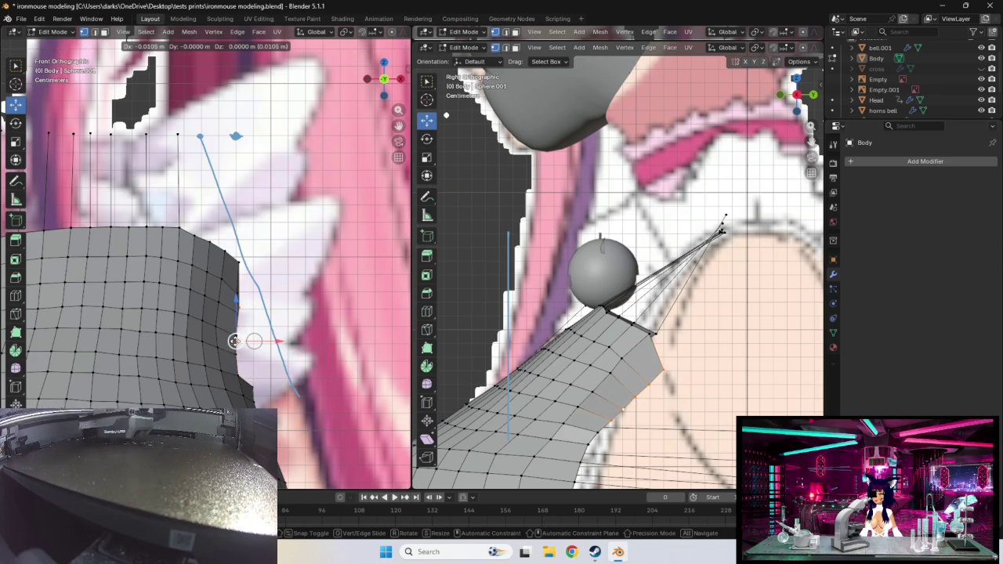
pyautogui.moveTo(234, 341); pyautogui.dragTo(232, 341)
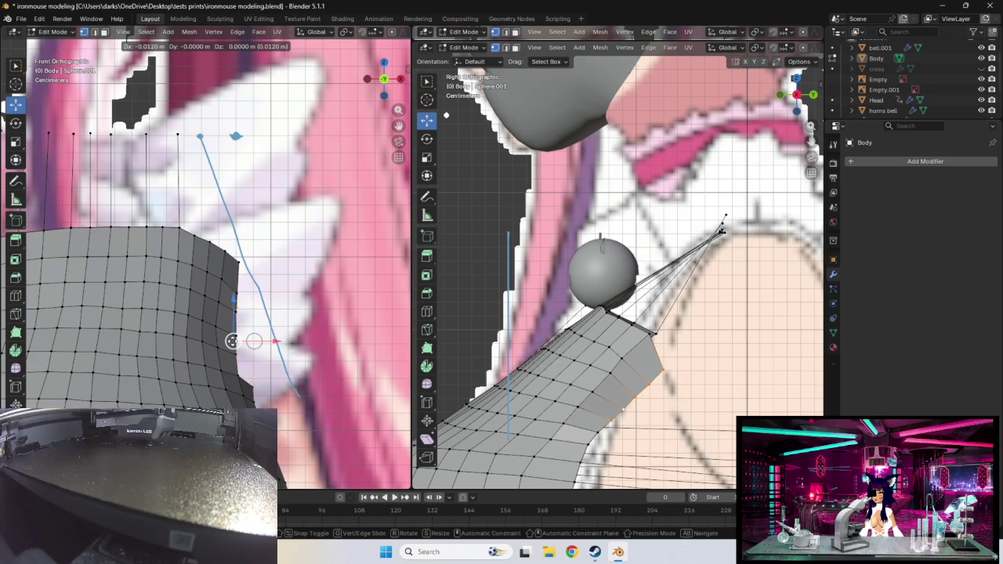
pyautogui.moveTo(232, 341); pyautogui.dragTo(232, 341)
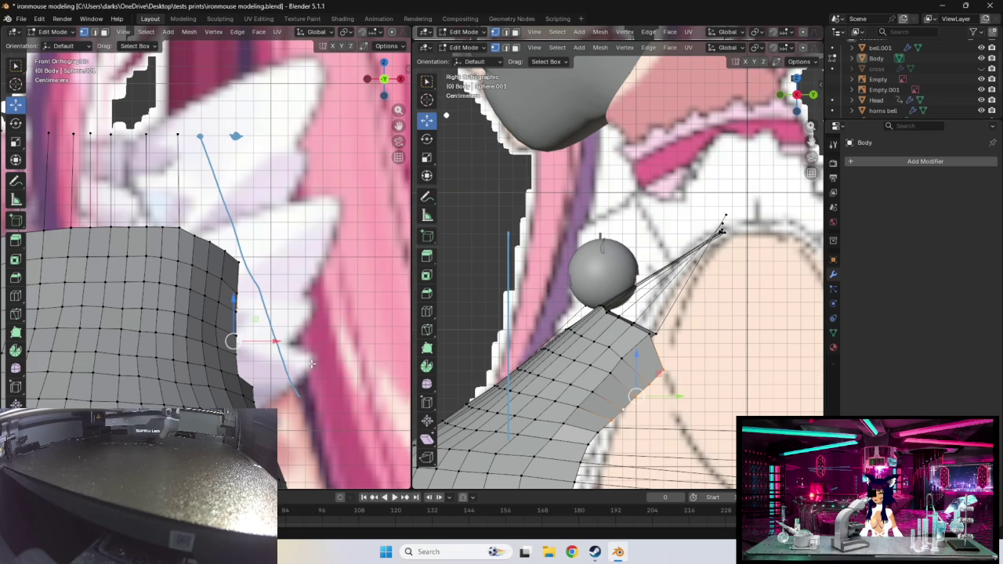
# - Select the column of right-edge vertices and move them inward about 0.007 m
pyautogui.click(236, 349)
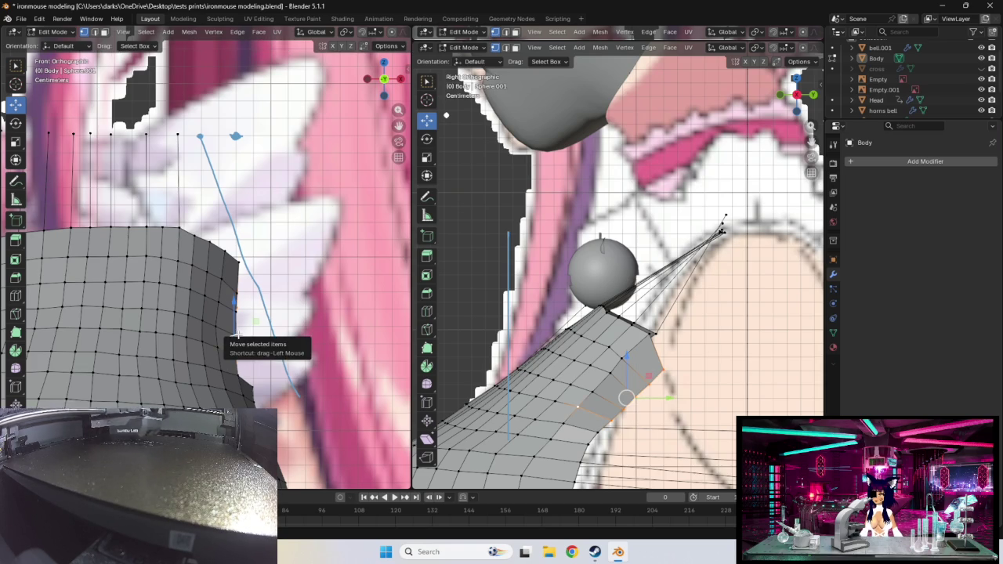
pyautogui.keyDown('shift'); pyautogui.click(235, 327); pyautogui.keyUp('shift')
pyautogui.keyDown('shift'); pyautogui.click(235, 302); pyautogui.keyUp('shift')
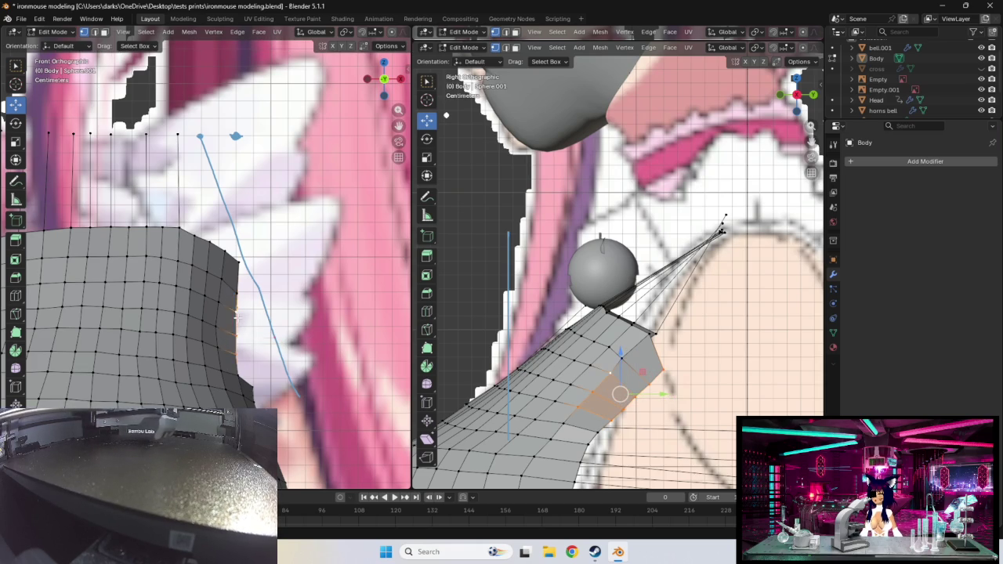
pyautogui.keyDown('shift'); pyautogui.click(237, 266); pyautogui.keyUp('shift')
pyautogui.keyDown('shift'); pyautogui.click(236, 258); pyautogui.keyUp('shift')
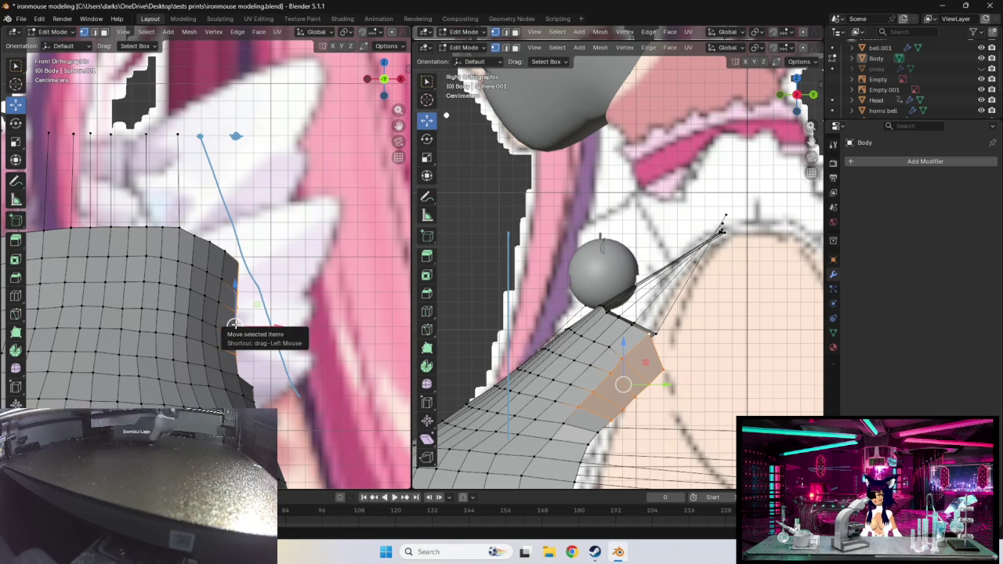
pyautogui.moveTo(233, 326); pyautogui.dragTo(221, 326)
pyautogui.scroll(-3, 221, 326)
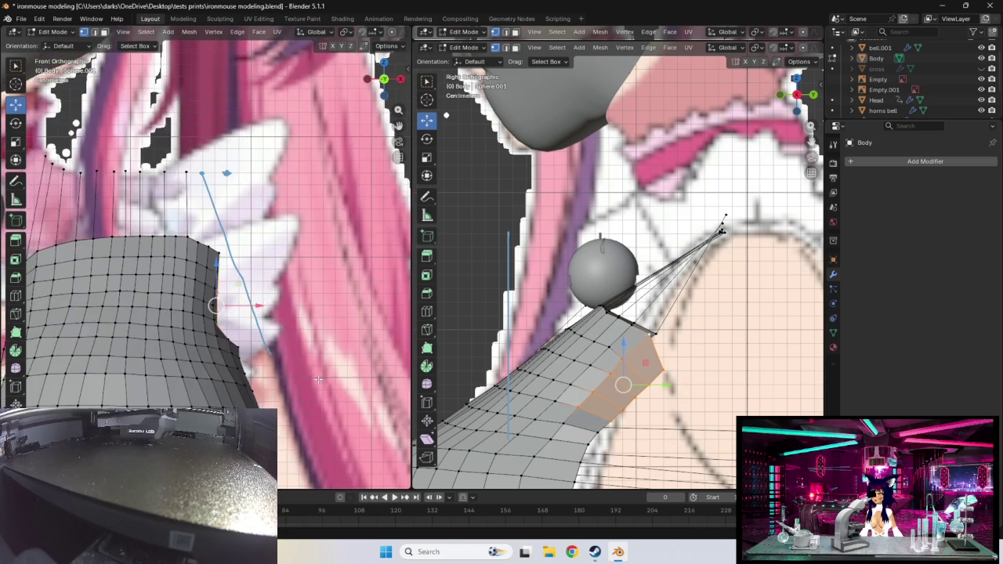
pyautogui.scroll(-3, 221, 326)
pyautogui.scroll(-3, 221, 326)
pyautogui.scroll(3, 194, 337)
pyautogui.scroll(2, 193, 337)
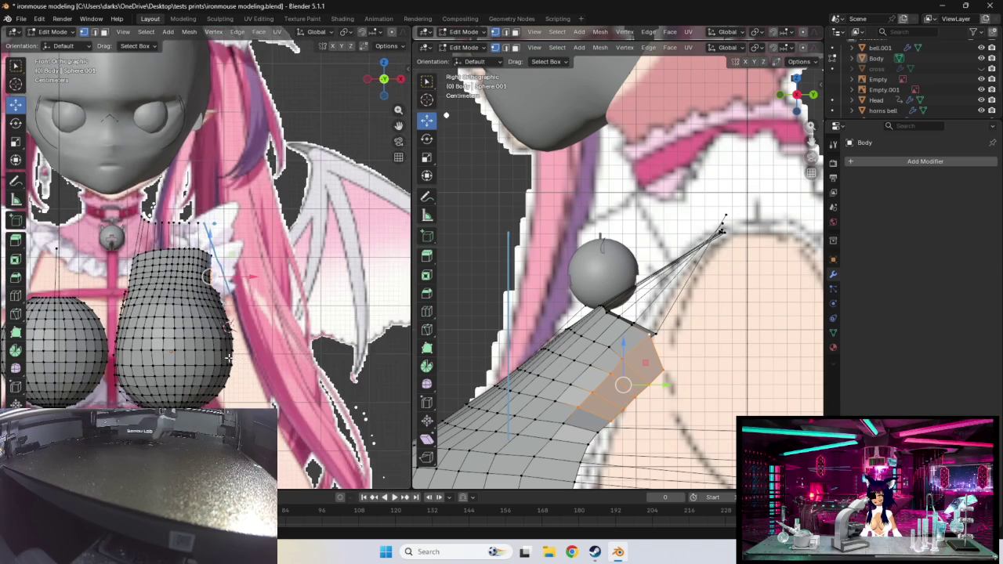
pyautogui.moveTo(194, 337)
pyautogui.mouseDown(button='middle')
pyautogui.moveTo(293, 424)
pyautogui.moveTo(267, 392)
pyautogui.moveTo(281, 395)
pyautogui.mouseUp(button='middle')
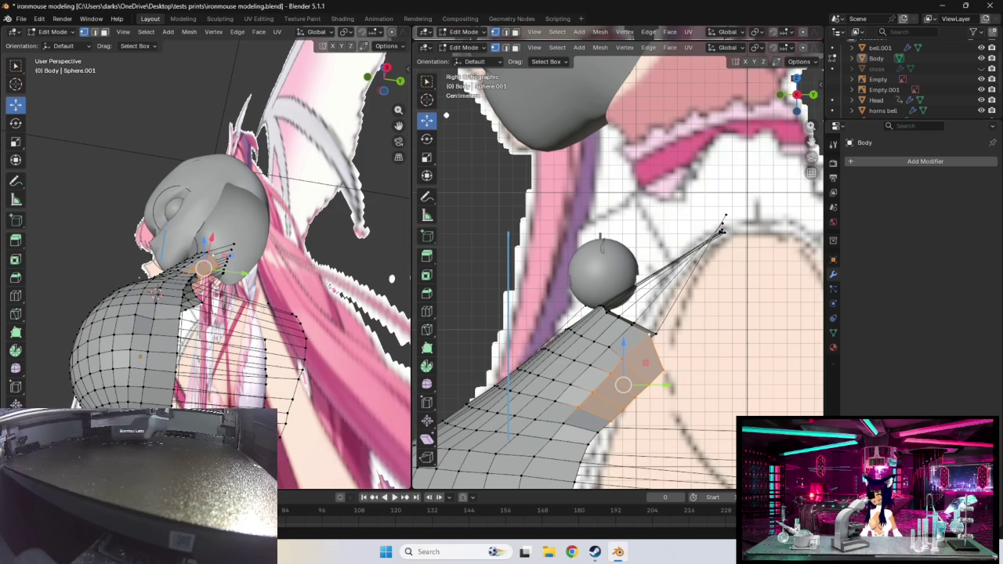
pyautogui.moveTo(392, 278); pyautogui.dragTo(294, 365, button='middle')
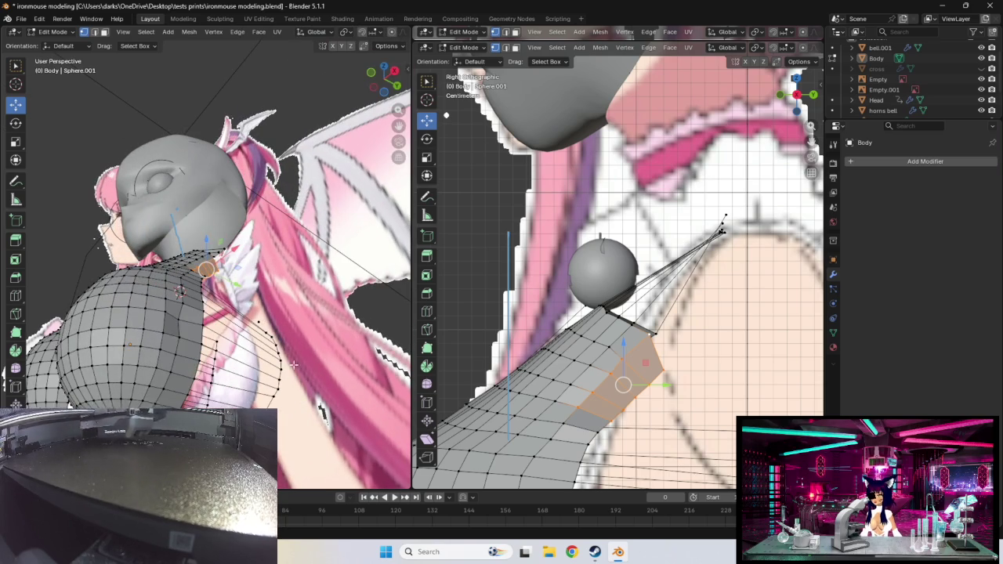
pyautogui.moveTo(283, 402)
pyautogui.mouseDown(button='middle')
pyautogui.moveTo(228, 304)
pyautogui.moveTo(255, 189)
pyautogui.mouseUp(button='middle')
pyautogui.scroll(3, 229, 305)
pyautogui.scroll(2, 228, 305)
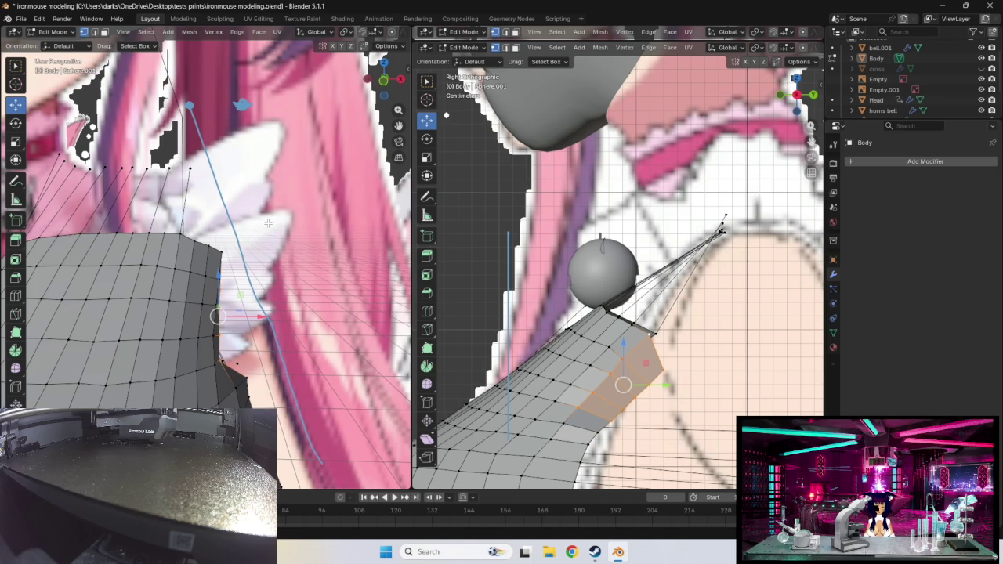
pyautogui.press('KP_1')
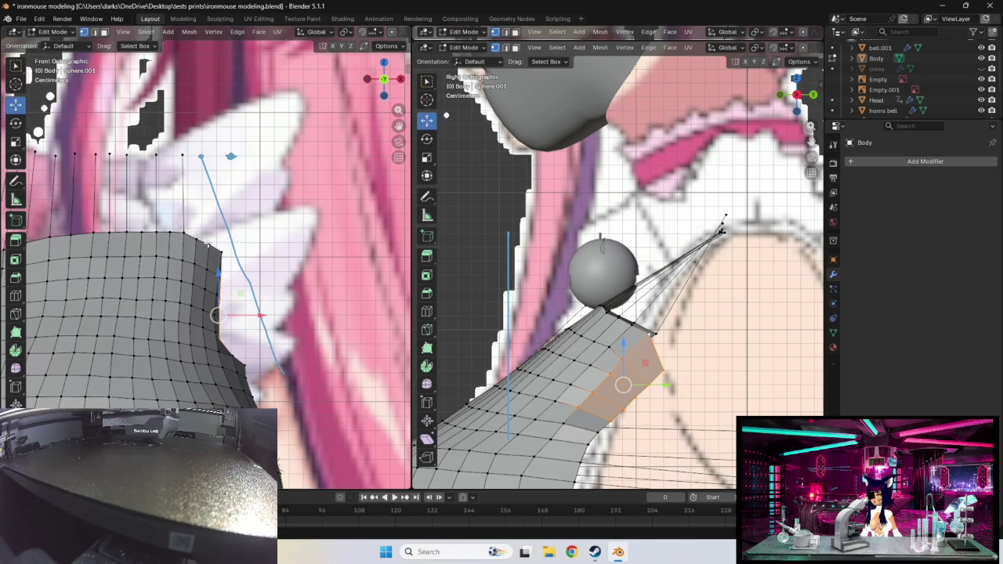
# - Raise the top-right corner vertex and shift it sideways along Y in side view
pyautogui.moveTo(207, 245); pyautogui.dragTo(201, 156)
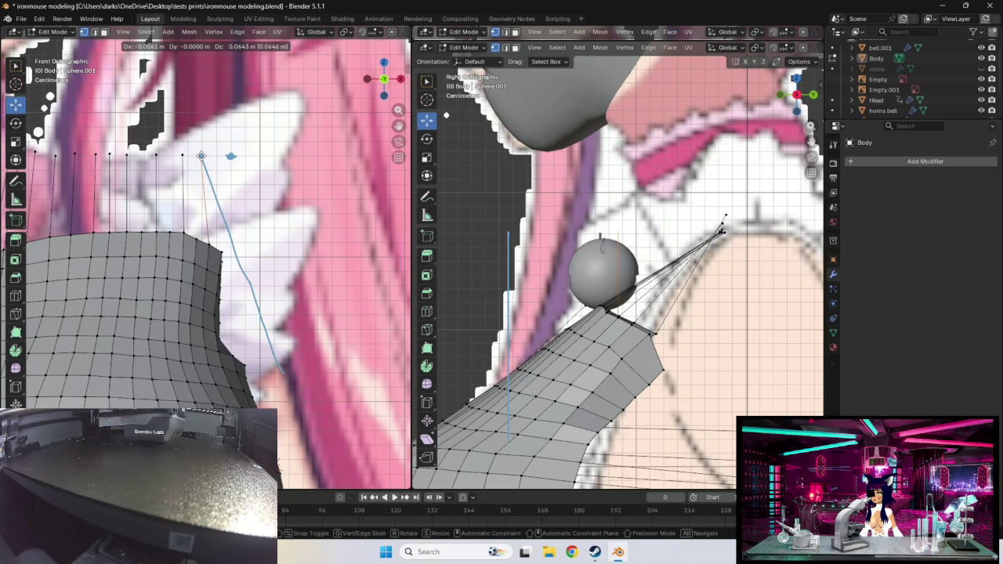
pyautogui.moveTo(201, 156); pyautogui.dragTo(201, 156)
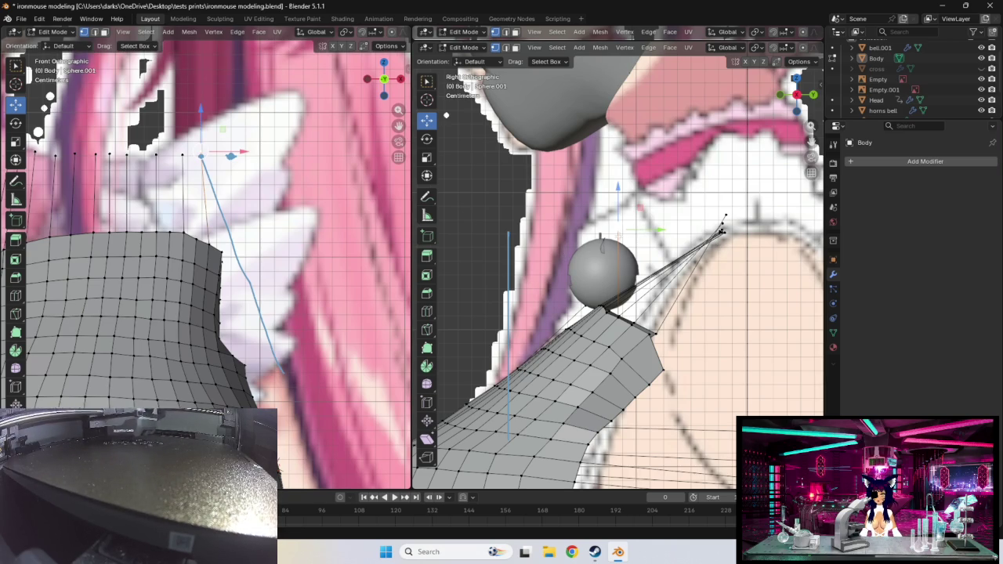
pyautogui.moveTo(627, 231); pyautogui.dragTo(726, 233)
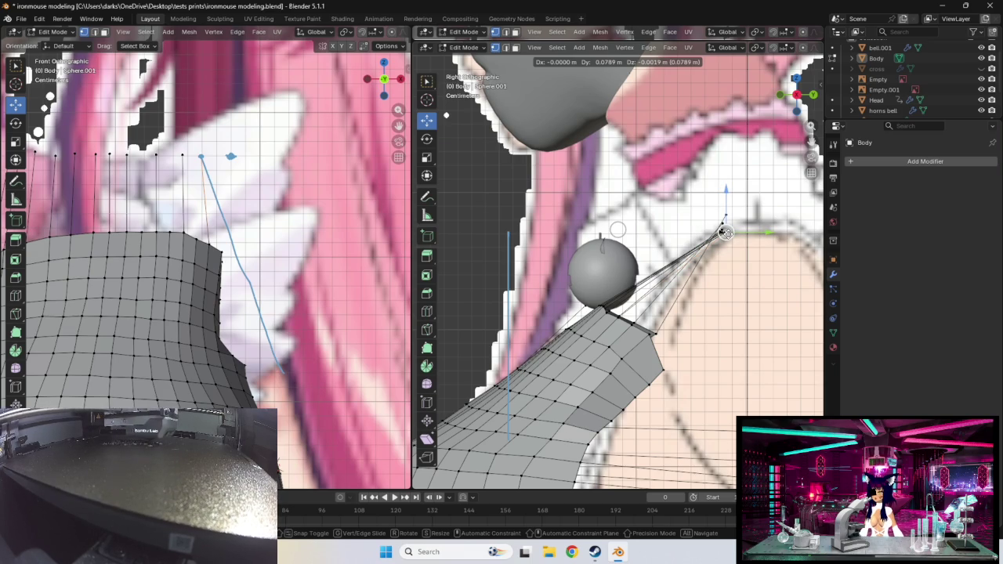
pyautogui.moveTo(726, 233); pyautogui.dragTo(726, 233)
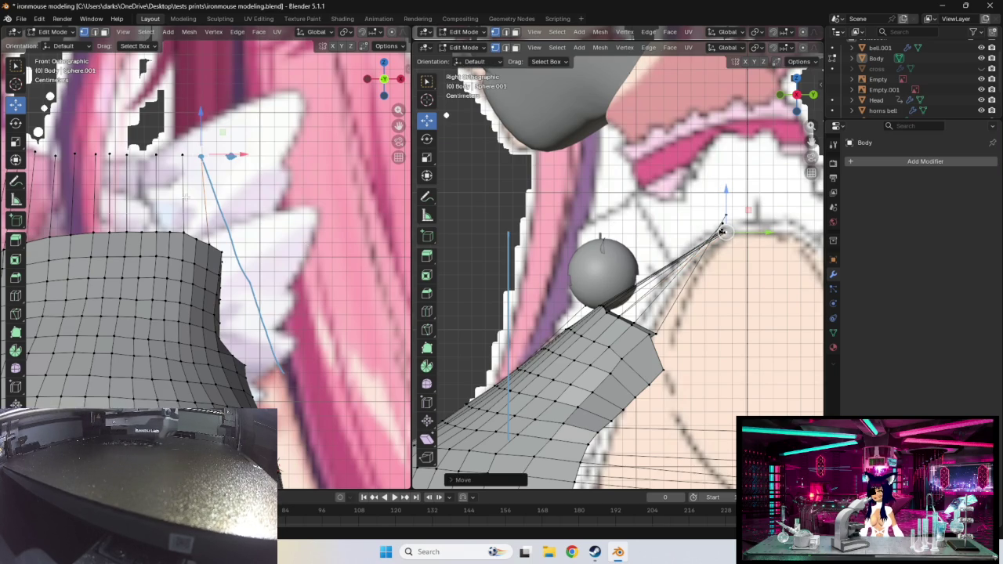
# - Pan to the row above the top edge and delete a stray vertex
pyautogui.keyDown('shift'); pyautogui.moveTo(85, 158); pyautogui.dragTo(180, 174, button='middle'); pyautogui.keyUp('shift')
pyautogui.press('c')
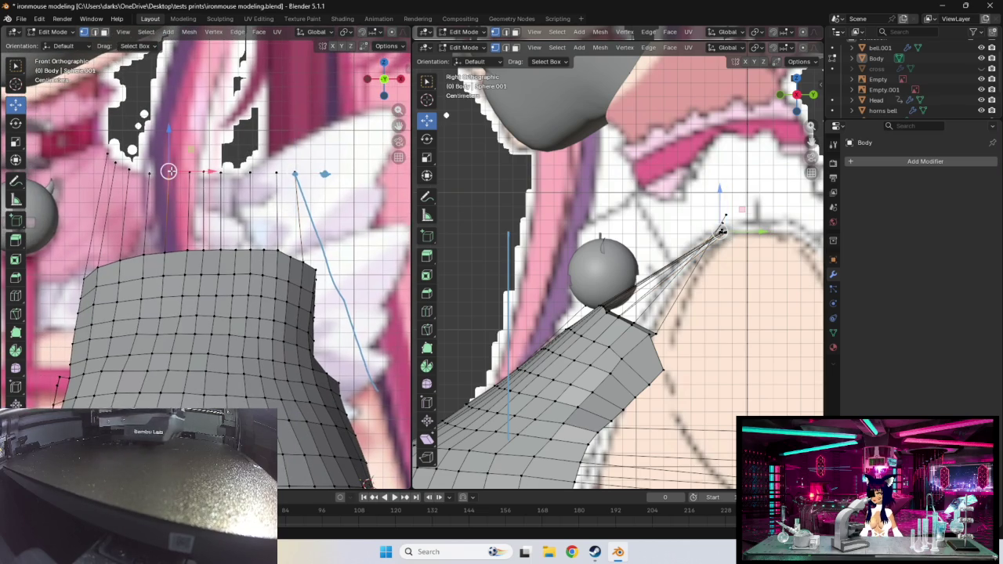
pyautogui.click(169, 171)
pyautogui.press('Escape')
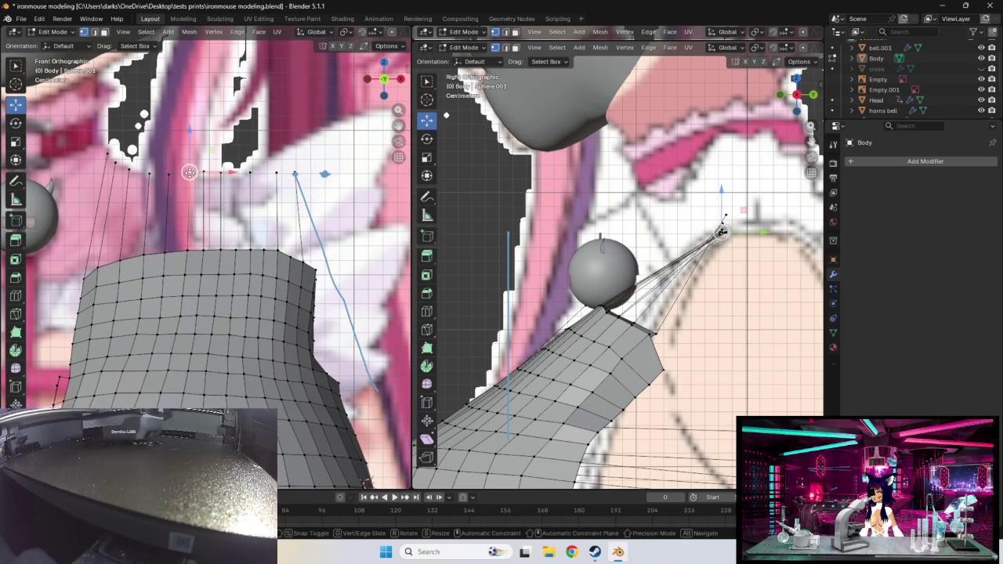
pyautogui.click(205, 173)
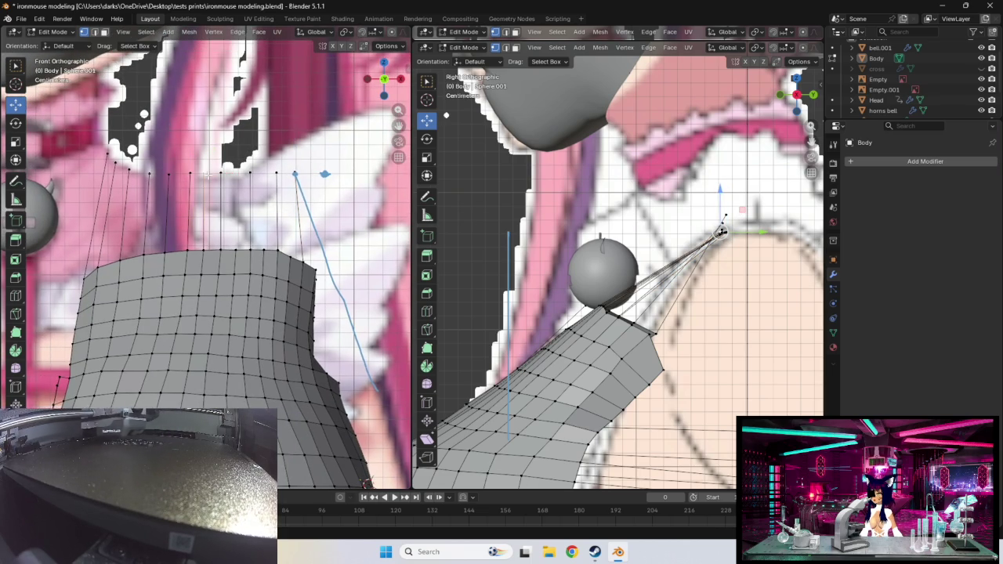
pyautogui.click(206, 172)
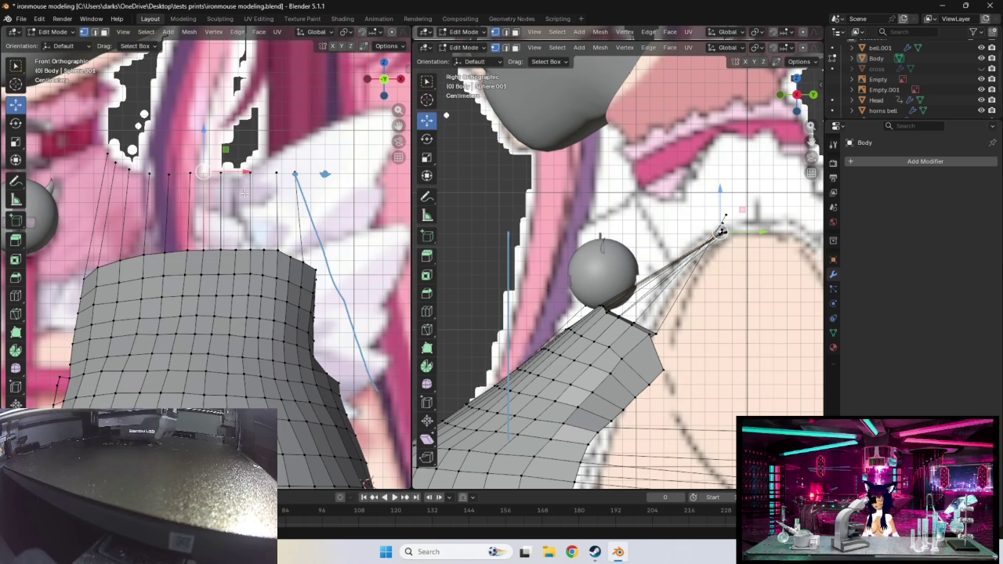
pyautogui.press('x')
pyautogui.click(208, 193)
# - Delete the next stray top-row vertex and select a neighbouring one
pyautogui.click(181, 180)
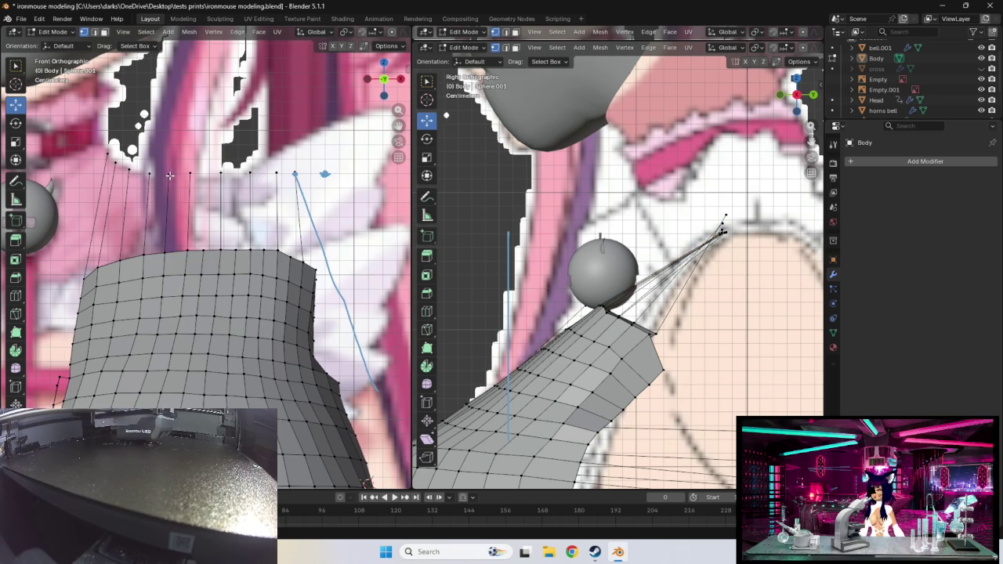
pyautogui.press('x')
pyautogui.click(159, 175)
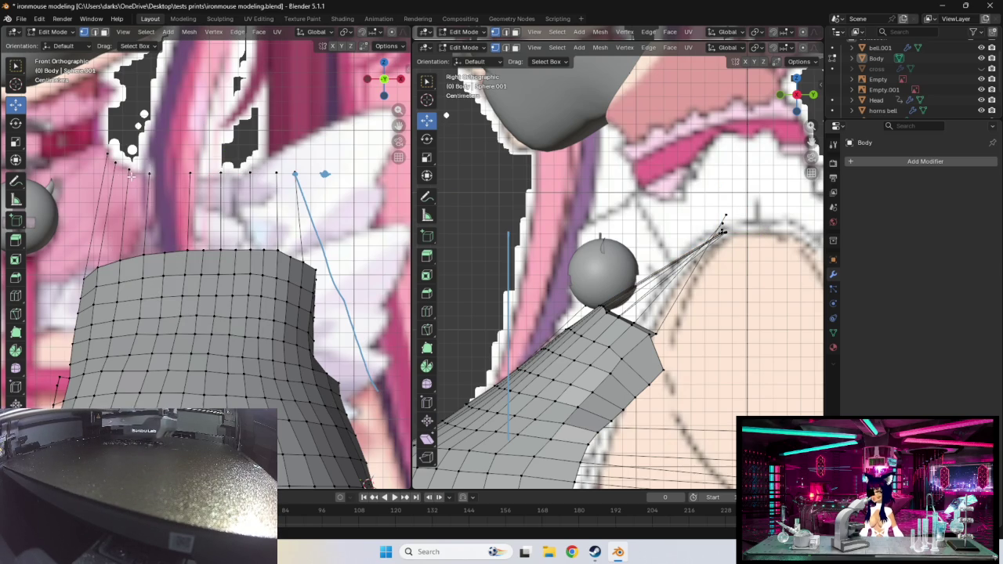
pyautogui.click(129, 169)
pyautogui.click(115, 164)
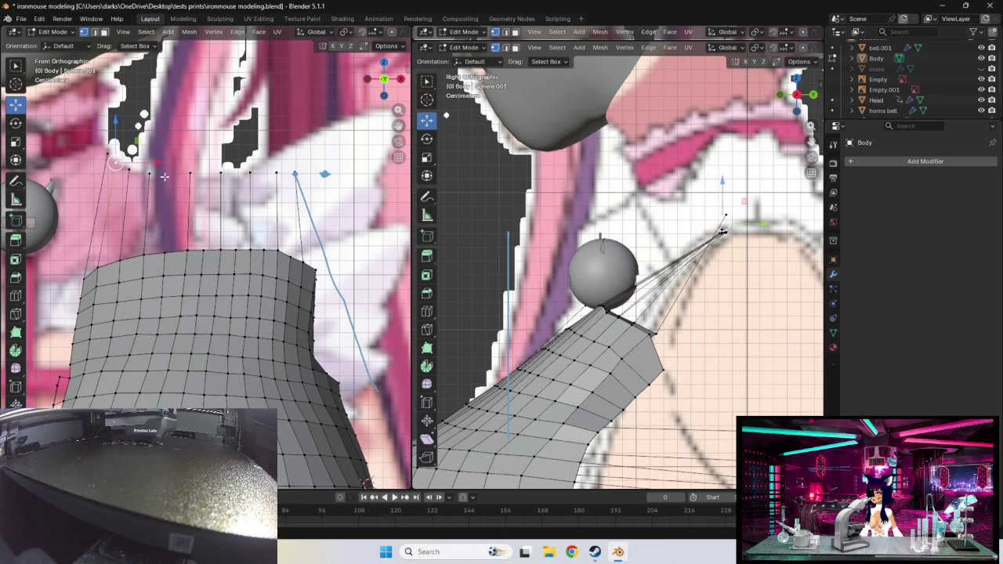
pyautogui.press('x')
pyautogui.click(125, 185)
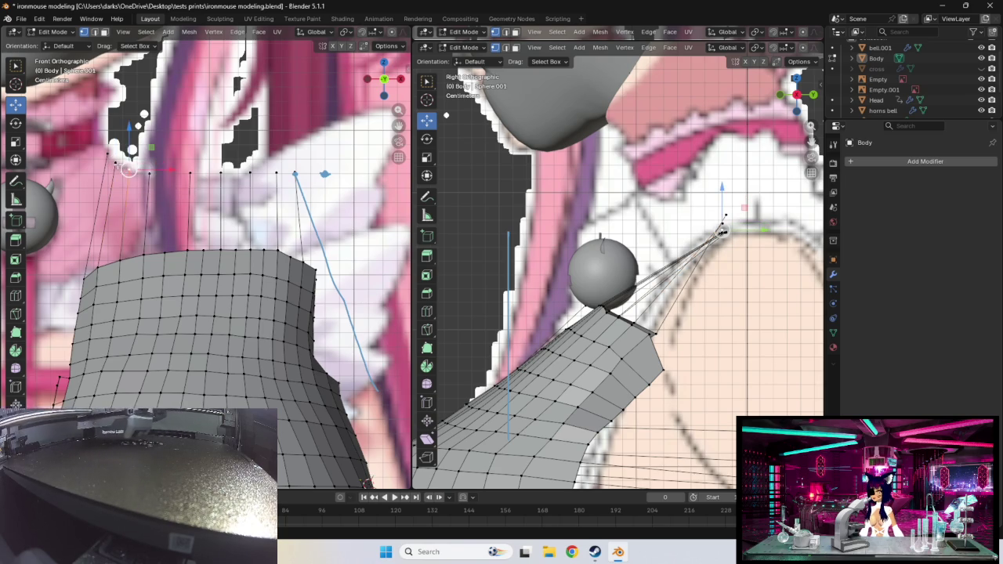
# - Delete the remaining top-row vertex and nudge a neck vertex along the collar
pyautogui.press('x')
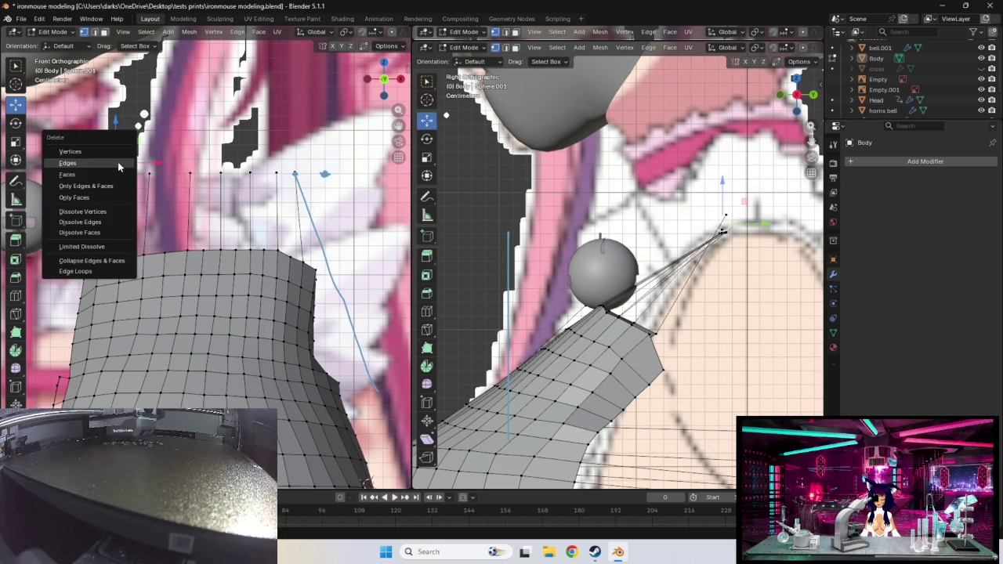
pyautogui.click(98, 153)
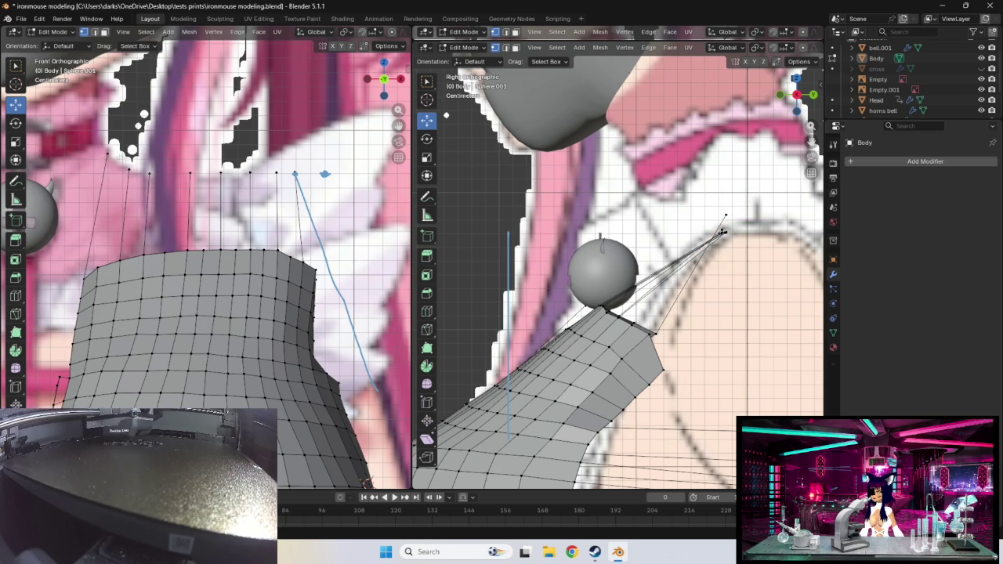
pyautogui.click(147, 173)
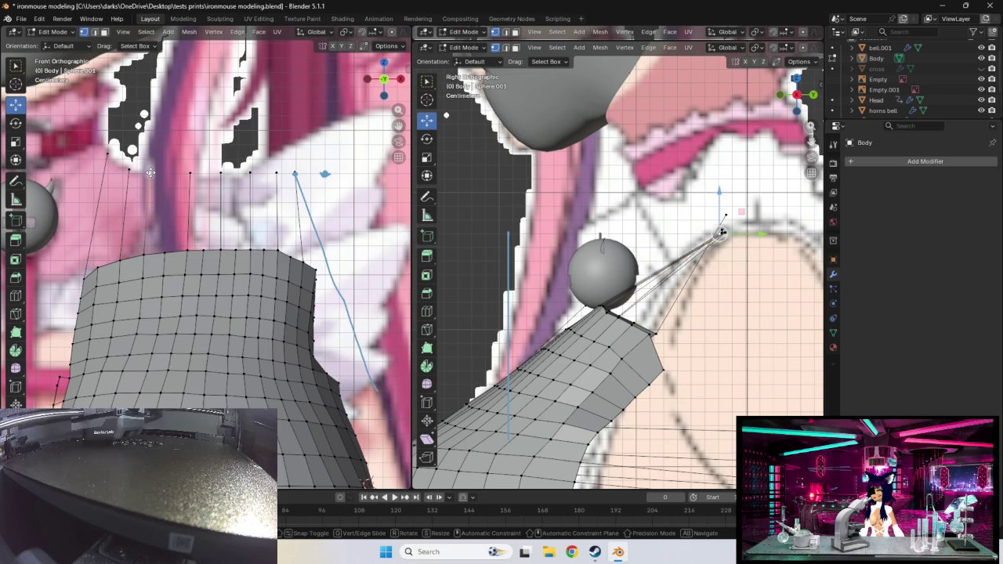
pyautogui.press('g')
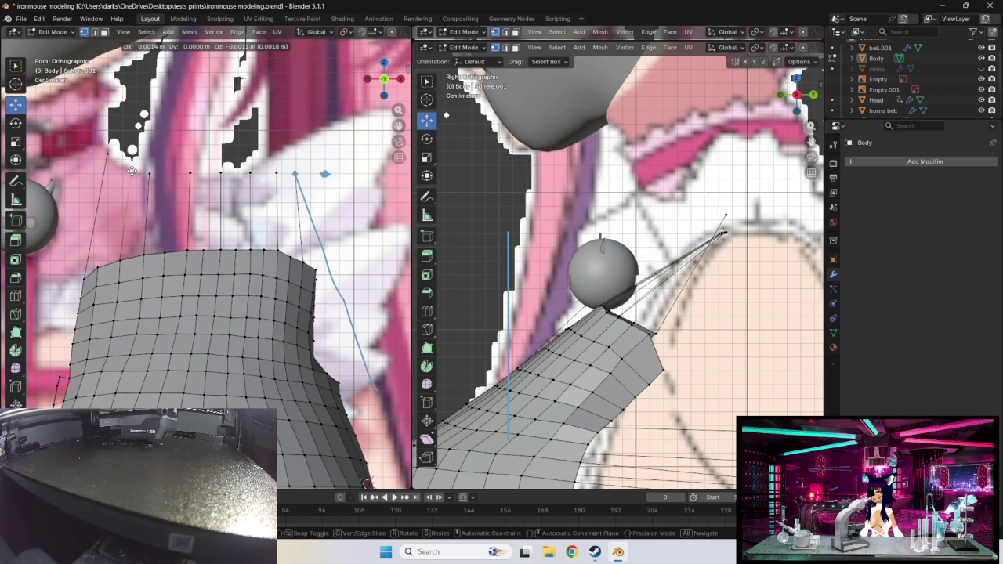
pyautogui.click(132, 171)
# - Orbit the left view and move a chest-edge vertex outward onto the outline
pyautogui.moveTo(289, 253)
pyautogui.mouseDown(button='middle')
pyautogui.moveTo(268, 251)
pyautogui.moveTo(311, 298)
pyautogui.moveTo(225, 351)
pyautogui.moveTo(274, 321)
pyautogui.moveTo(366, 361)
pyautogui.mouseUp(button='middle')
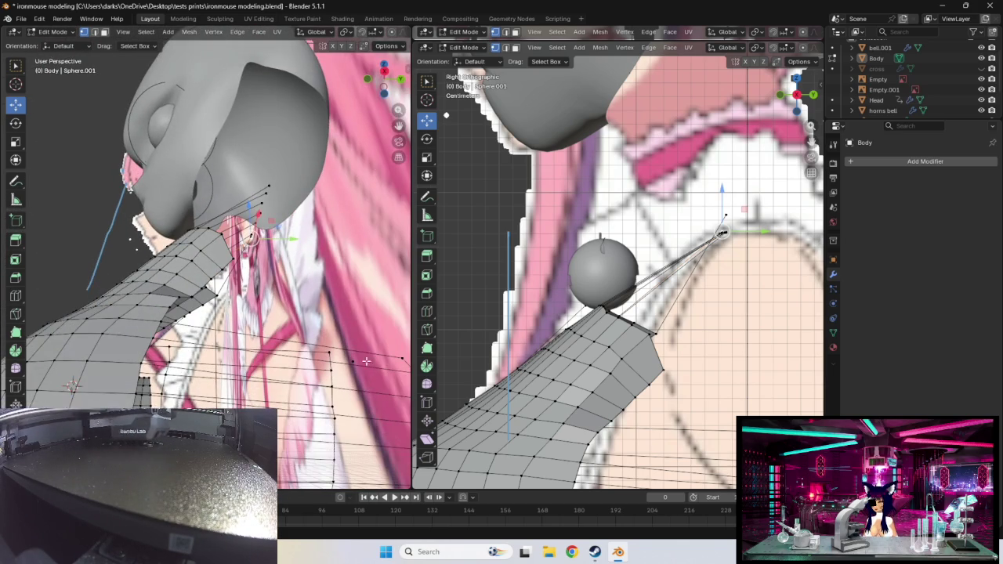
pyautogui.click(353, 360)
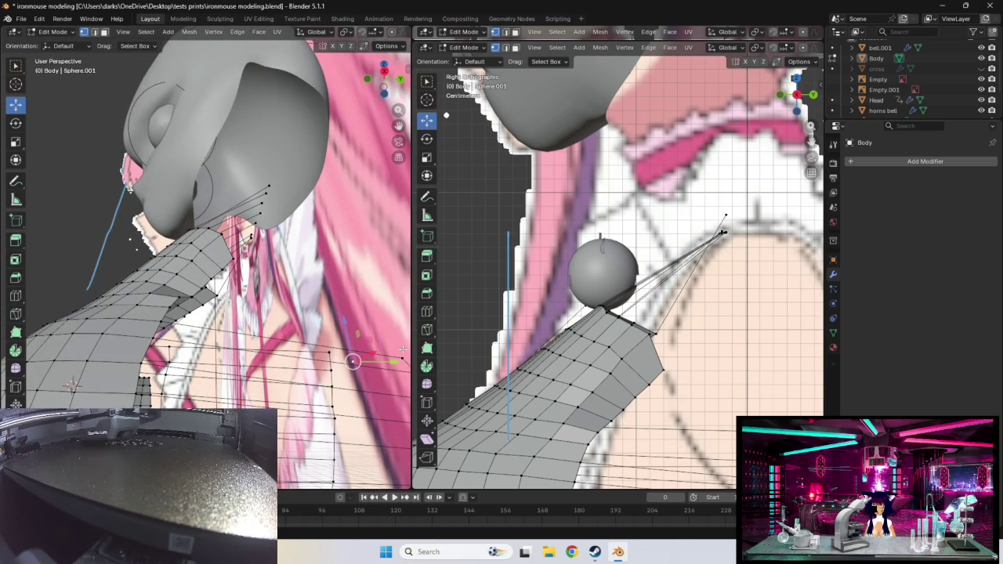
pyautogui.rightClick(403, 349)
pyautogui.moveTo(368, 352)
pyautogui.mouseDown(button='middle')
pyautogui.moveTo(331, 339)
pyautogui.moveTo(398, 360)
pyautogui.moveTo(16, 364)
pyautogui.mouseUp(button='middle')
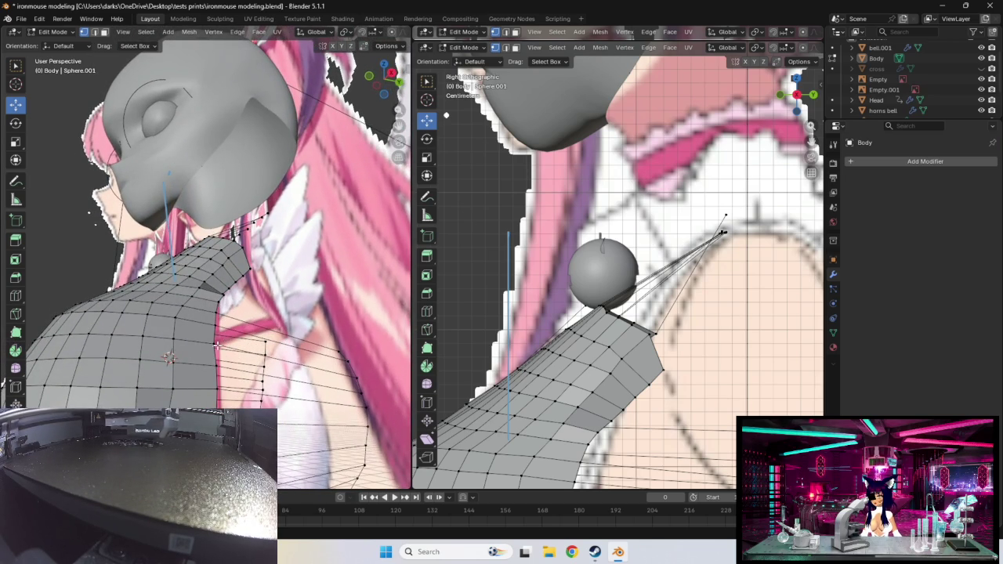
pyautogui.click(217, 345)
pyautogui.press('g')
pyautogui.click(361, 385)
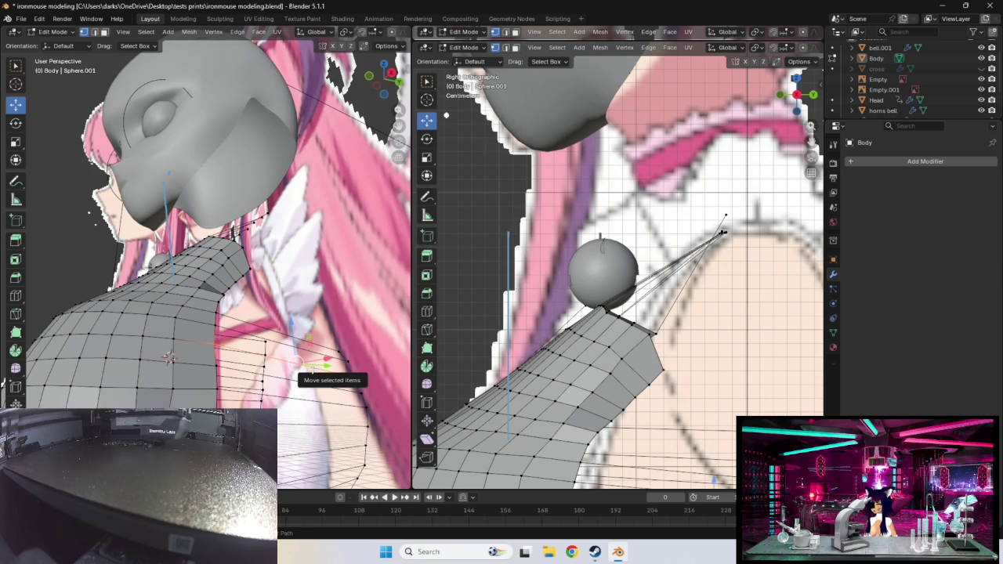
# - Cancel an edge loop insertion and orbit around the torso to check the shape
pyautogui.hotkey('ctrl', 'r')
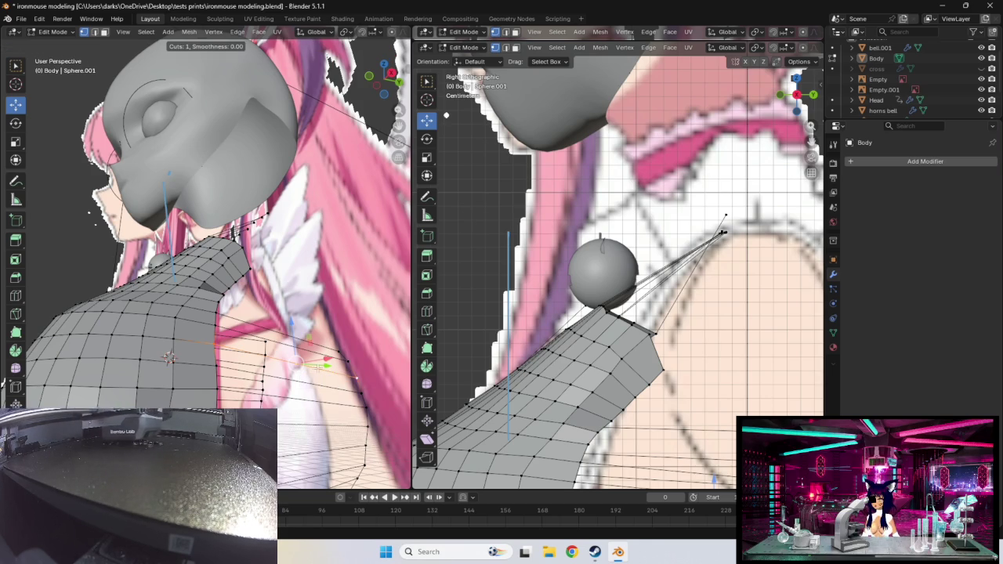
pyautogui.press('Escape')
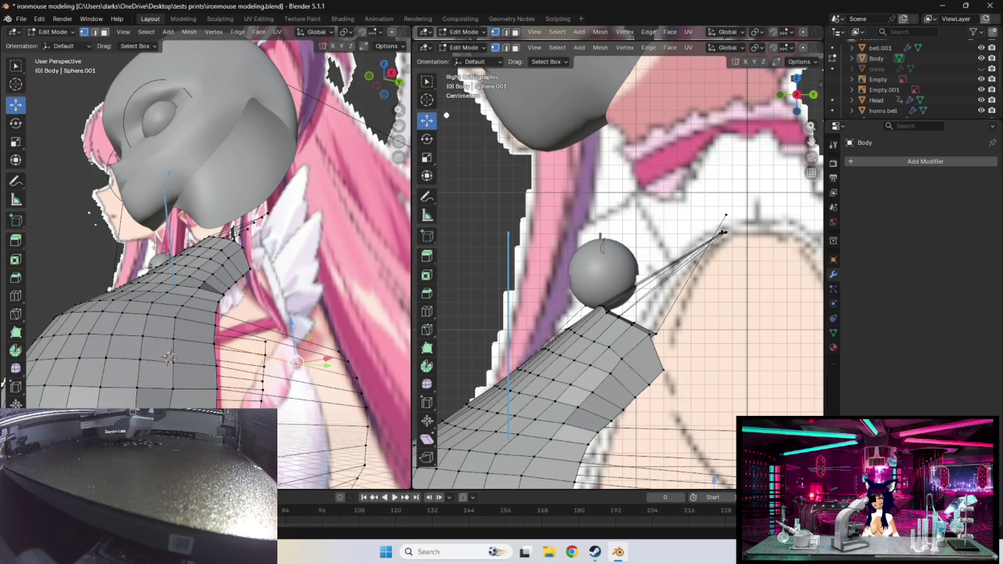
pyautogui.moveTo(292, 363)
pyautogui.mouseDown(button='middle')
pyautogui.moveTo(347, 390)
pyautogui.moveTo(292, 376)
pyautogui.mouseUp(button='middle')
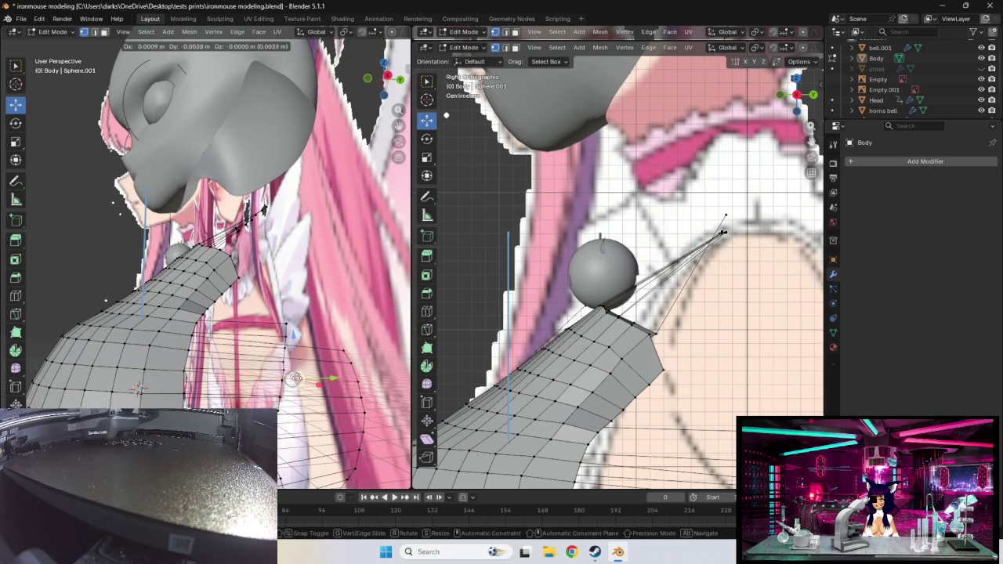
pyautogui.moveTo(291, 379); pyautogui.dragTo(352, 398, button='middle')
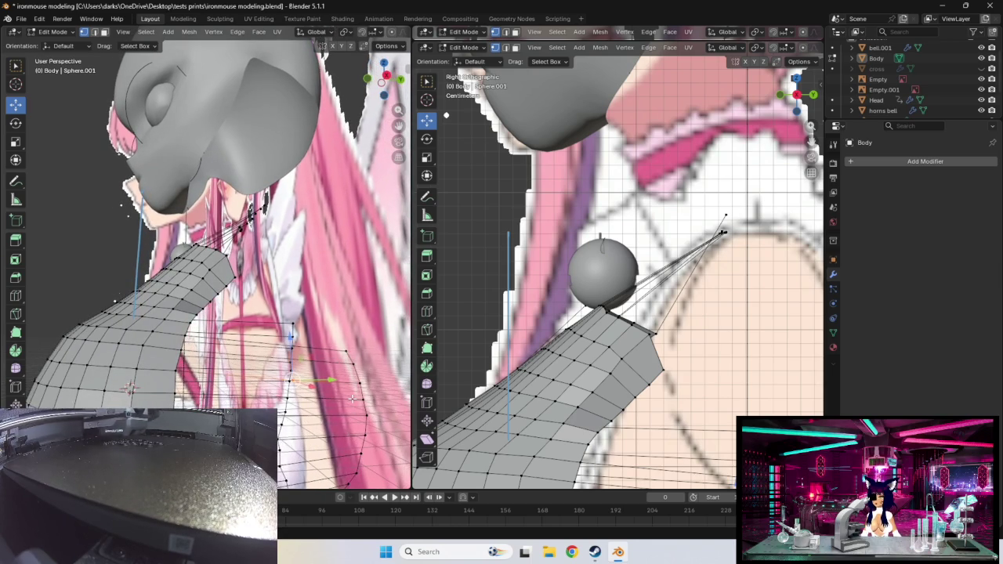
pyautogui.scroll(5, 711, 314)
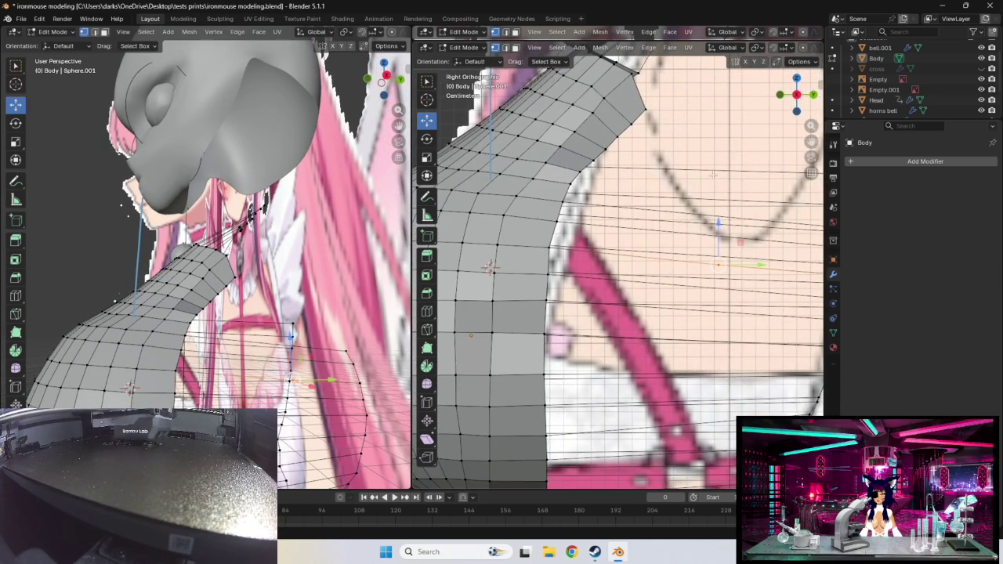
# - Add a first edge loop across the torso, shift it outward, and check it against the Empty.001 reference
pyautogui.keyDown('ctrl'); pyautogui.scroll(-2, 737, 211); pyautogui.keyUp('ctrl')
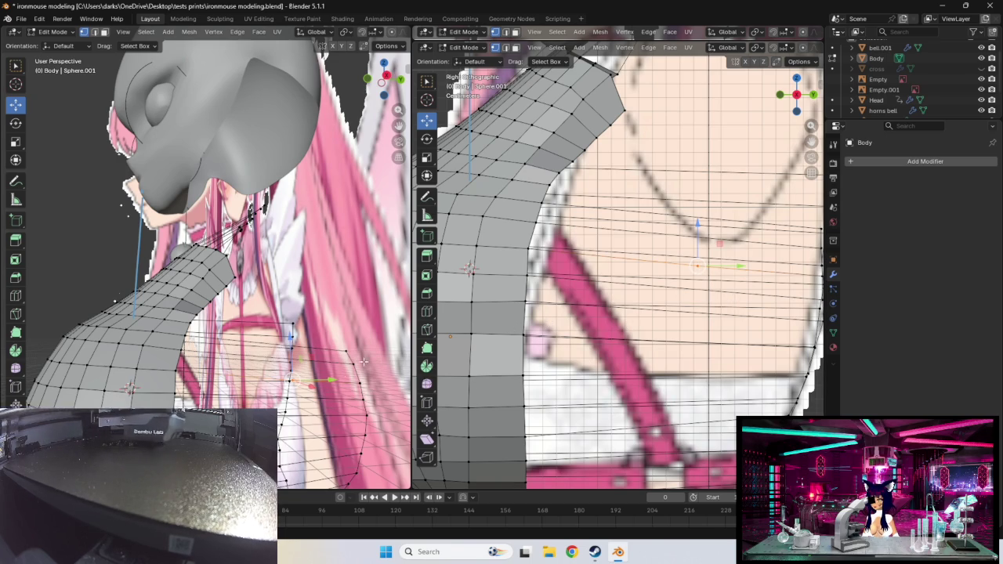
pyautogui.moveTo(204, 314); pyautogui.dragTo(235, 298, button='middle')
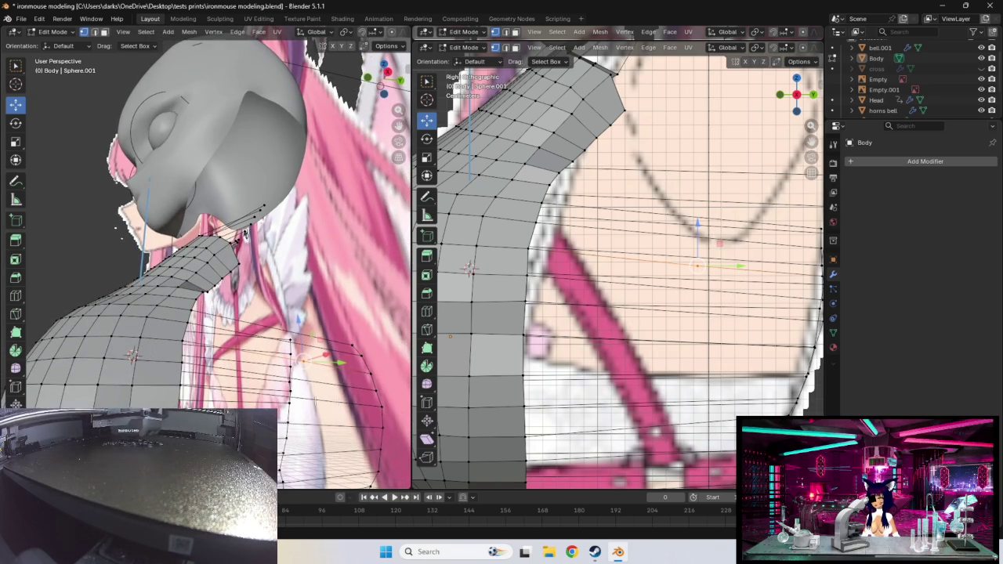
pyautogui.click(181, 360)
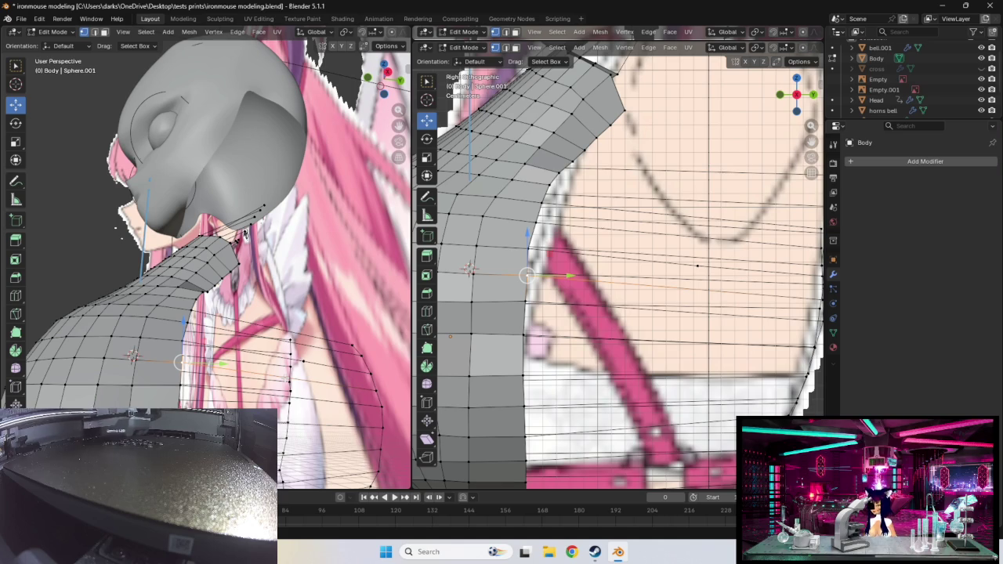
pyautogui.hotkey('ctrl', 'r')
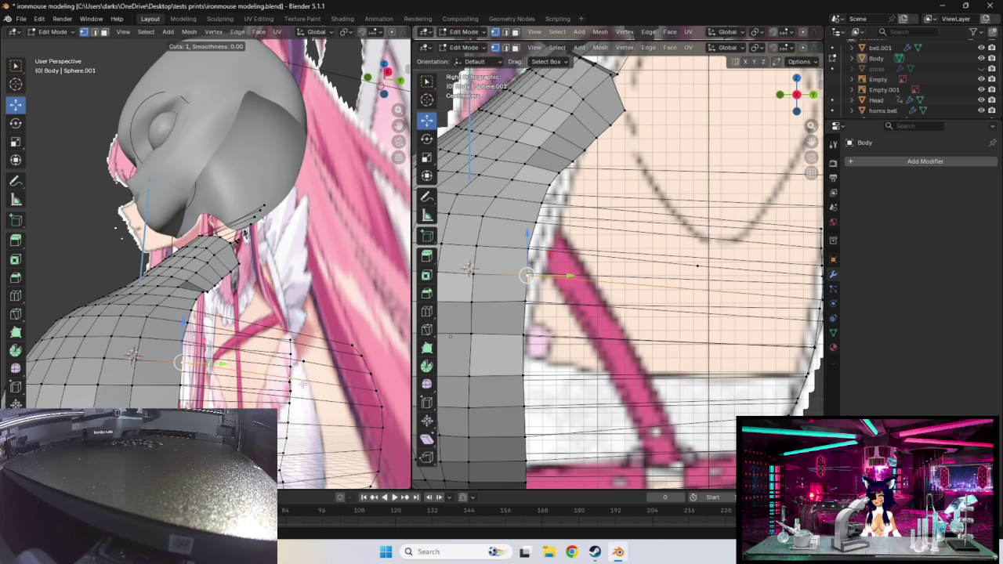
pyautogui.click(294, 380)
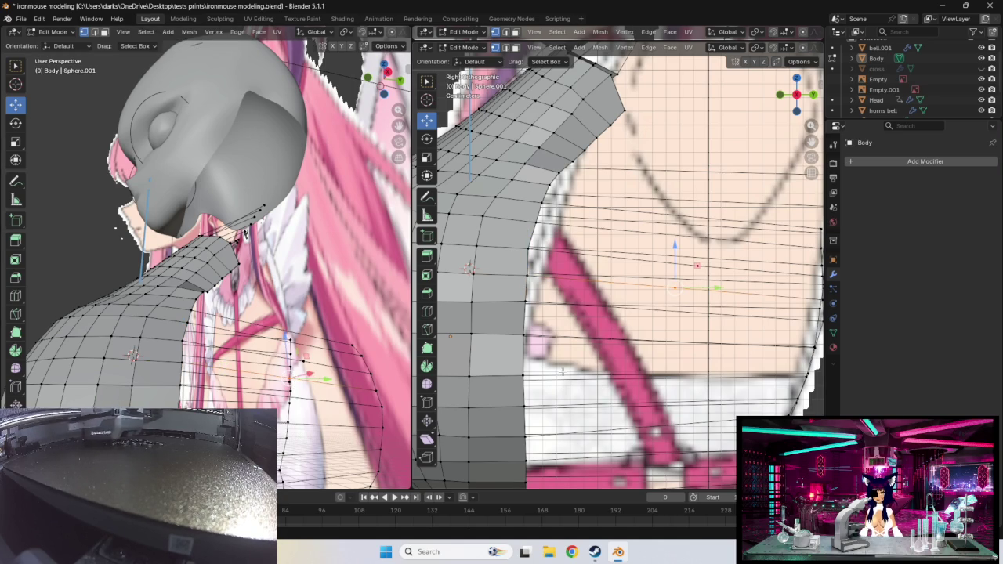
pyautogui.moveTo(676, 289); pyautogui.dragTo(700, 290)
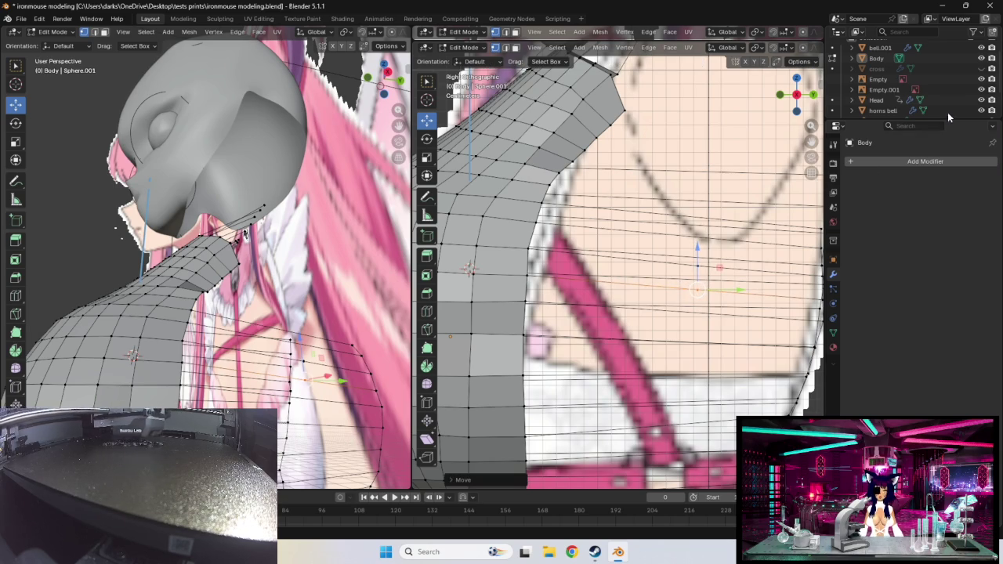
pyautogui.click(981, 89)
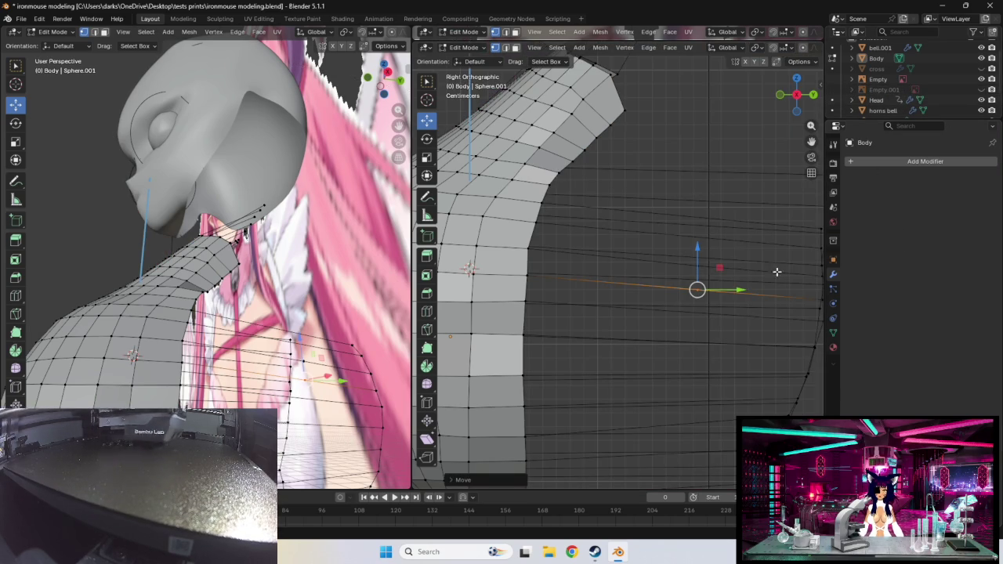
pyautogui.click(982, 89)
# - In the right side view, add a second torso edge loop and shift it outward to match the reference
pyautogui.moveTo(661, 371); pyautogui.dragTo(699, 346, button='middle')
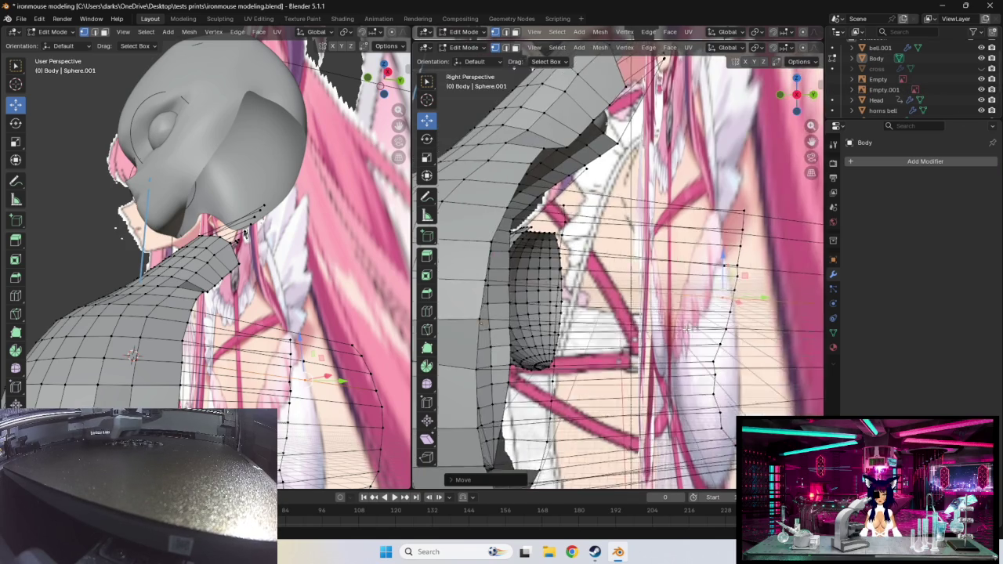
pyautogui.press('KP_3')
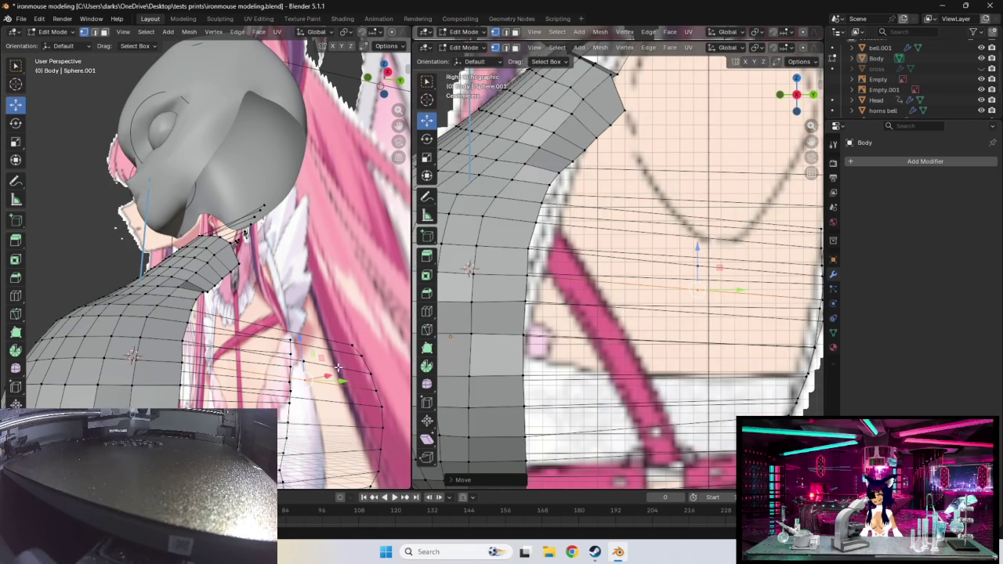
pyautogui.click(196, 377)
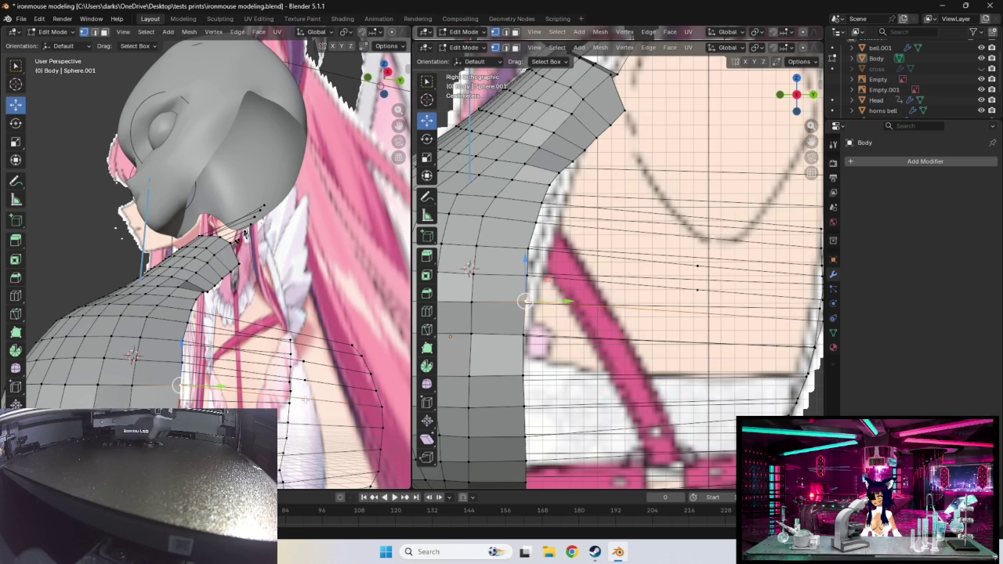
pyautogui.hotkey('ctrl', 'r')
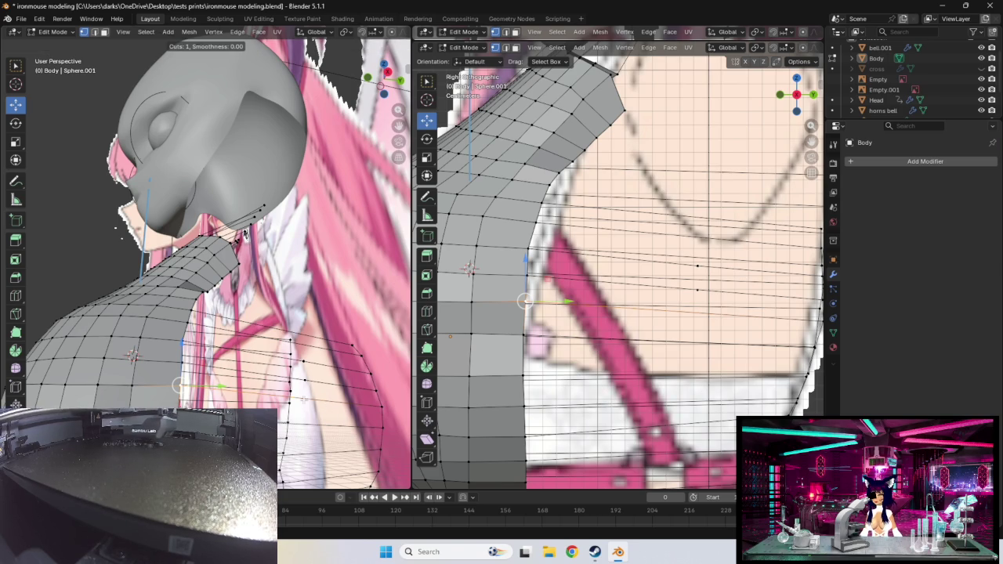
pyautogui.click(305, 397)
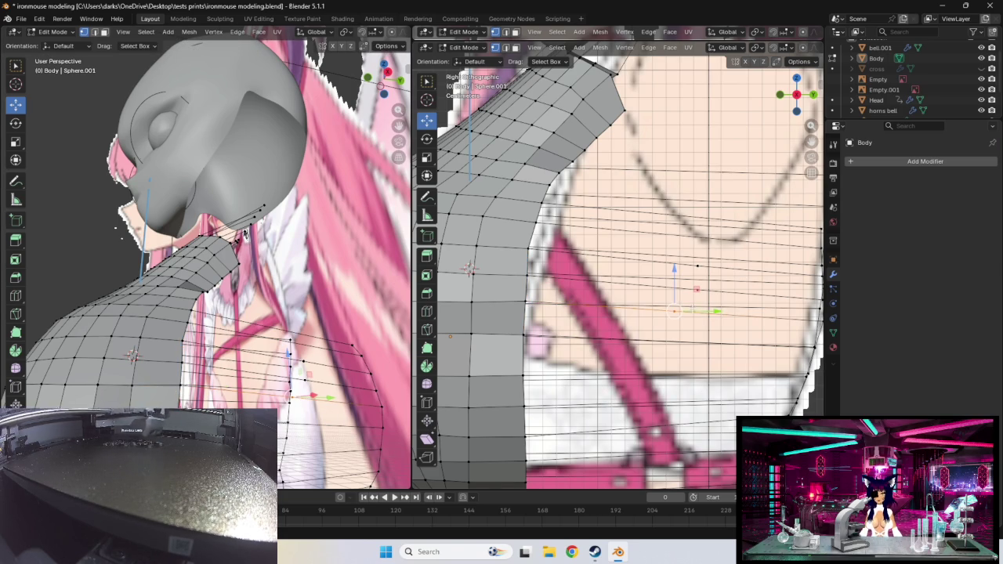
pyautogui.moveTo(675, 311); pyautogui.dragTo(698, 313)
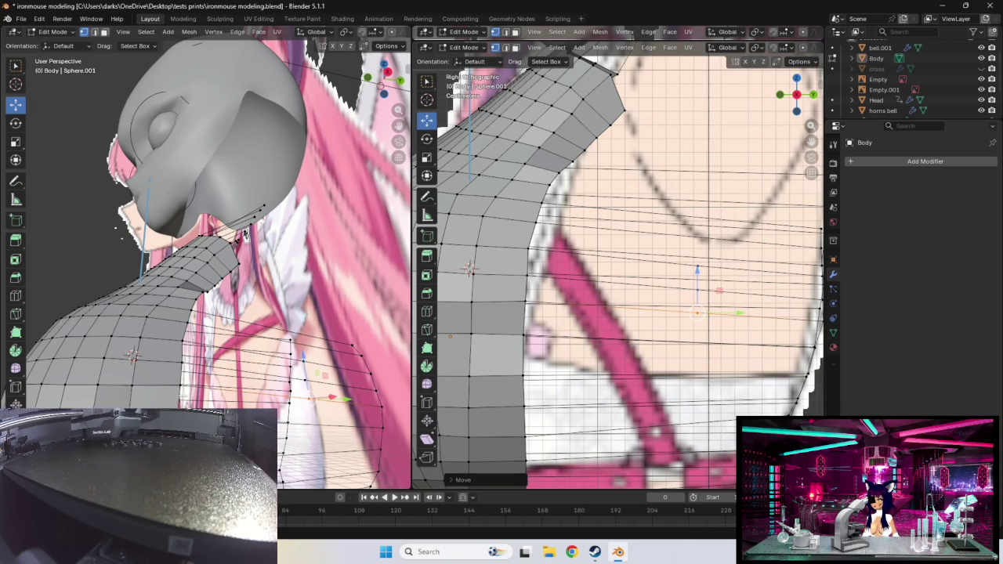
pyautogui.keyDown('shift'); pyautogui.rightClick(179, 382); pyautogui.keyUp('shift')
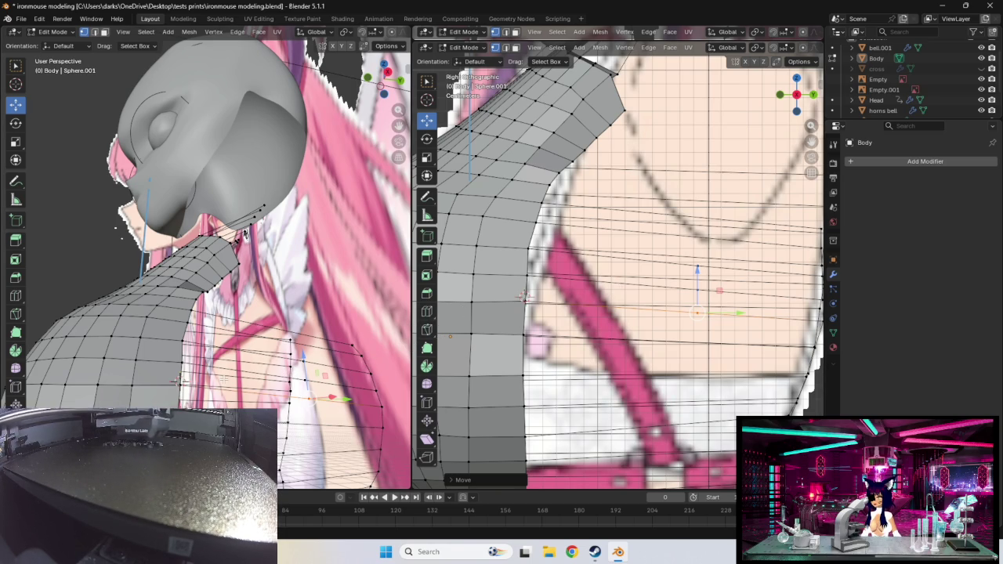
pyautogui.moveTo(264, 399); pyautogui.dragTo(227, 399, button='middle')
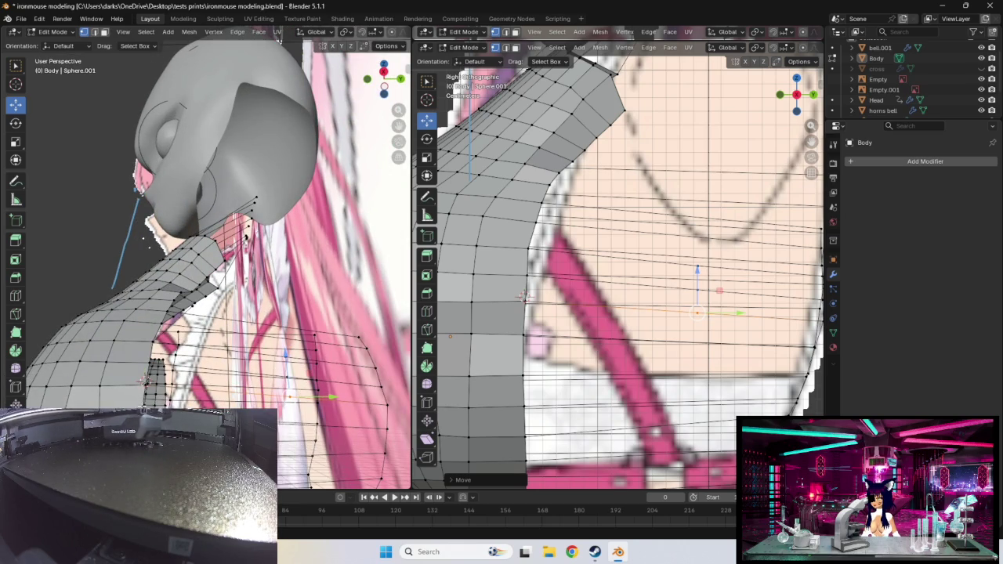
# - Move two chest-outline vertices onto the reference outline, with a tiny final nudge
pyautogui.click(523, 335)
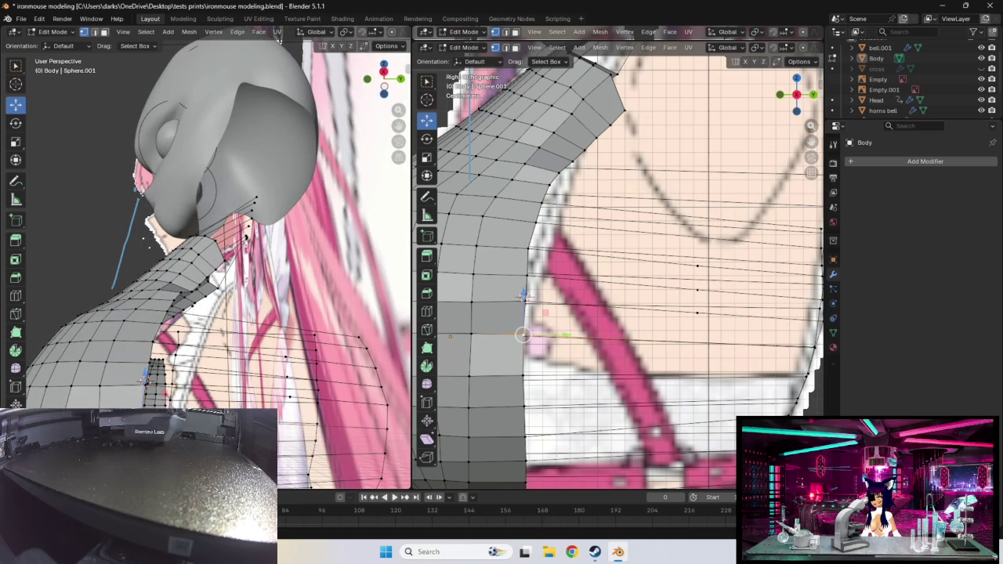
pyautogui.keyDown('shift'); pyautogui.click(389, 430); pyautogui.keyUp('shift')
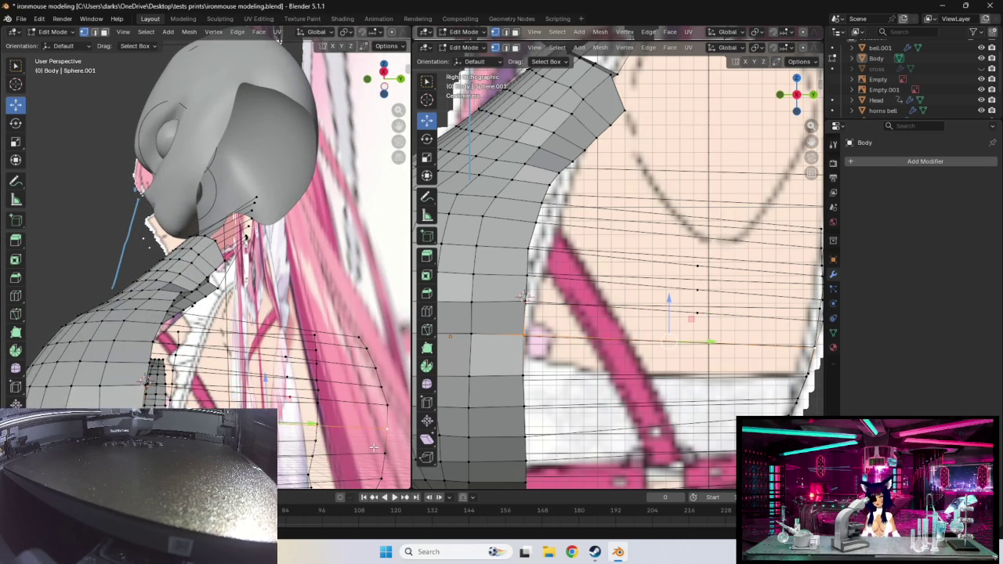
pyautogui.hotkey('ctrl', 'r')
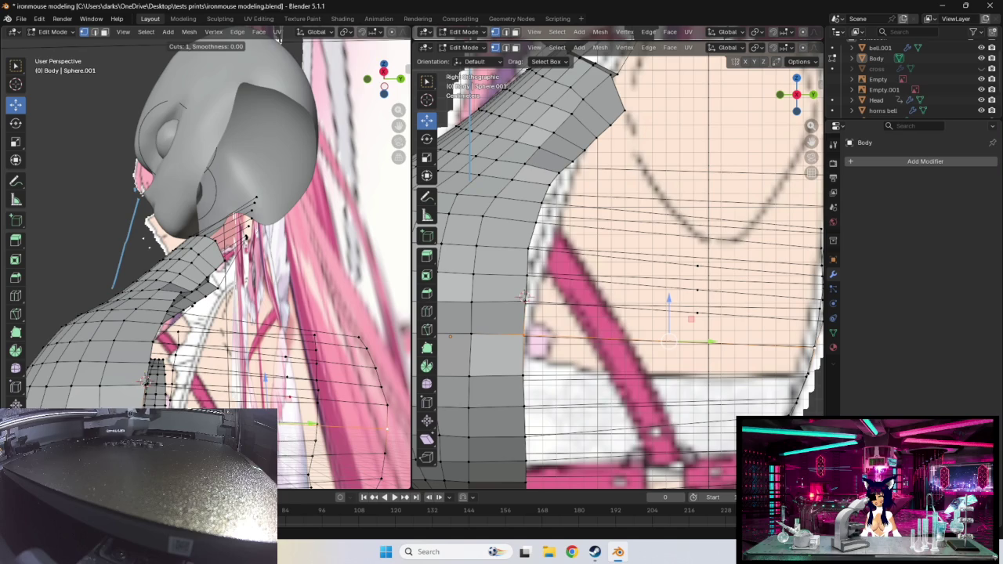
pyautogui.press('g')
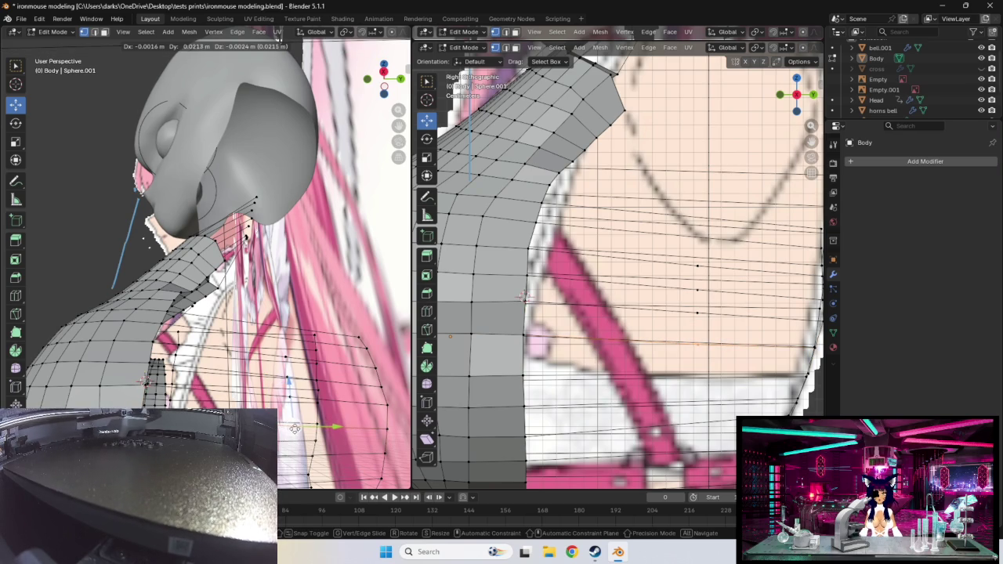
pyautogui.click(411, 444)
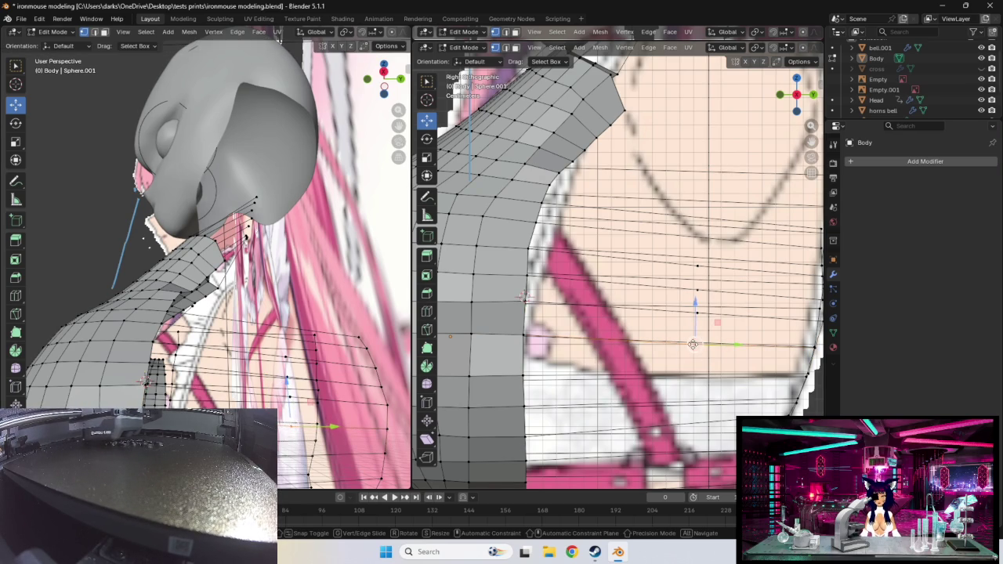
pyautogui.moveTo(696, 345); pyautogui.dragTo(698, 345)
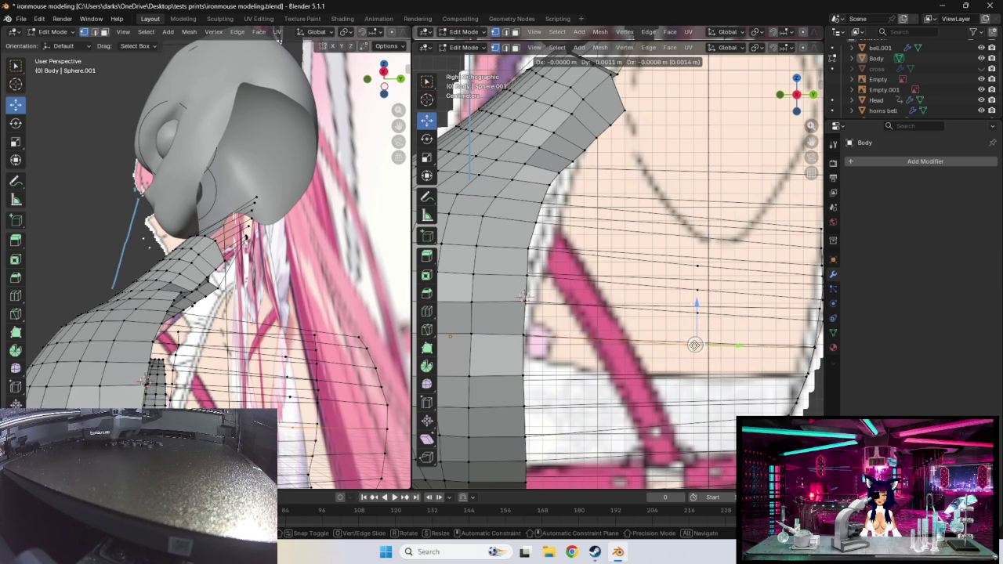
pyautogui.moveTo(696, 345); pyautogui.dragTo(696, 345)
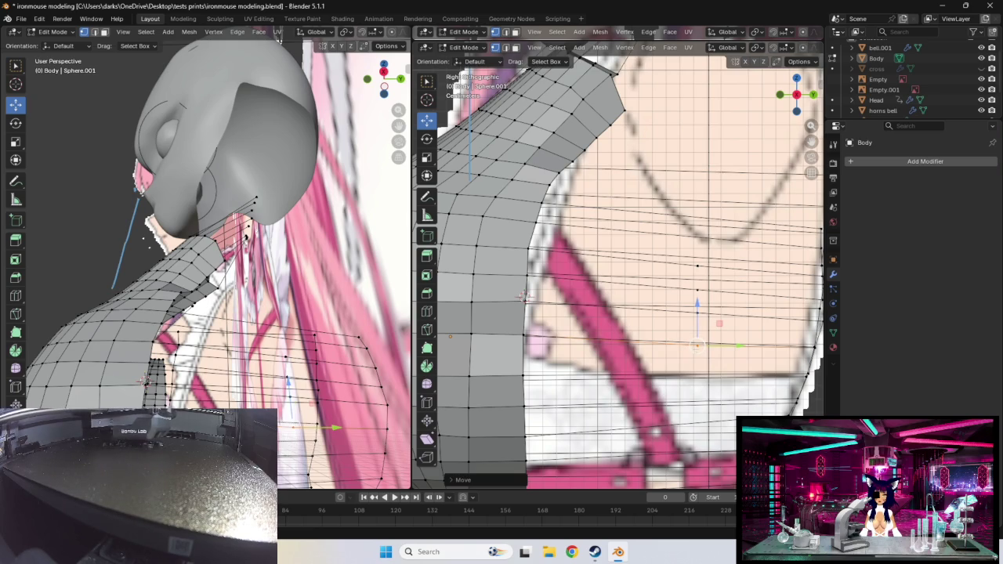
# - Select three vertices down the torso's side and drop them lower along the reference outline
pyautogui.click(698, 268)
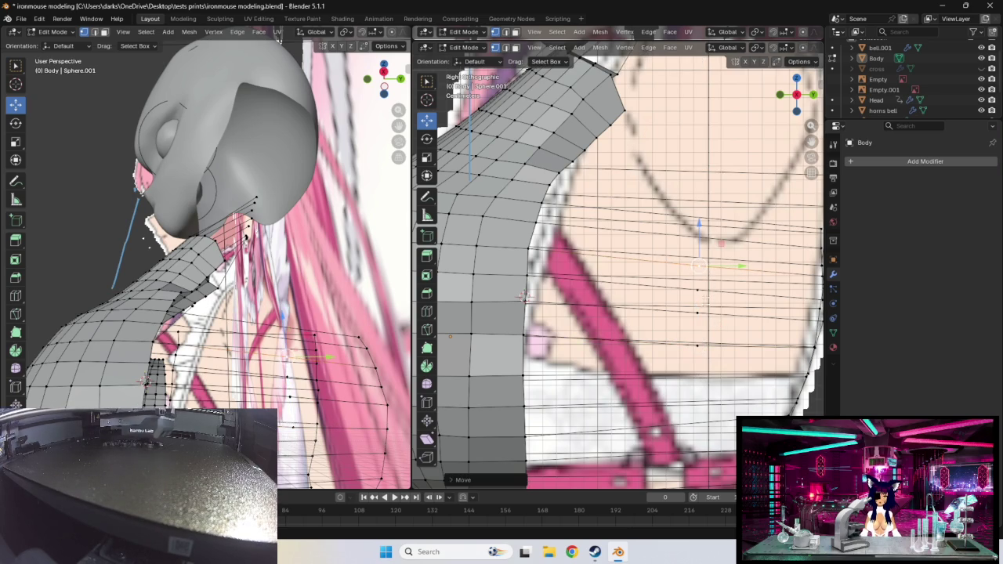
pyautogui.click(699, 292)
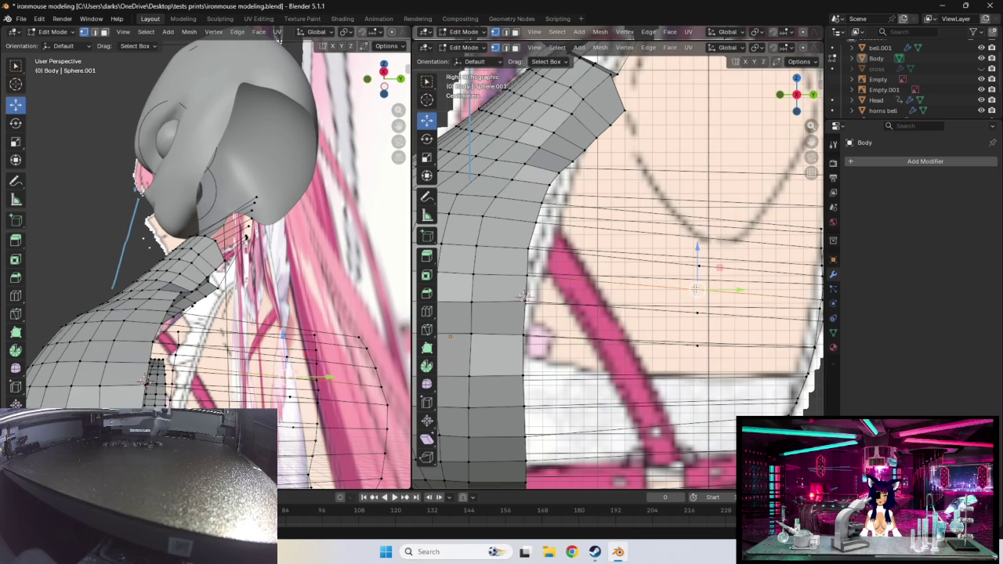
pyautogui.click(697, 313)
pyautogui.press('g')
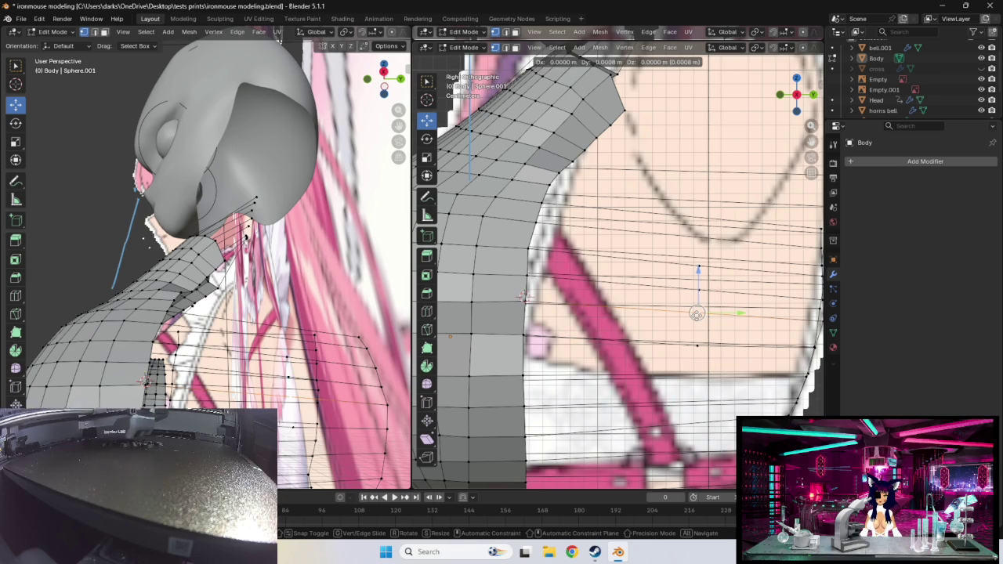
pyautogui.click(700, 345)
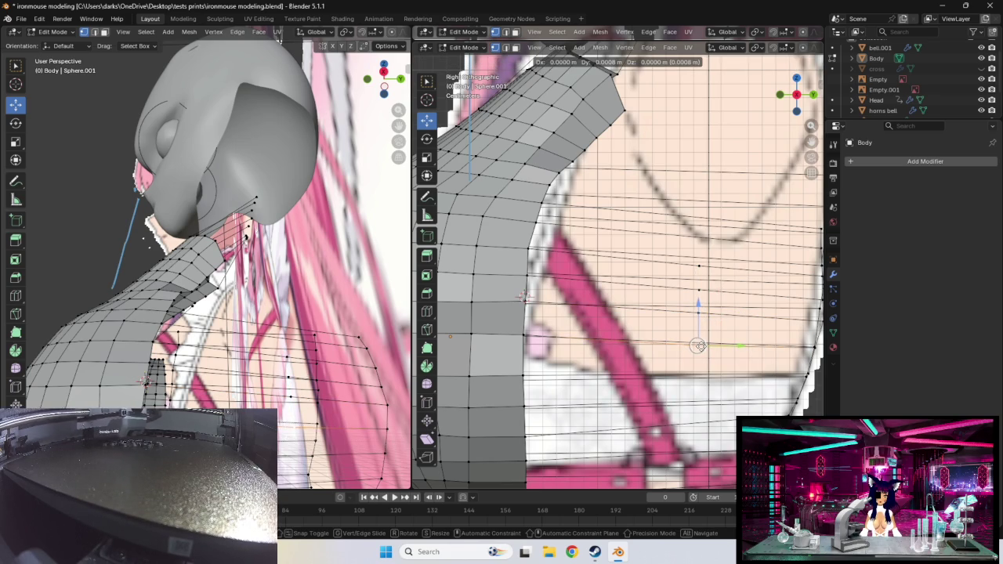
pyautogui.click(699, 345)
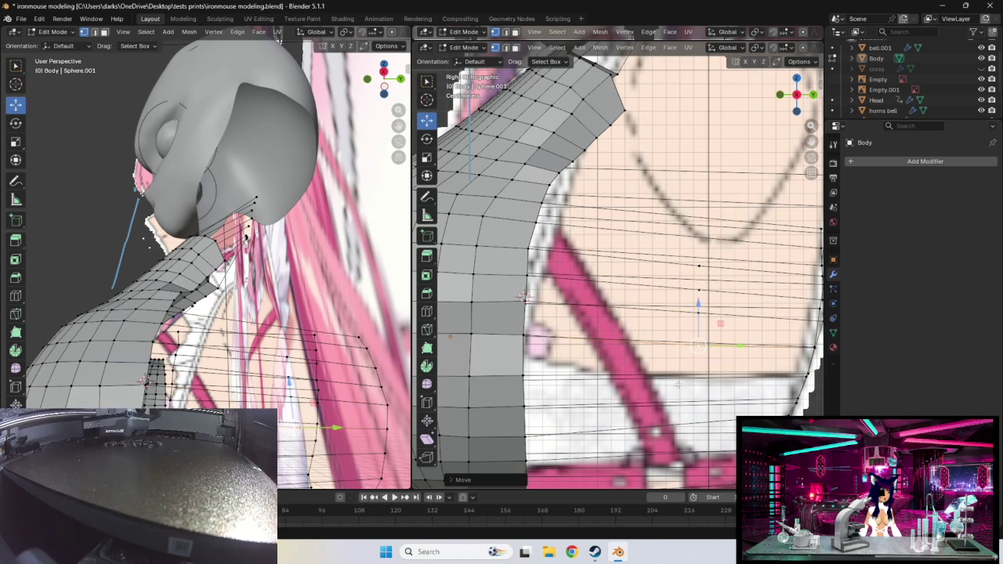
pyautogui.keyDown('shift'); pyautogui.moveTo(678, 384); pyautogui.dragTo(686, 325, button='middle'); pyautogui.keyUp('shift')
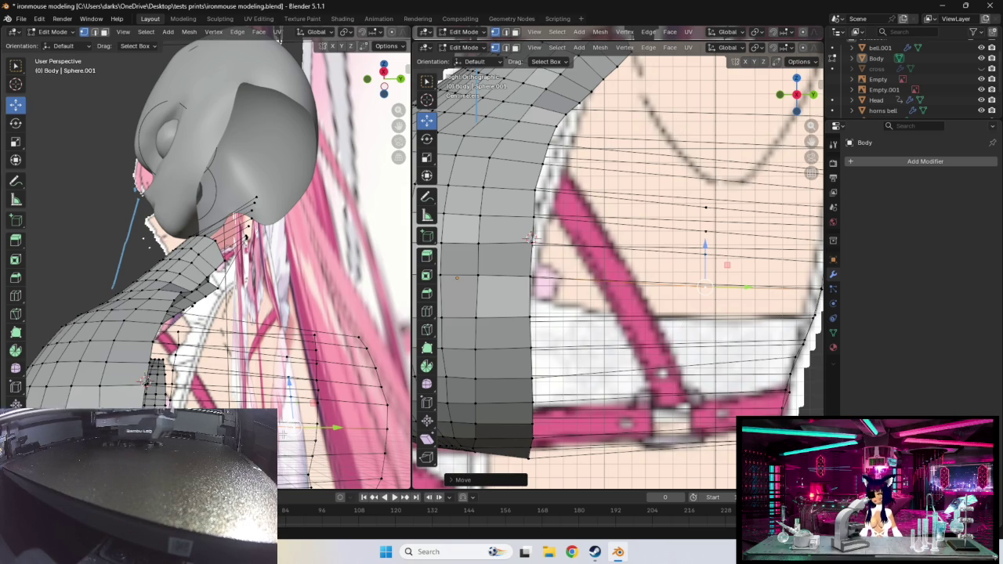
# - Shift the chest-level torso edge outward toward the reference outline
pyautogui.moveTo(215, 386)
pyautogui.mouseDown(button='middle')
pyautogui.moveTo(207, 385)
pyautogui.moveTo(221, 384)
pyautogui.mouseUp(button='middle')
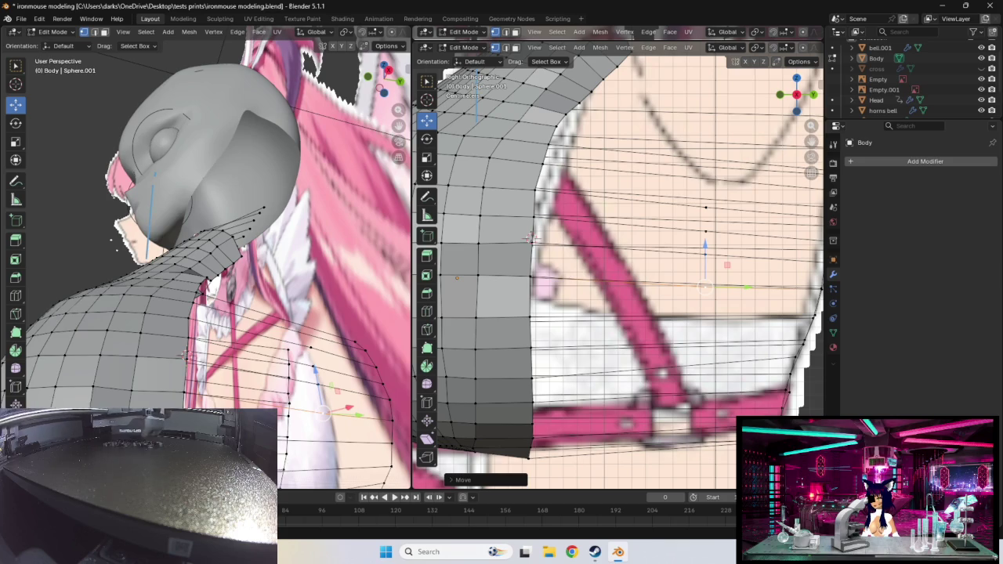
pyautogui.moveTo(235, 275); pyautogui.dragTo(258, 270, button='middle')
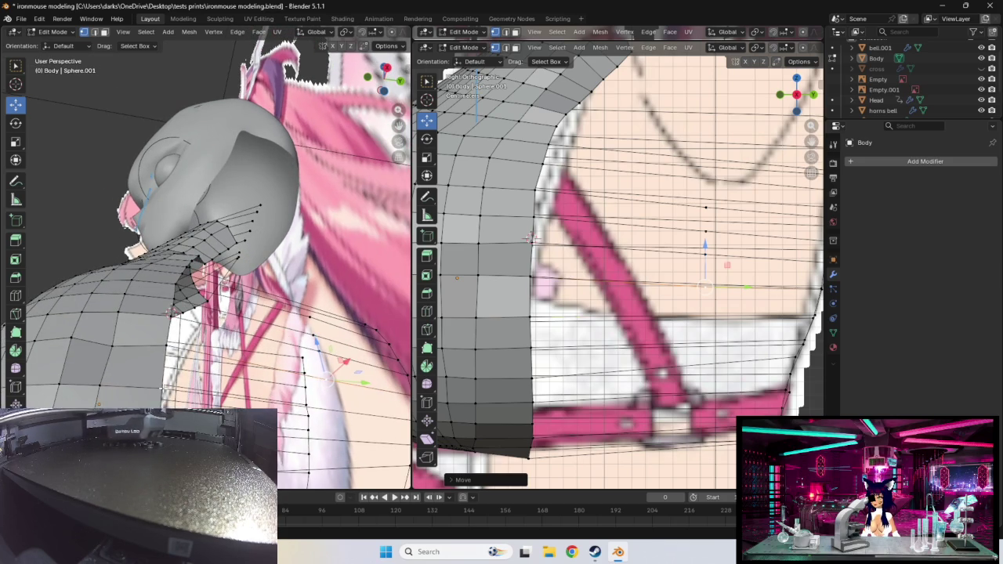
pyautogui.click(162, 388)
pyautogui.moveTo(162, 388); pyautogui.dragTo(431, 441, button='middle')
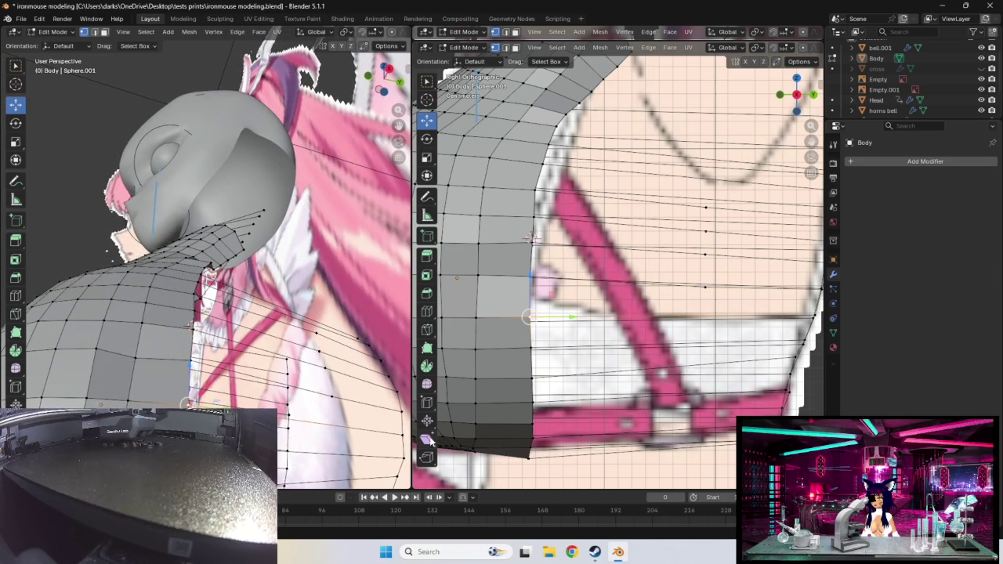
pyautogui.click(811, 313)
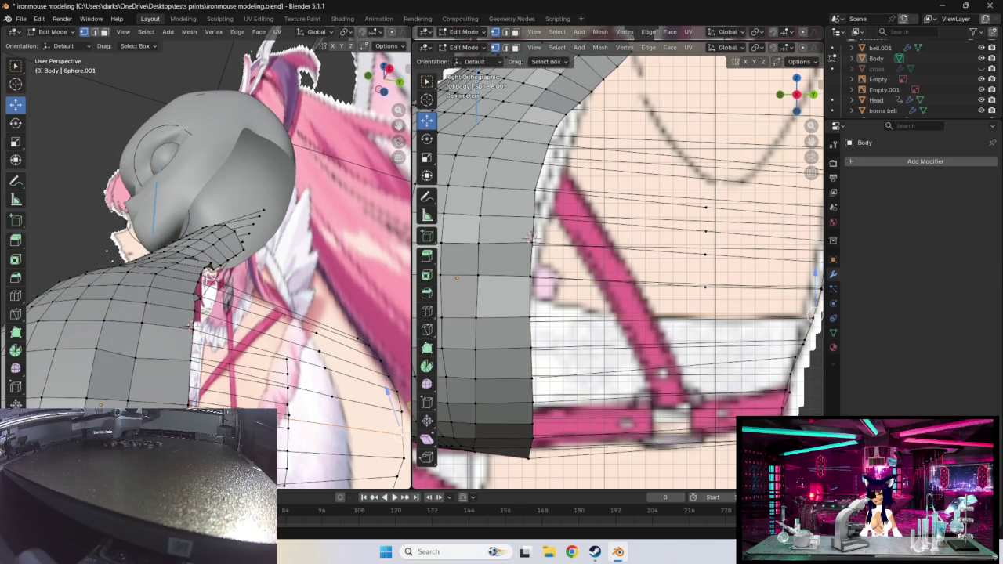
pyautogui.keyDown('shift'); pyautogui.click(294, 421); pyautogui.keyUp('shift')
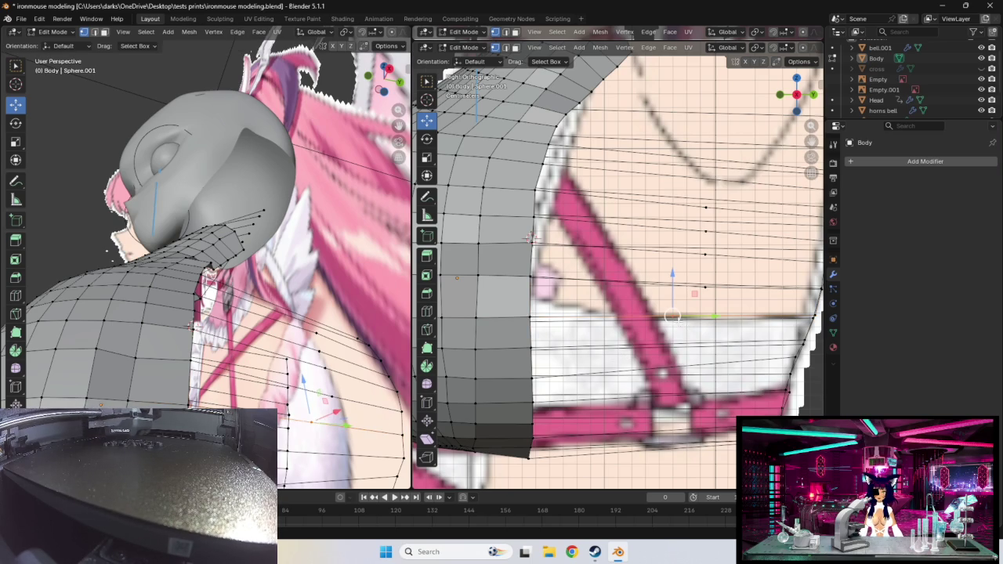
pyautogui.moveTo(672, 315); pyautogui.dragTo(707, 317)
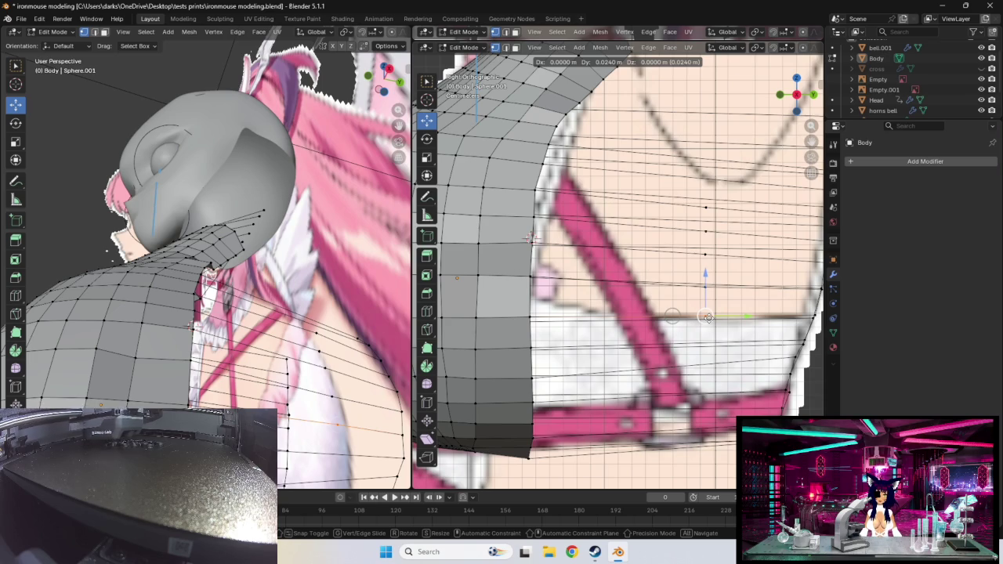
pyautogui.moveTo(708, 318); pyautogui.dragTo(707, 318)
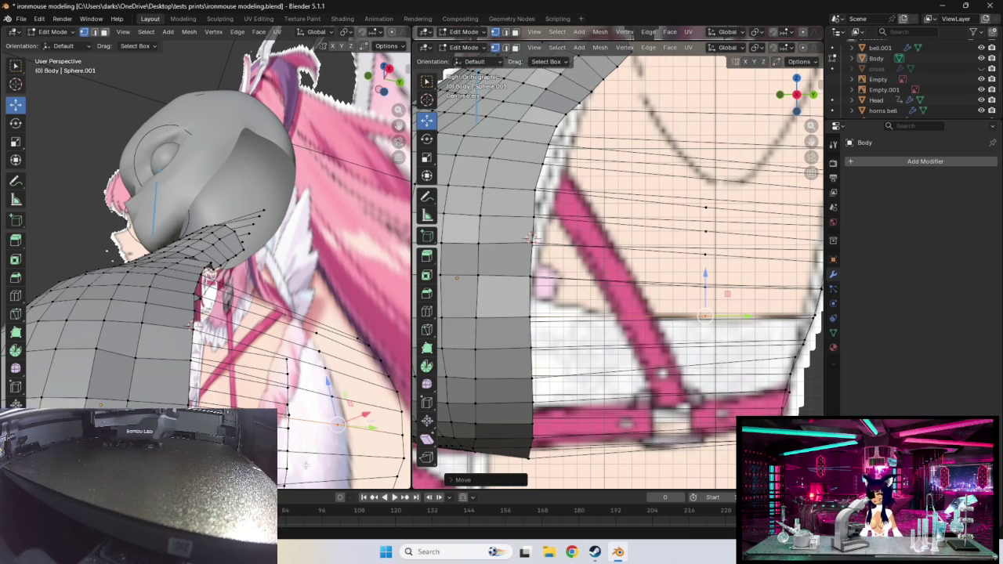
# - Pull a lower torso vertex out to the outline and add a new edge loop there
pyautogui.click(530, 347)
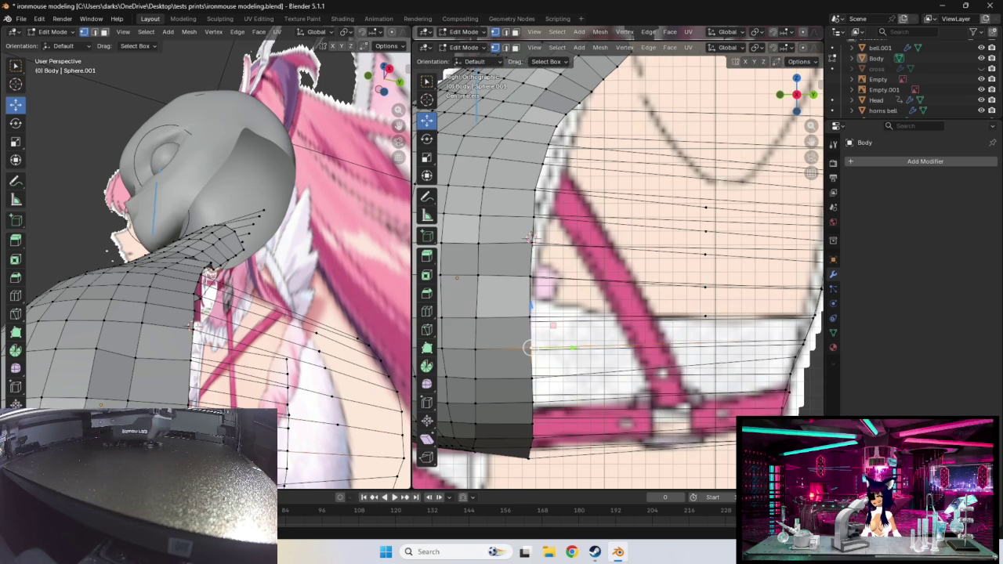
pyautogui.moveTo(530, 347); pyautogui.dragTo(667, 343)
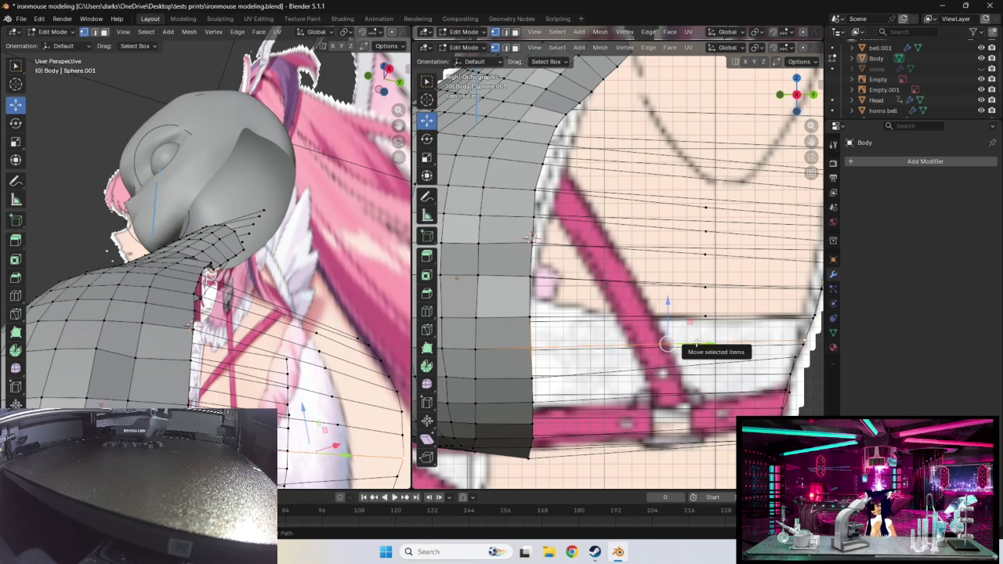
pyautogui.hotkey('ctrl', 'r')
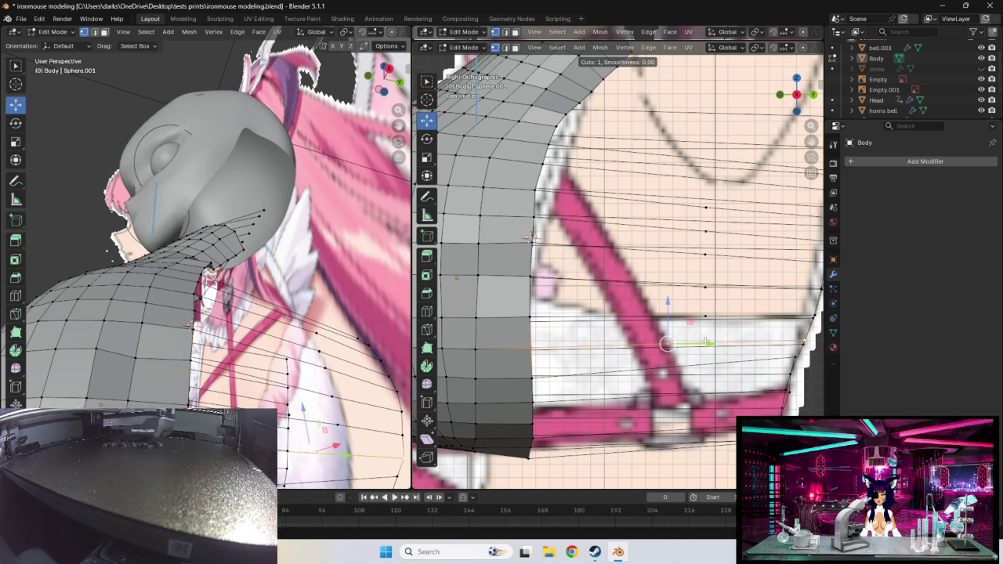
pyautogui.click(667, 345)
pyautogui.moveTo(667, 344); pyautogui.dragTo(702, 344)
# - Raise the lower chest edge loop to match the reference, then view the chest from the front
pyautogui.keyDown('alt'); pyautogui.click(532, 380); pyautogui.keyUp('alt')
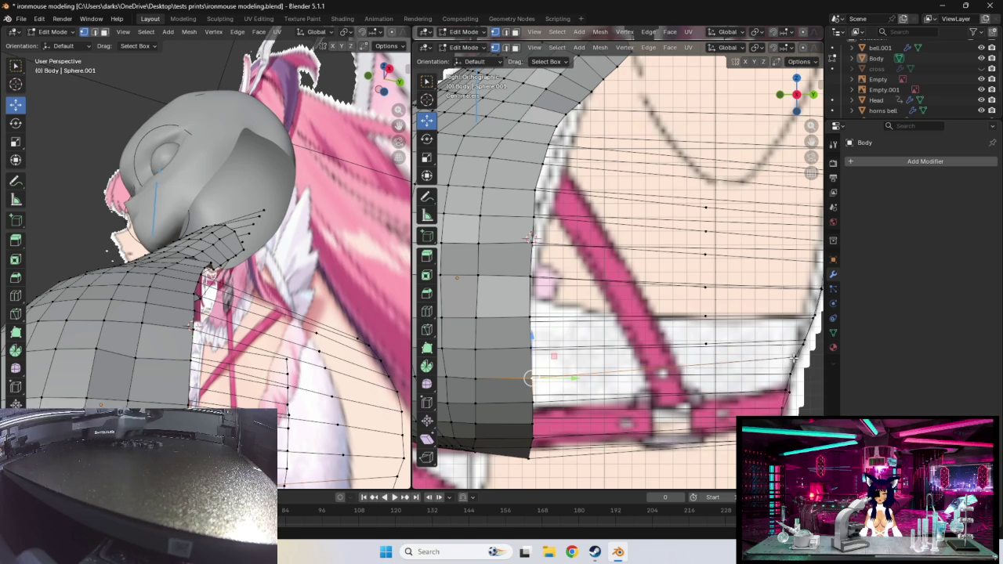
pyautogui.keyDown('alt'); pyautogui.click(663, 368); pyautogui.keyUp('alt')
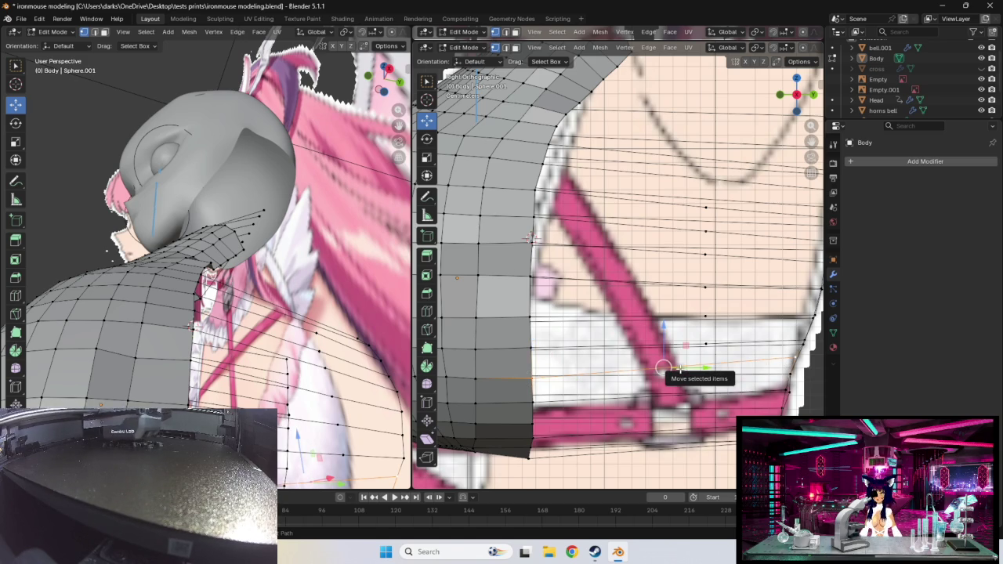
pyautogui.click(663, 368)
pyautogui.moveTo(664, 368); pyautogui.dragTo(709, 367)
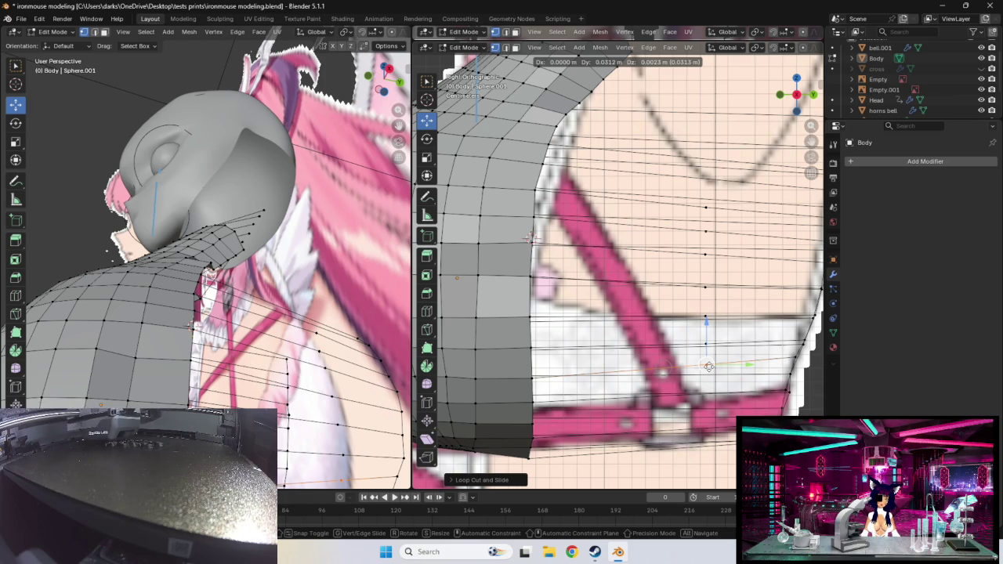
pyautogui.moveTo(709, 367); pyautogui.dragTo(709, 367)
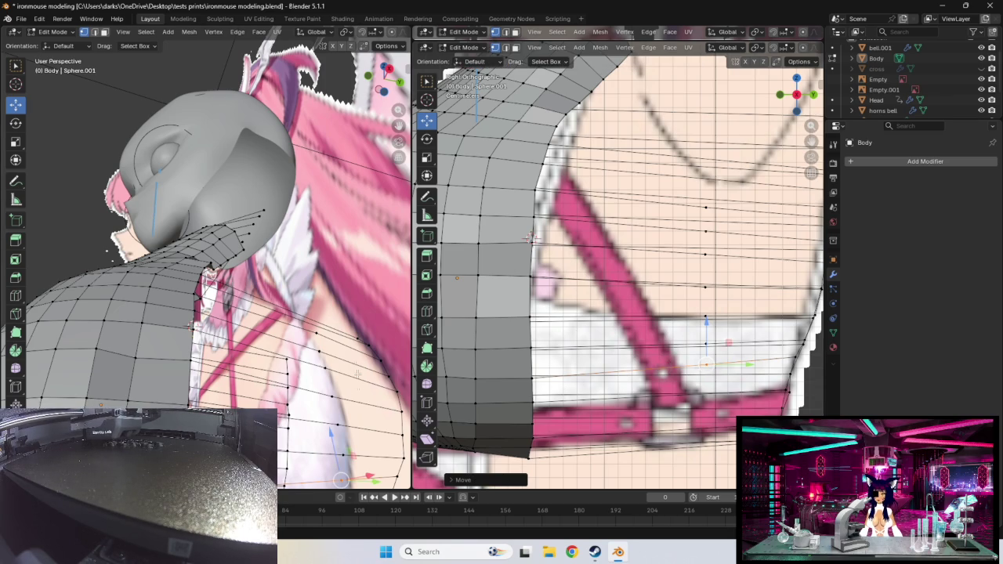
pyautogui.moveTo(269, 317); pyautogui.dragTo(292, 328, button='middle')
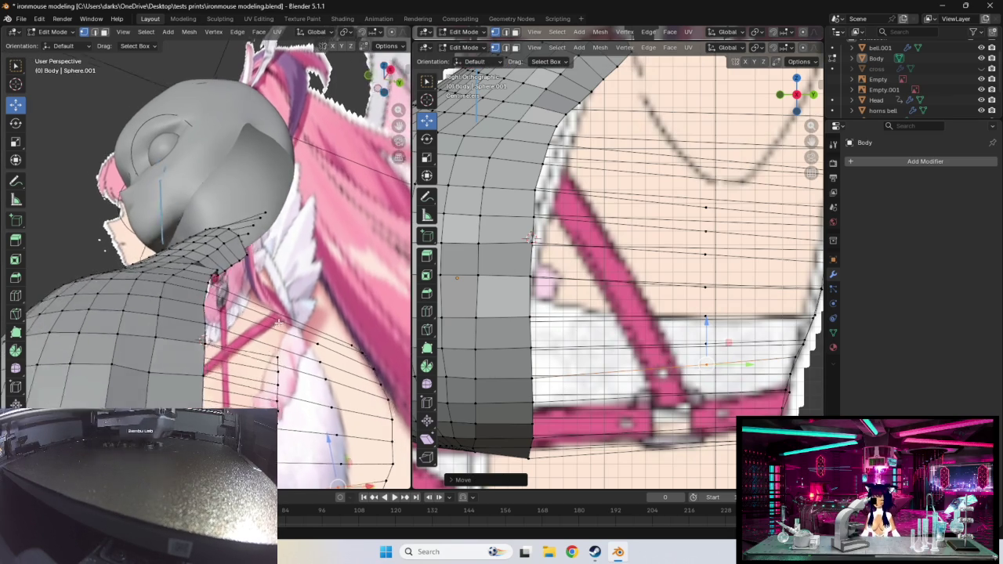
pyautogui.press('KP_1')
pyautogui.scroll(-5, 296, 314)
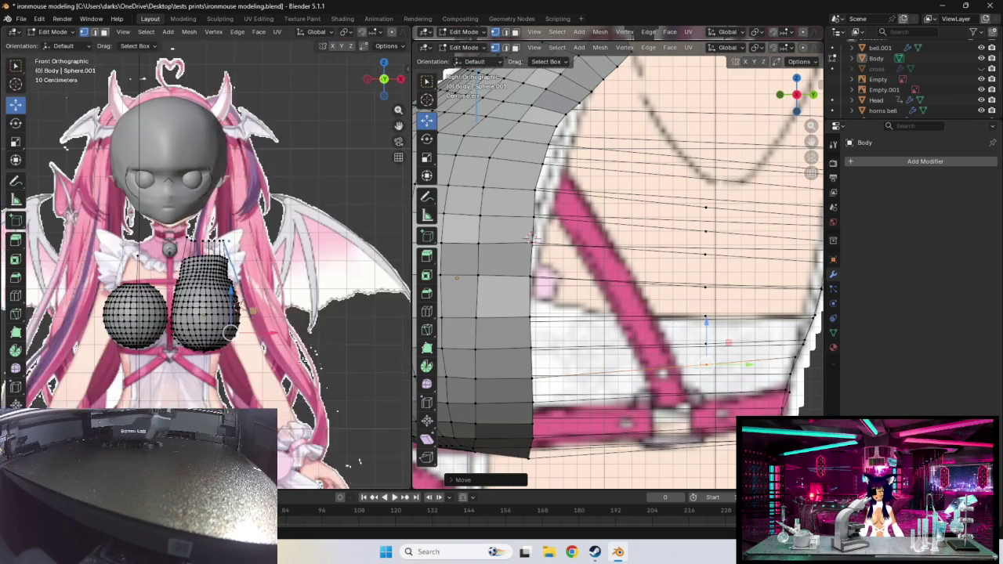
pyautogui.scroll(-2, 297, 315)
pyautogui.moveTo(297, 314)
pyautogui.mouseDown(button='middle')
pyautogui.moveTo(238, 385)
pyautogui.moveTo(225, 363)
pyautogui.moveTo(259, 312)
pyautogui.mouseUp(button='middle')
pyautogui.scroll(6, 239, 385)
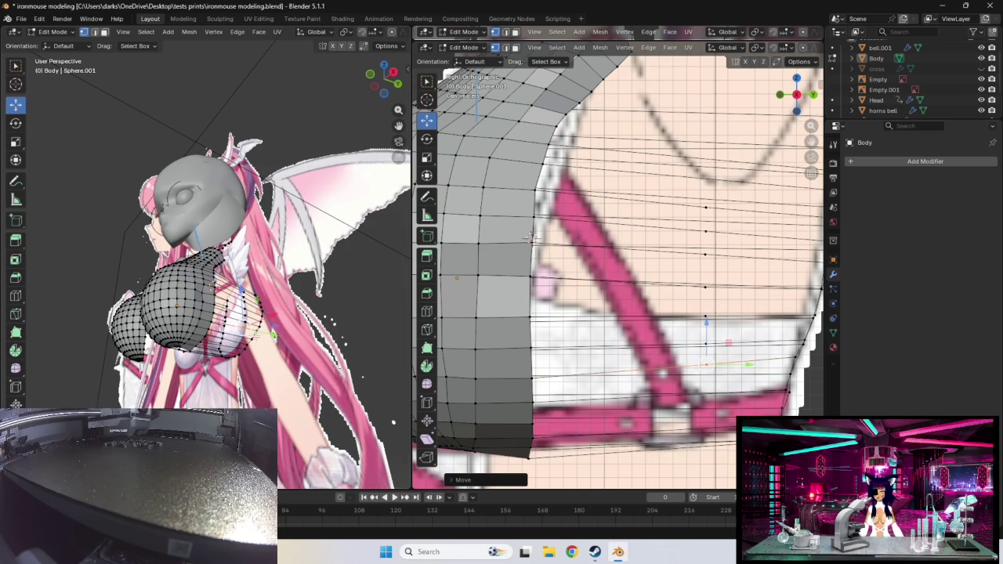
pyautogui.moveTo(256, 335); pyautogui.dragTo(275, 324, button='middle')
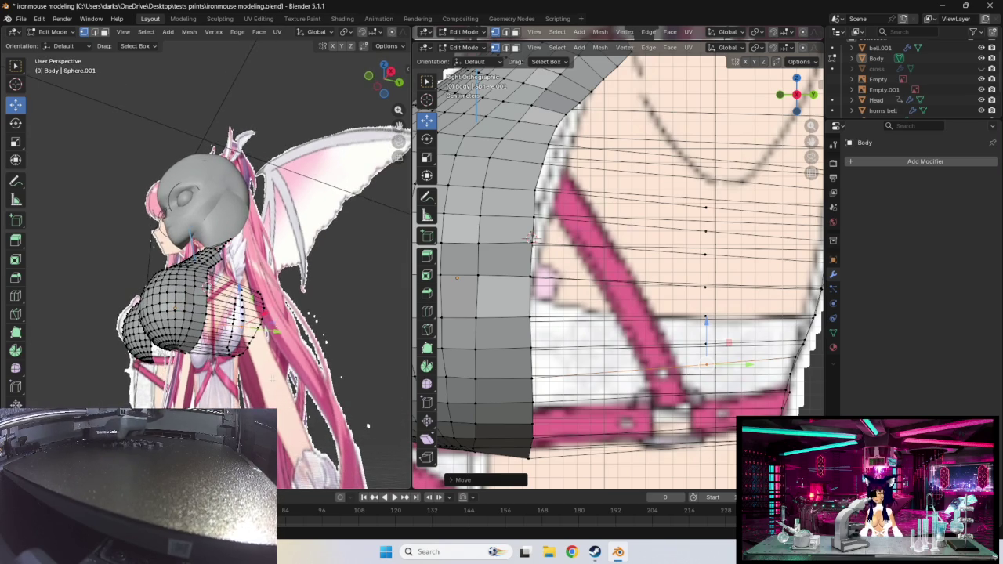
pyautogui.moveTo(273, 378)
pyautogui.mouseDown(button='middle')
pyautogui.moveTo(395, 354)
pyautogui.moveTo(358, 321)
pyautogui.mouseUp(button='middle')
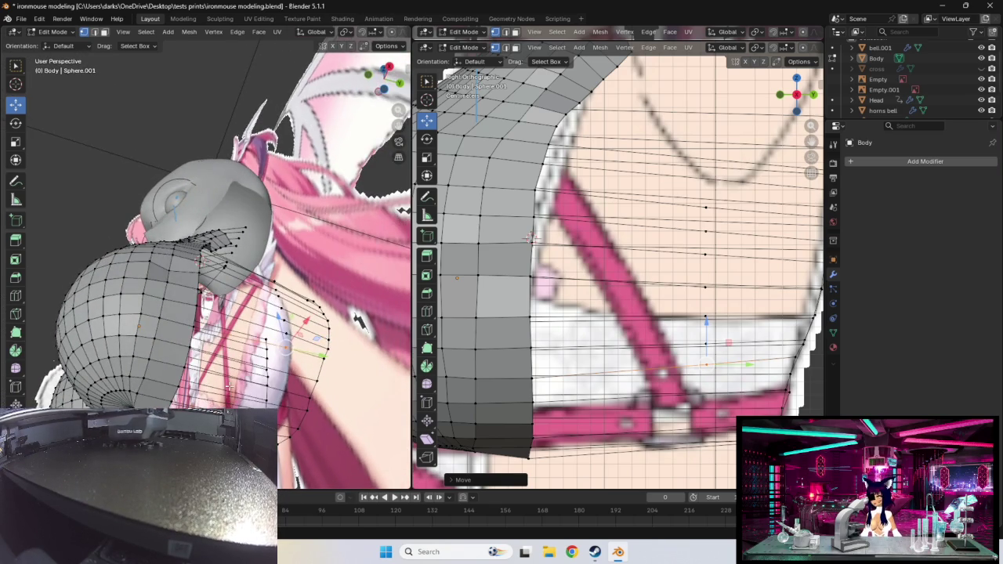
pyautogui.moveTo(229, 387)
pyautogui.mouseDown(button='middle')
pyautogui.moveTo(261, 386)
pyautogui.moveTo(151, 354)
pyautogui.moveTo(141, 338)
pyautogui.moveTo(249, 362)
pyautogui.mouseUp(button='middle')
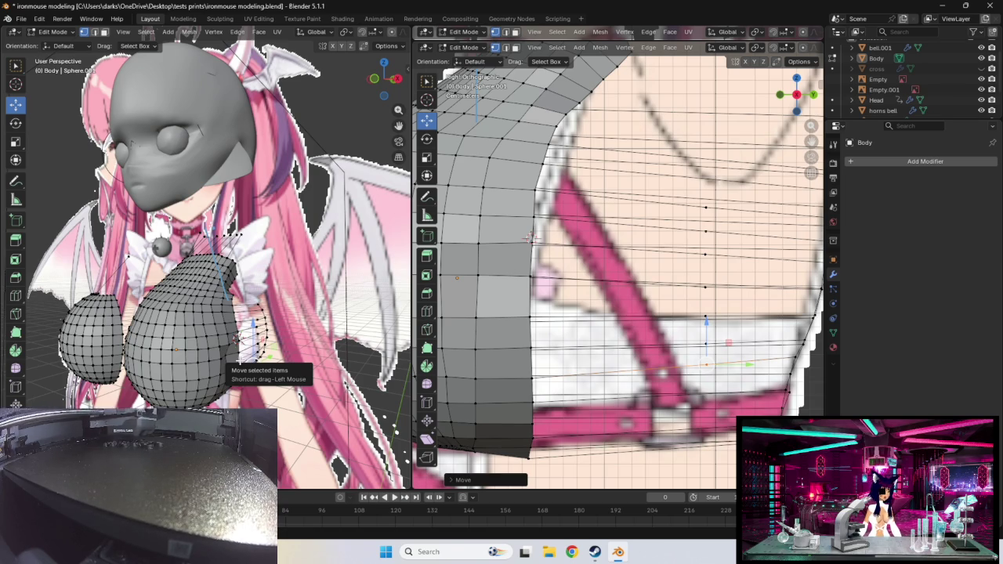
# - Nudge a chest-mesh vertex into place
pyautogui.moveTo(240, 358)
pyautogui.mouseDown(button='middle')
pyautogui.moveTo(246, 346)
pyautogui.moveTo(236, 357)
pyautogui.mouseUp(button='middle')
pyautogui.scroll(3, 235, 357)
pyautogui.click(227, 359)
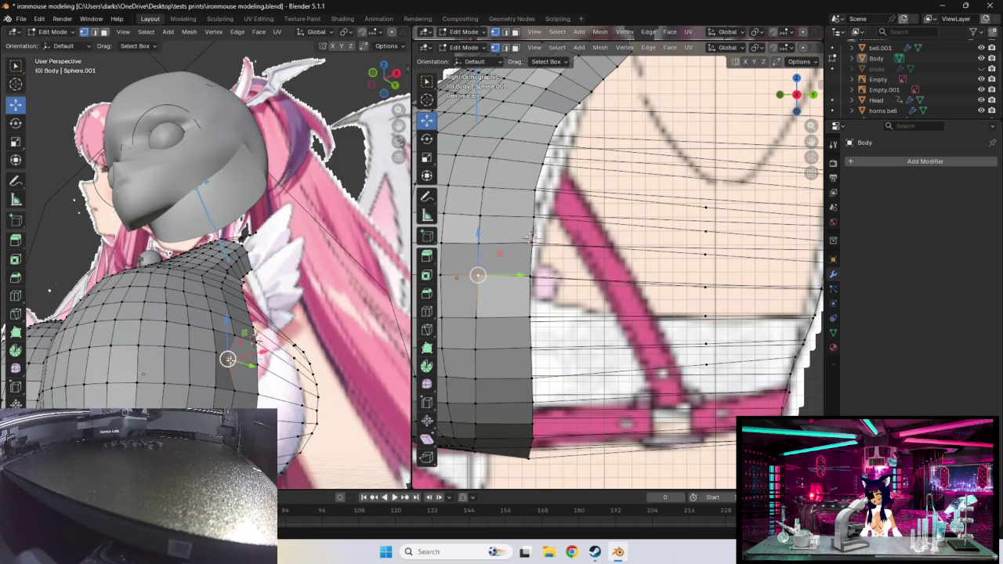
pyautogui.moveTo(228, 359); pyautogui.dragTo(235, 359)
pyautogui.moveTo(235, 358)
pyautogui.mouseDown(button='middle')
pyautogui.moveTo(156, 337)
pyautogui.moveTo(235, 274)
pyautogui.mouseUp(button='middle')
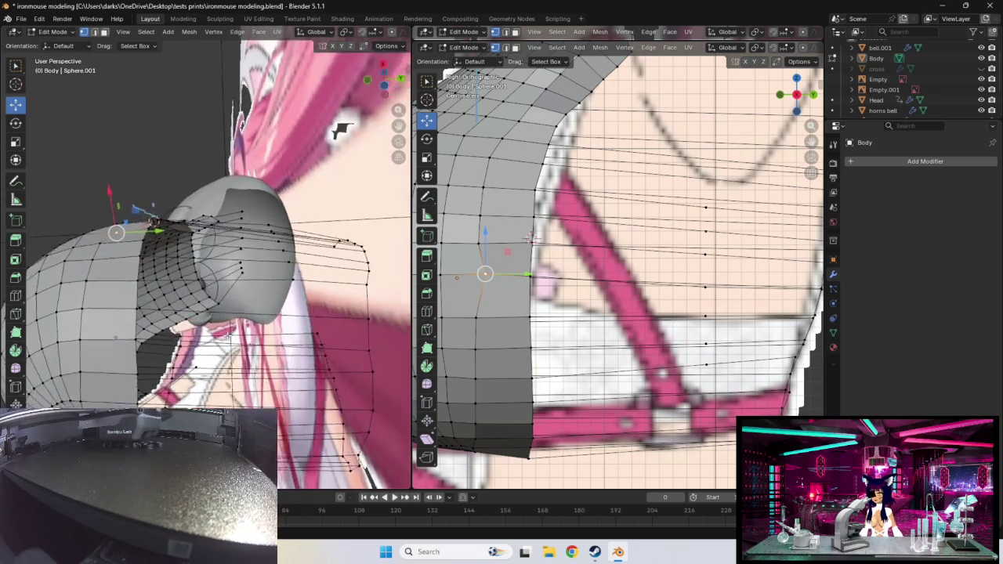
pyautogui.moveTo(168, 233); pyautogui.dragTo(284, 368, button='middle')
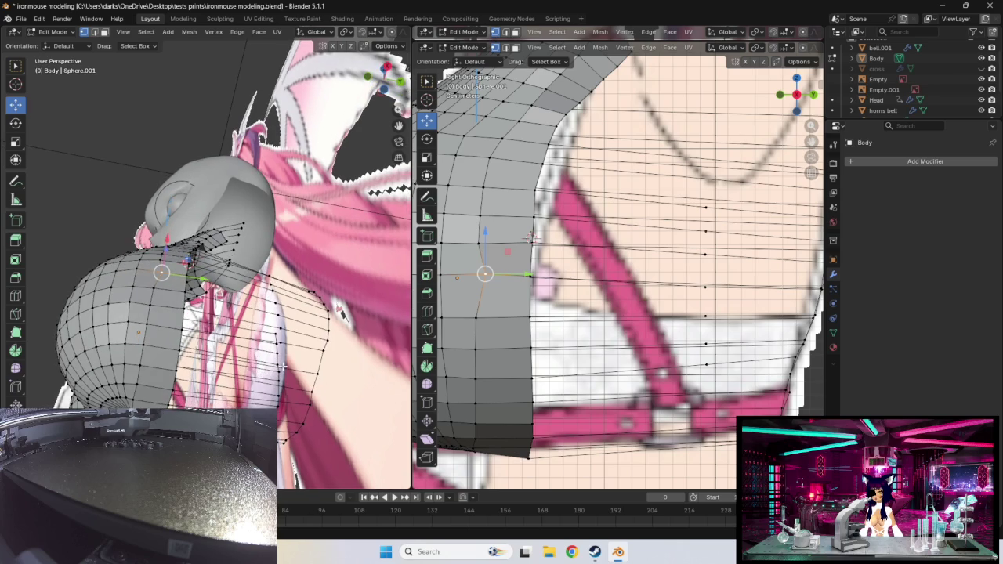
# - Pull the lower torso-edge vertex about 0.034 m along Y to the reference outline
pyautogui.click(532, 402)
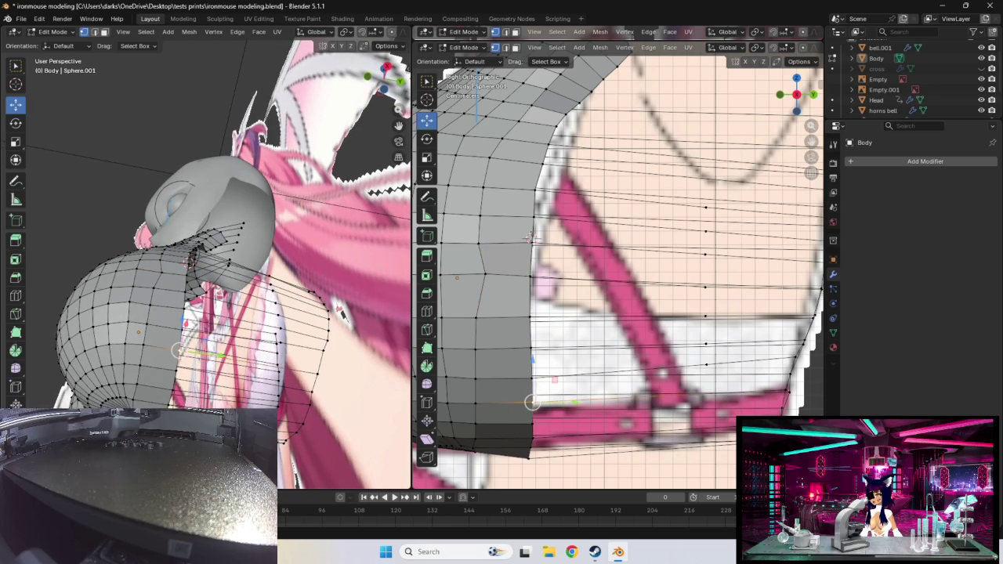
pyautogui.moveTo(532, 403); pyautogui.dragTo(658, 397)
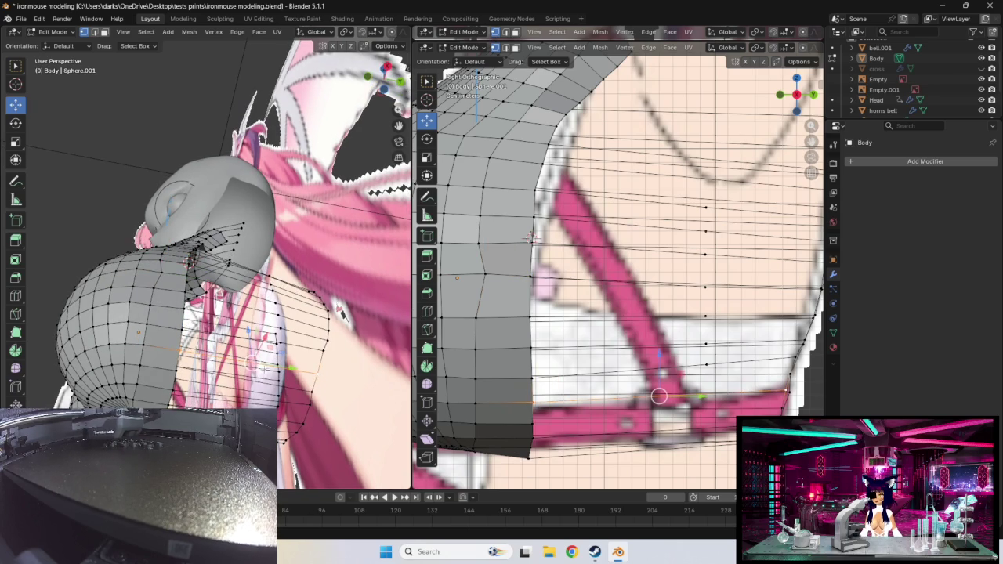
pyautogui.hotkey('ctrl', 'r')
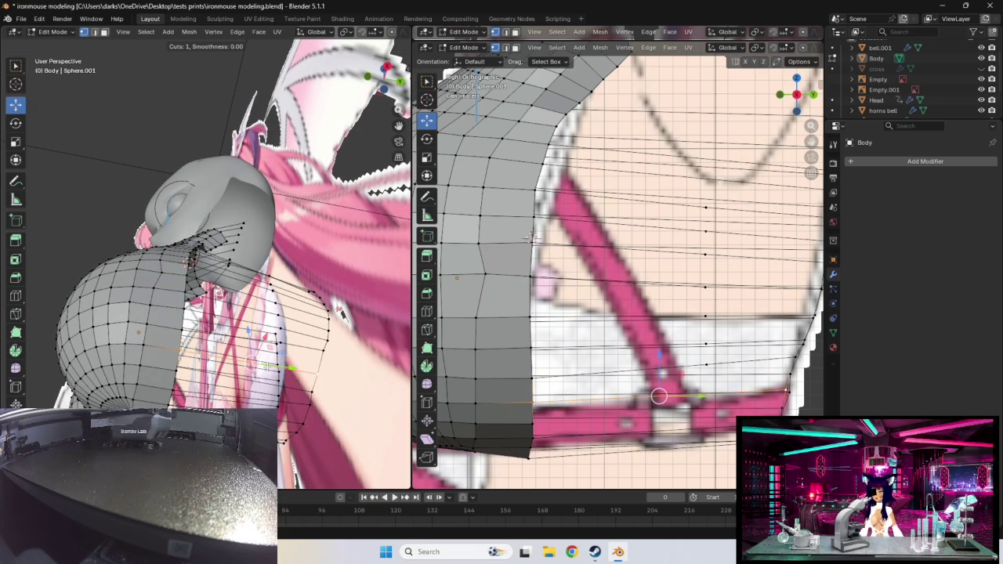
pyautogui.press('Escape')
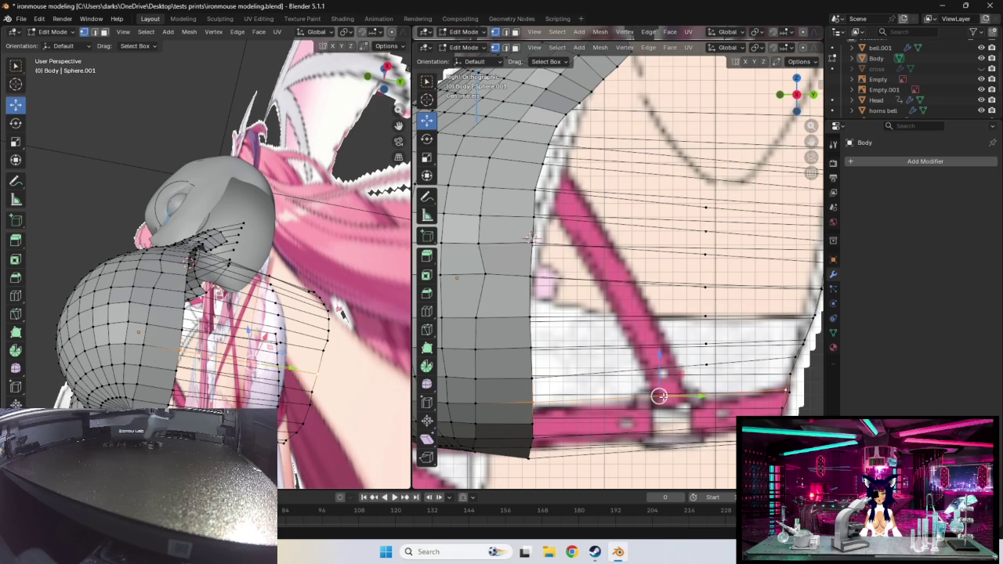
pyautogui.moveTo(658, 396); pyautogui.dragTo(685, 392)
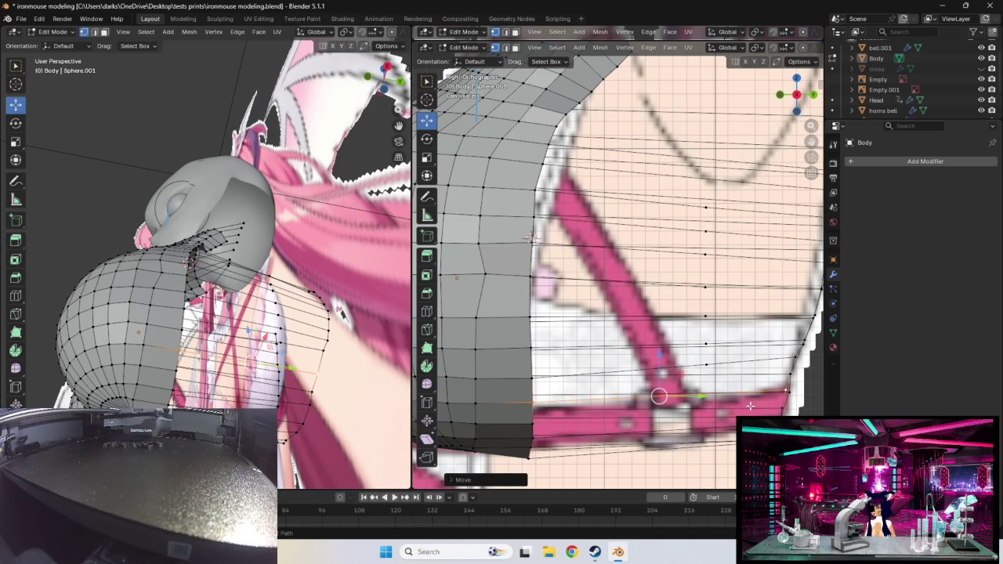
pyautogui.hotkey('ctrl', 'z')
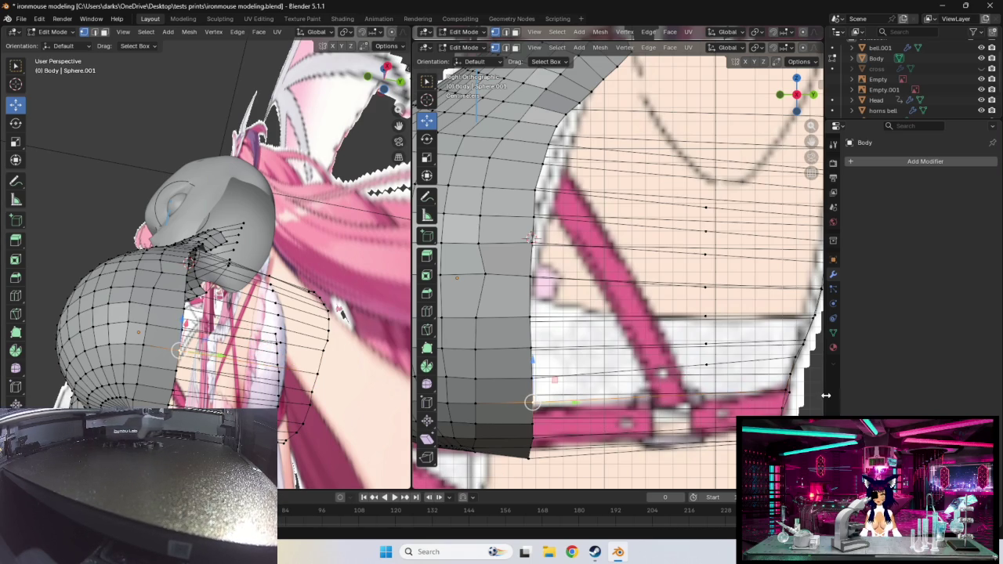
# - Add an edge loop across the long lower-torso edge and slide it into position
pyautogui.click(688, 393)
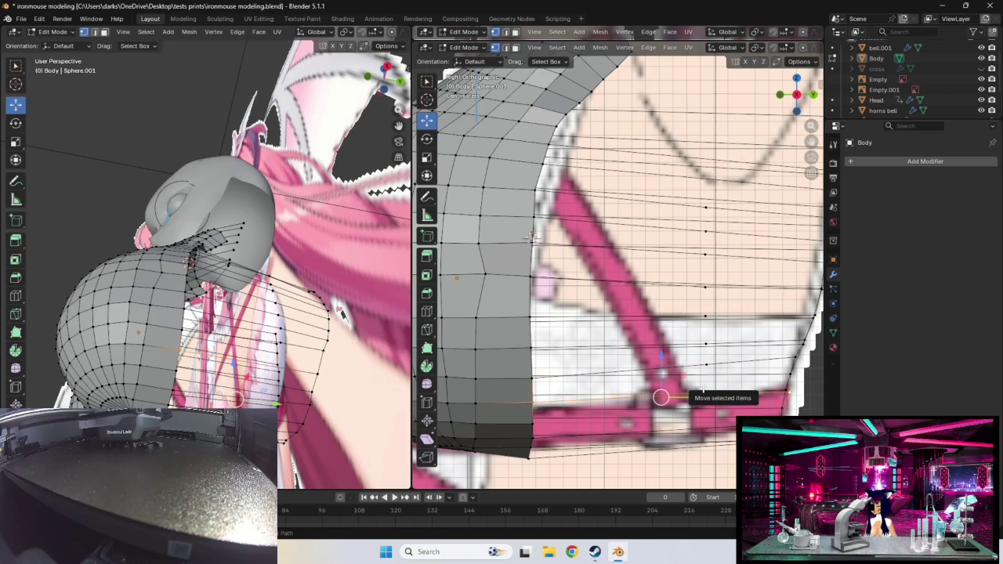
pyautogui.hotkey('ctrl', 'r')
pyautogui.click(661, 397)
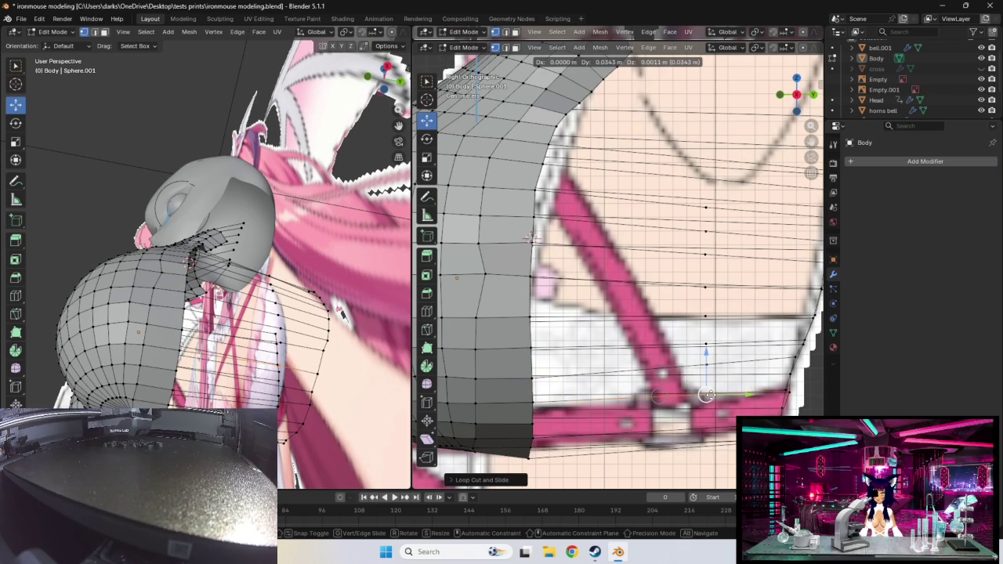
pyautogui.click(531, 237)
pyautogui.moveTo(532, 236)
pyautogui.mouseDown(button='middle')
pyautogui.moveTo(498, 182)
pyautogui.moveTo(731, 406)
pyautogui.moveTo(719, 398)
pyautogui.moveTo(714, 405)
pyautogui.mouseUp(button='middle')
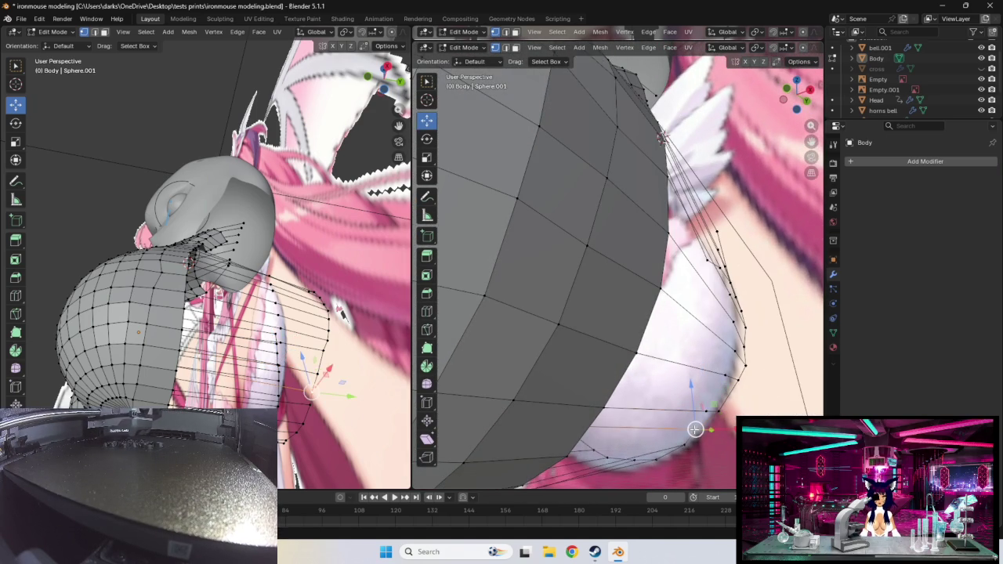
# - In Right Orthographic view, move the selected lower chest vertex onto the reference outline
pyautogui.moveTo(704, 427); pyautogui.dragTo(688, 433)
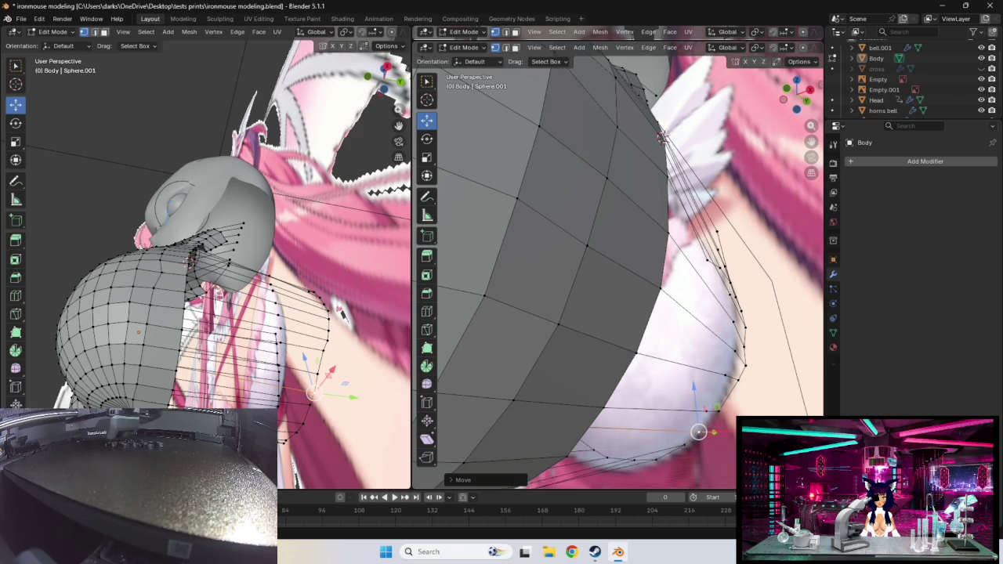
pyautogui.moveTo(698, 432); pyautogui.dragTo(691, 444, button='middle')
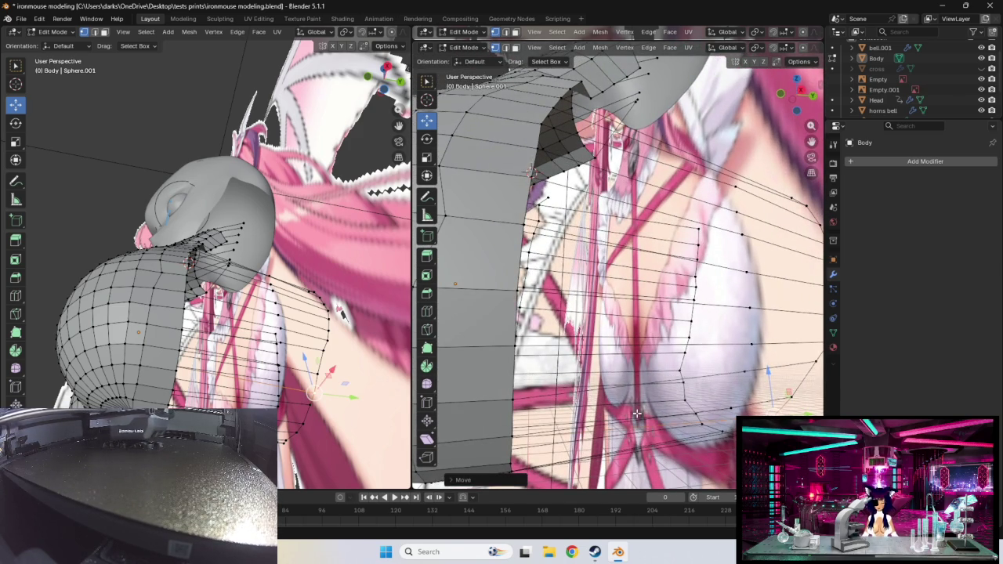
pyautogui.press('KP_3')
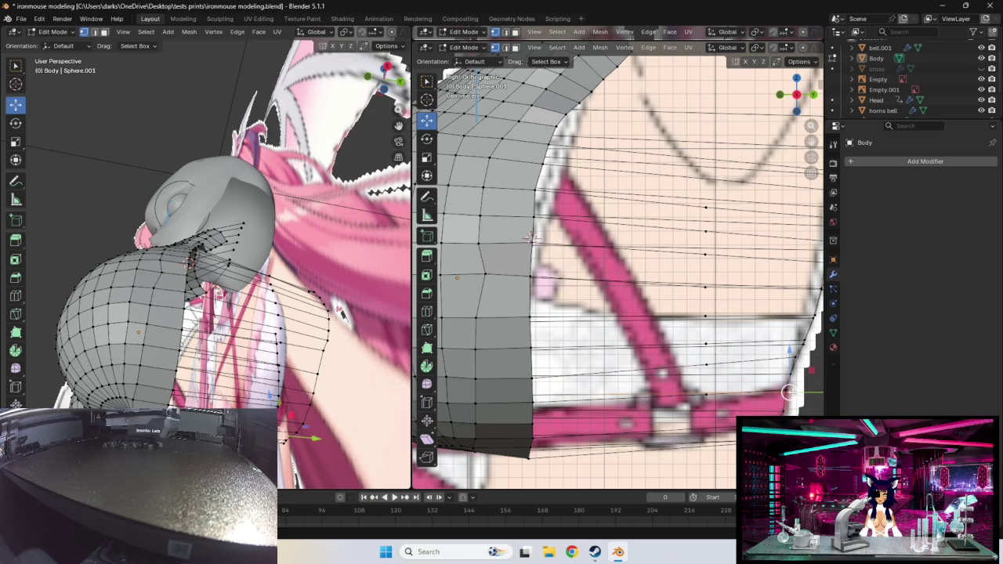
pyautogui.moveTo(790, 391); pyautogui.dragTo(784, 393)
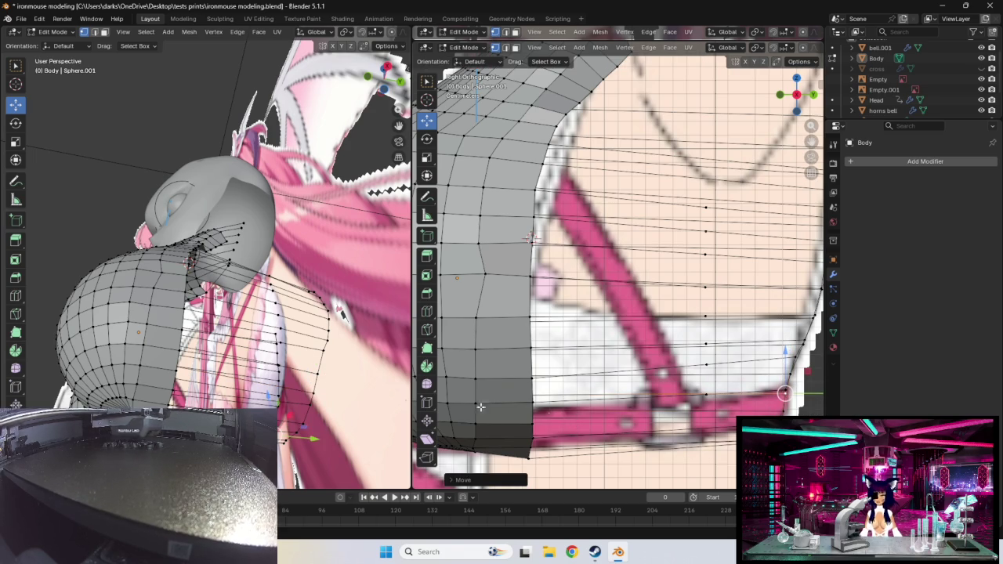
pyautogui.moveTo(343, 391)
pyautogui.mouseDown(button='middle')
pyautogui.moveTo(280, 431)
pyautogui.moveTo(293, 473)
pyautogui.mouseUp(button='middle')
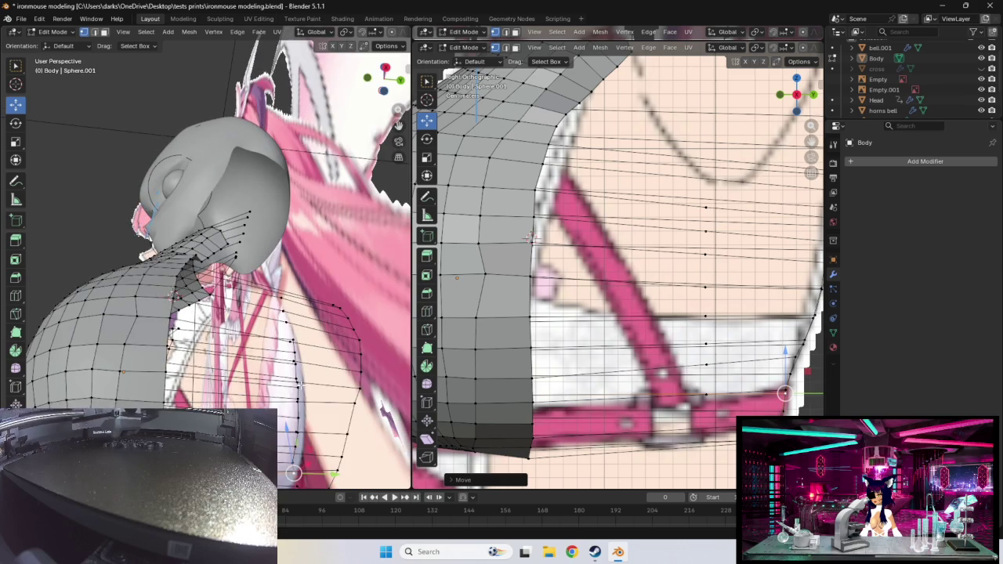
pyautogui.moveTo(299, 385)
pyautogui.mouseDown(button='middle')
pyautogui.moveTo(402, 236)
pyautogui.moveTo(397, 156)
pyautogui.moveTo(376, 378)
pyautogui.mouseUp(button='middle')
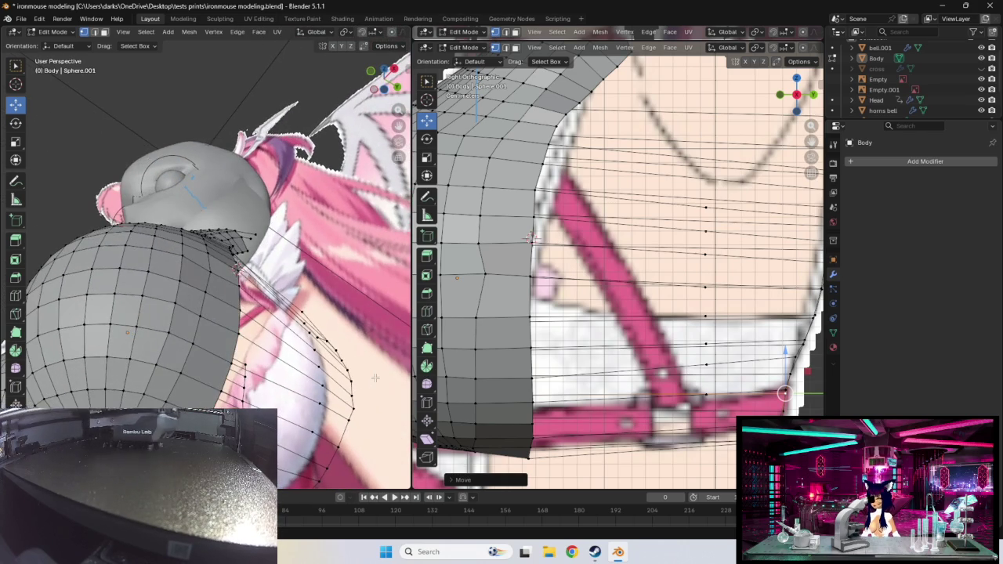
# - Select two vertices on the lower chest outline, orbiting to check the body shape
pyautogui.click(327, 468)
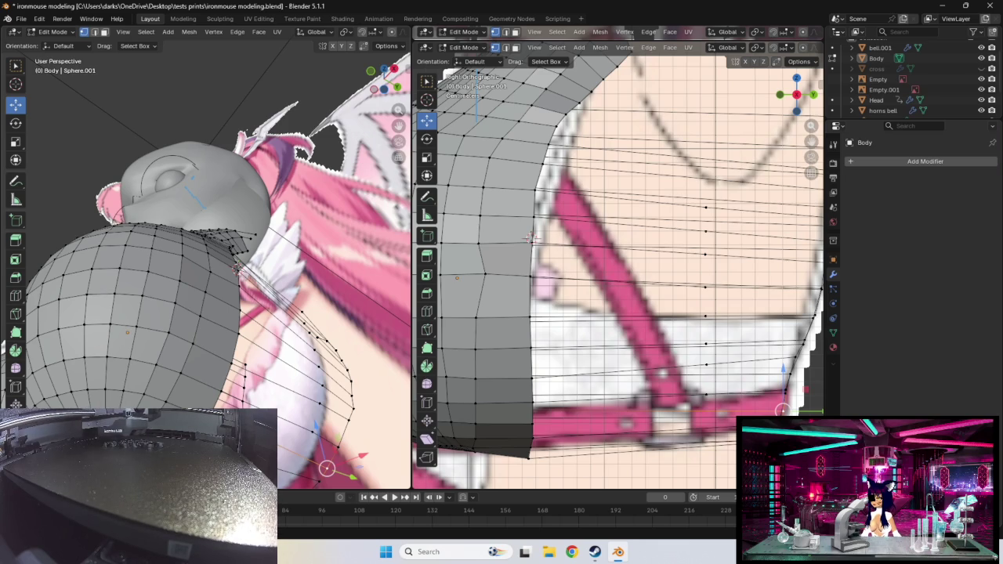
pyautogui.moveTo(235, 369); pyautogui.dragTo(242, 399, button='middle')
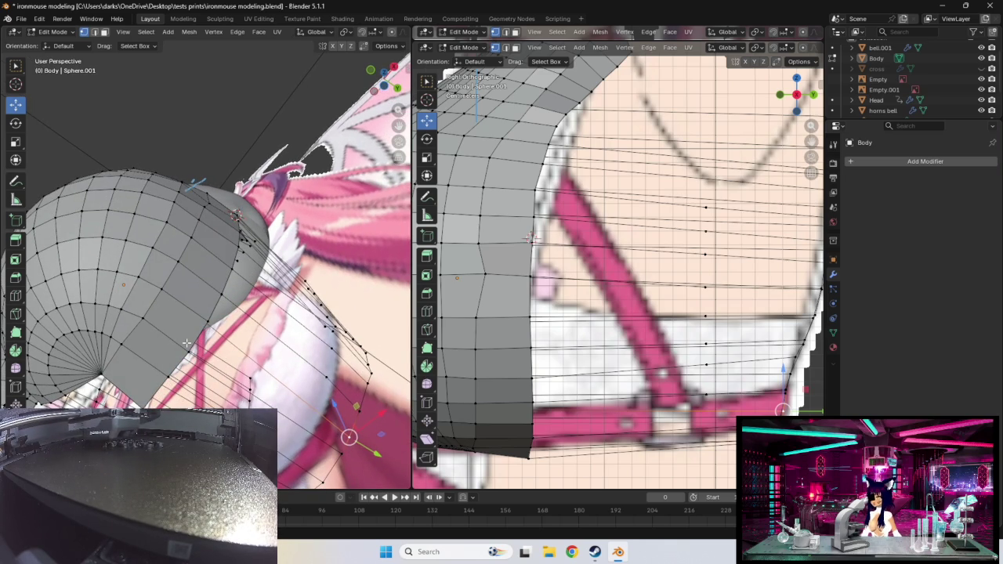
pyautogui.keyDown('shift'); pyautogui.click(206, 324); pyautogui.keyUp('shift')
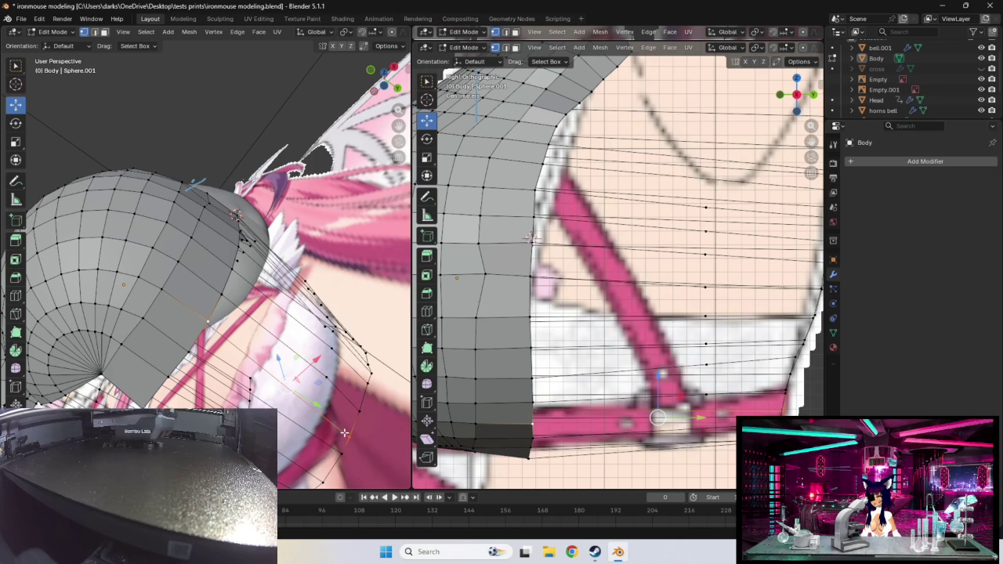
pyautogui.moveTo(336, 448); pyautogui.dragTo(344, 444, button='middle')
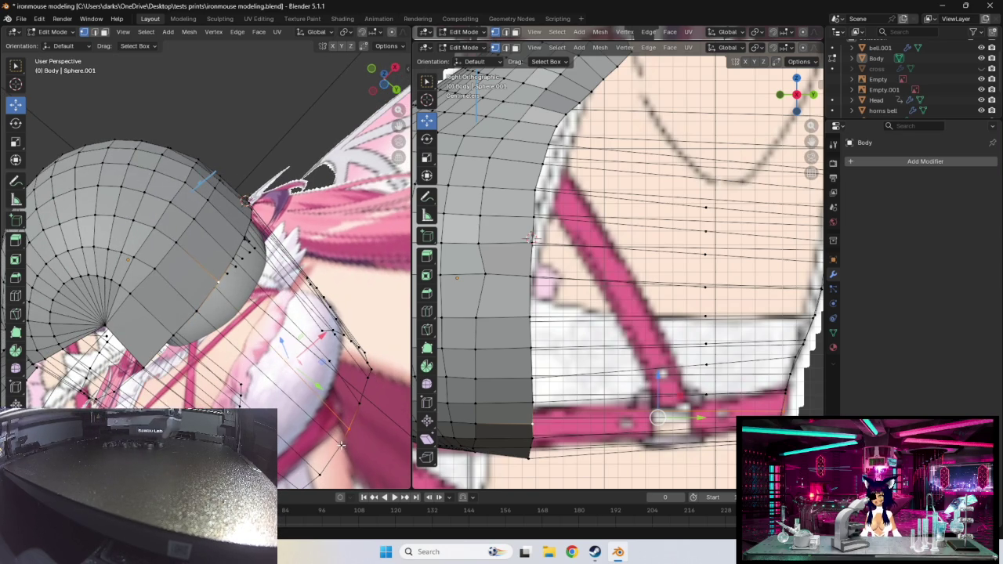
pyautogui.moveTo(341, 445)
pyautogui.mouseDown(button='middle')
pyautogui.moveTo(353, 431)
pyautogui.moveTo(252, 392)
pyautogui.mouseUp(button='middle')
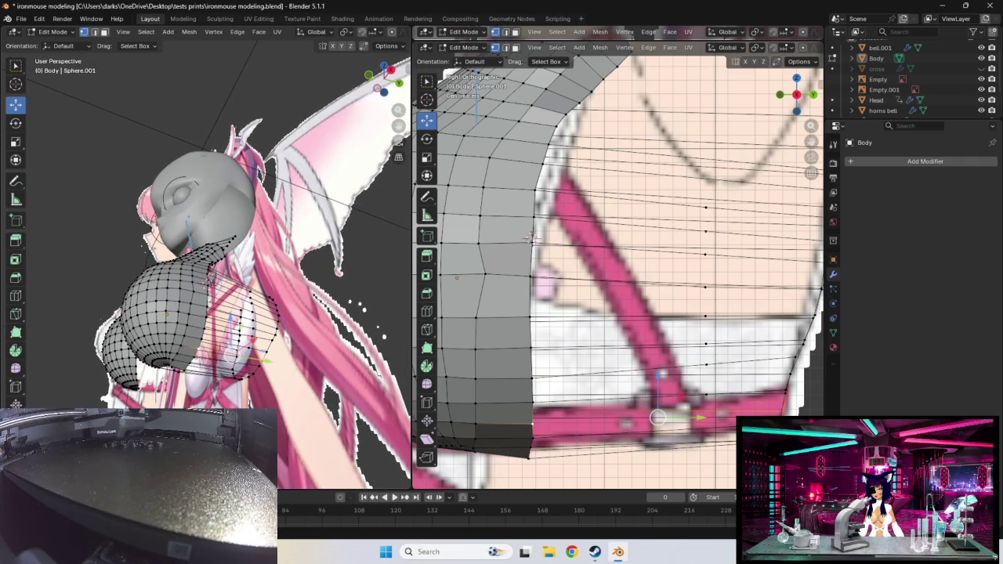
# - Add a new torso edge loop and shift its vertices toward the reference outline
pyautogui.moveTo(267, 384); pyautogui.dragTo(259, 376, button='middle')
pyautogui.scroll(2, 259, 376)
pyautogui.scroll(2, 259, 377)
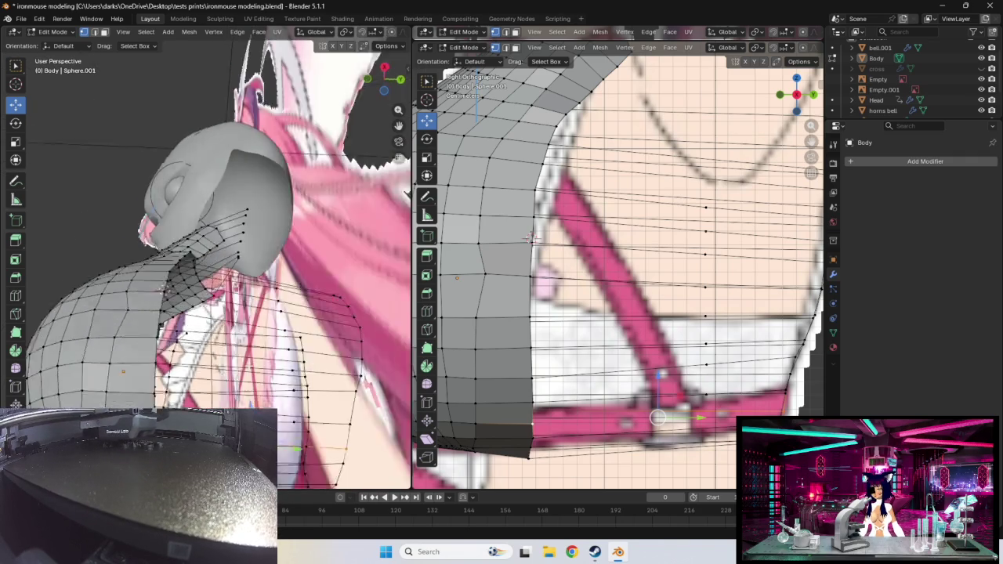
pyautogui.moveTo(407, 192); pyautogui.dragTo(364, 116, button='middle')
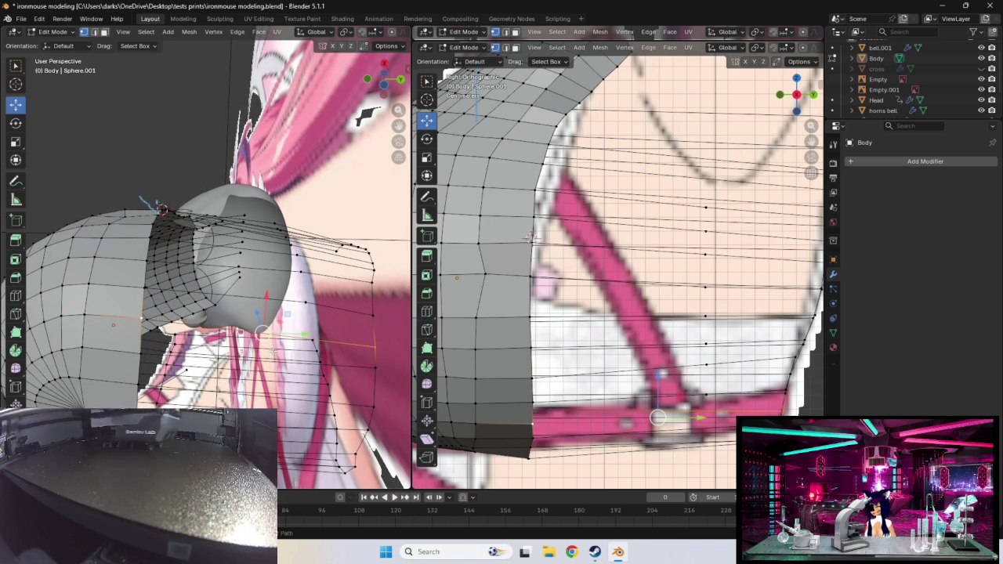
pyautogui.hotkey('ctrl', 'r')
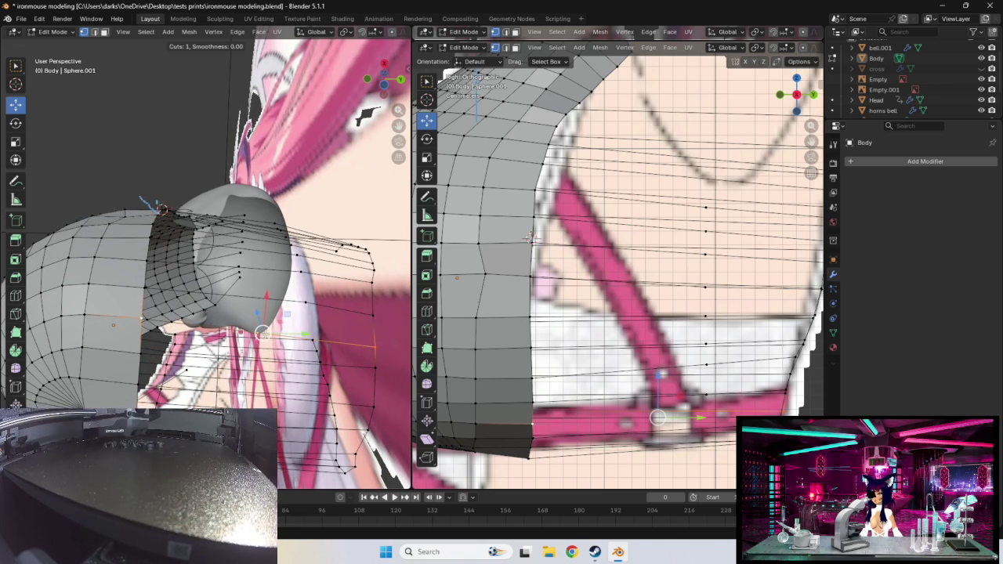
pyautogui.press('Return')
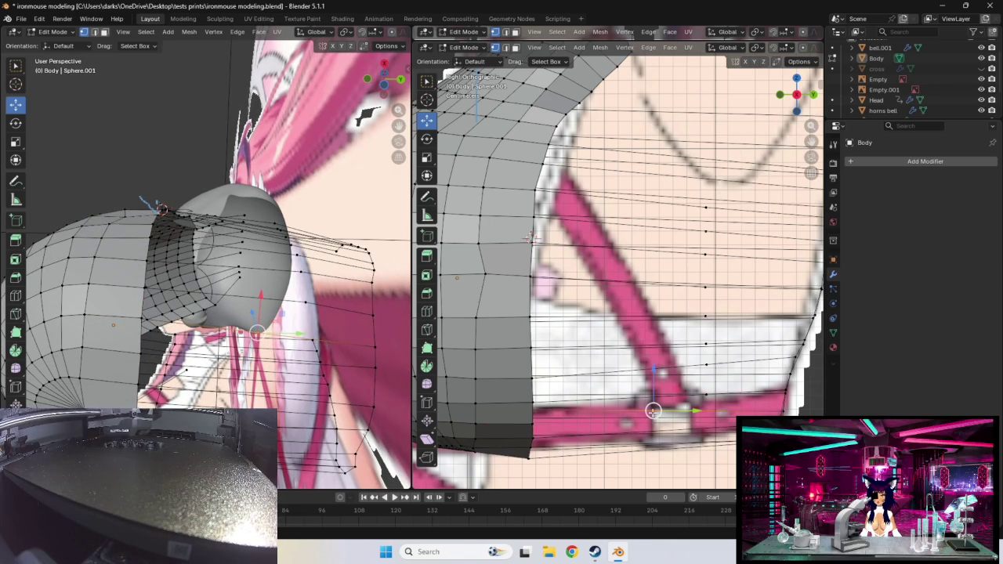
pyautogui.moveTo(653, 411)
pyautogui.mouseDown()
pyautogui.moveTo(706, 413)
pyautogui.moveTo(705, 403)
pyautogui.mouseUp()
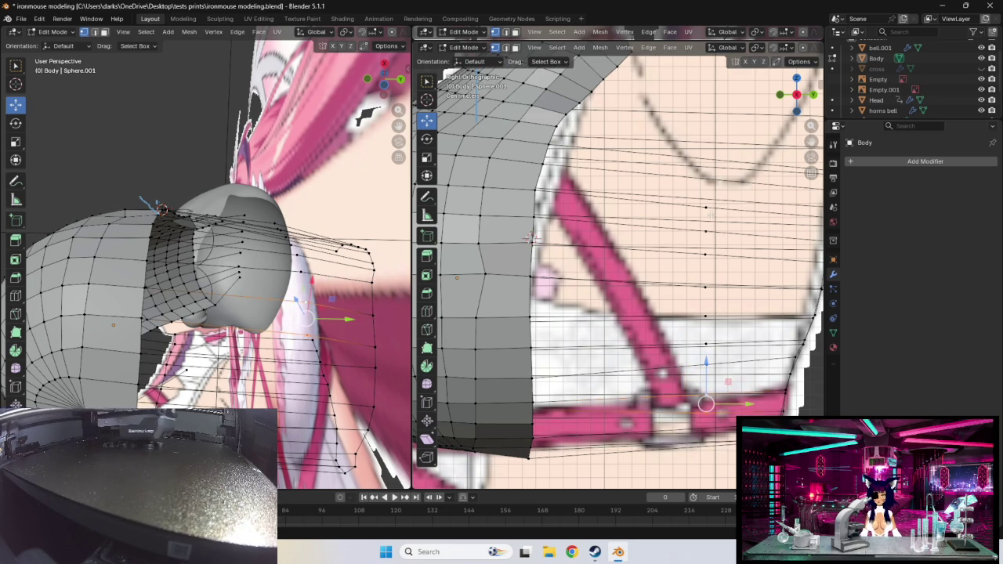
# - Raise the lower chest-edge vertex up to the reference's strap line
pyautogui.keyDown('shift'); pyautogui.click(705, 209); pyautogui.keyUp('shift')
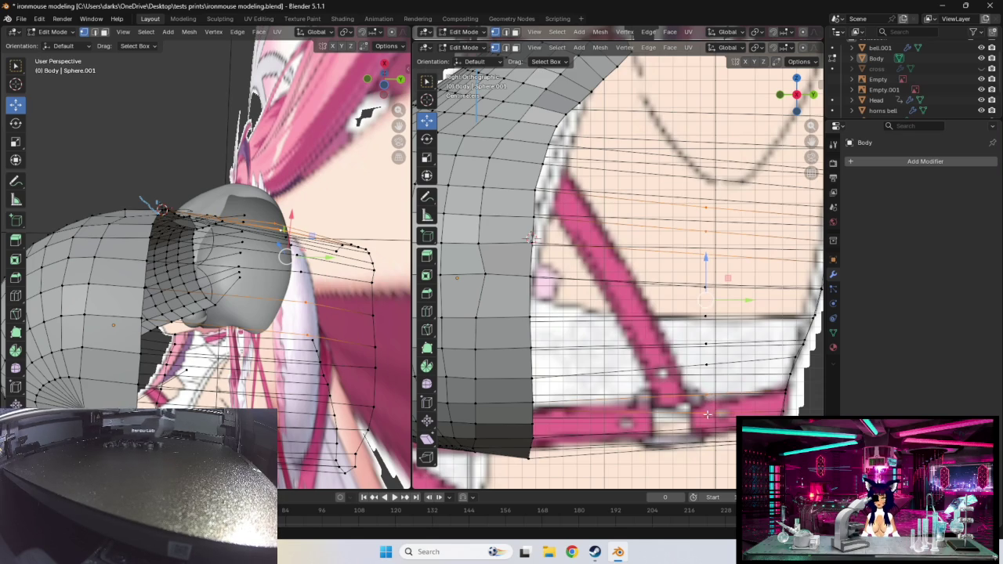
pyautogui.click(707, 408)
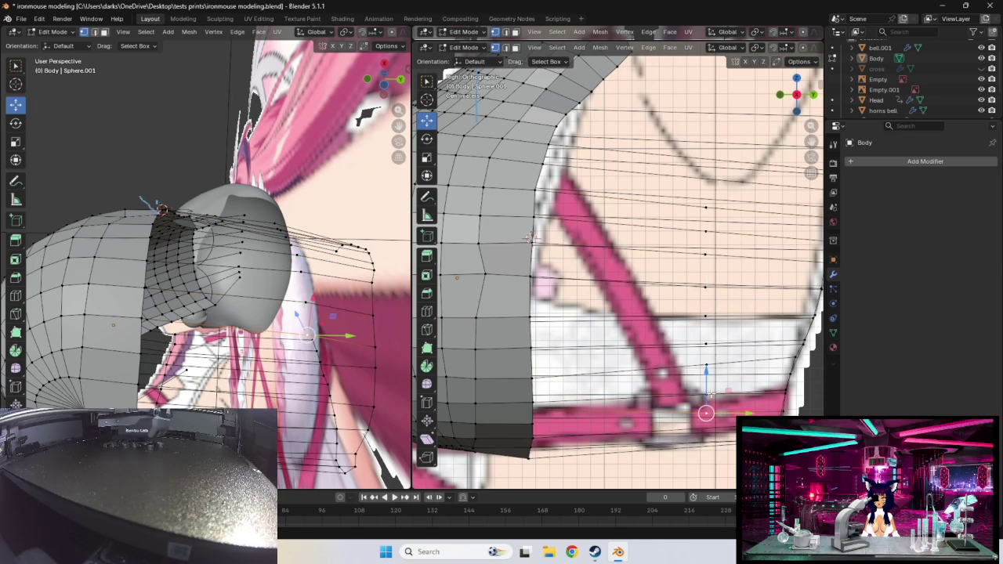
pyautogui.click(727, 395)
pyautogui.moveTo(706, 394); pyautogui.dragTo(706, 380)
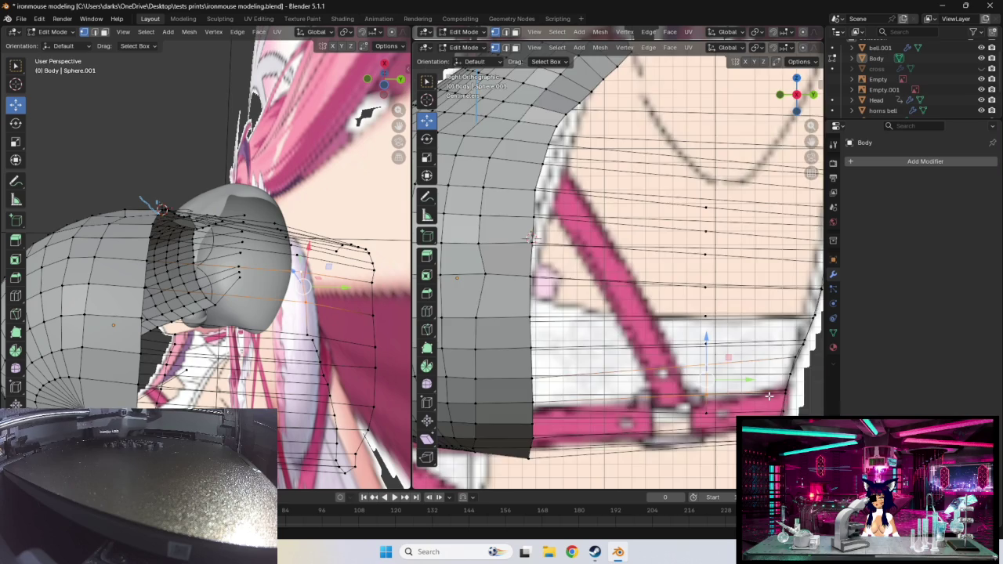
pyautogui.moveTo(769, 397)
pyautogui.mouseDown(button='middle')
pyautogui.moveTo(755, 392)
pyautogui.moveTo(781, 386)
pyautogui.mouseUp(button='middle')
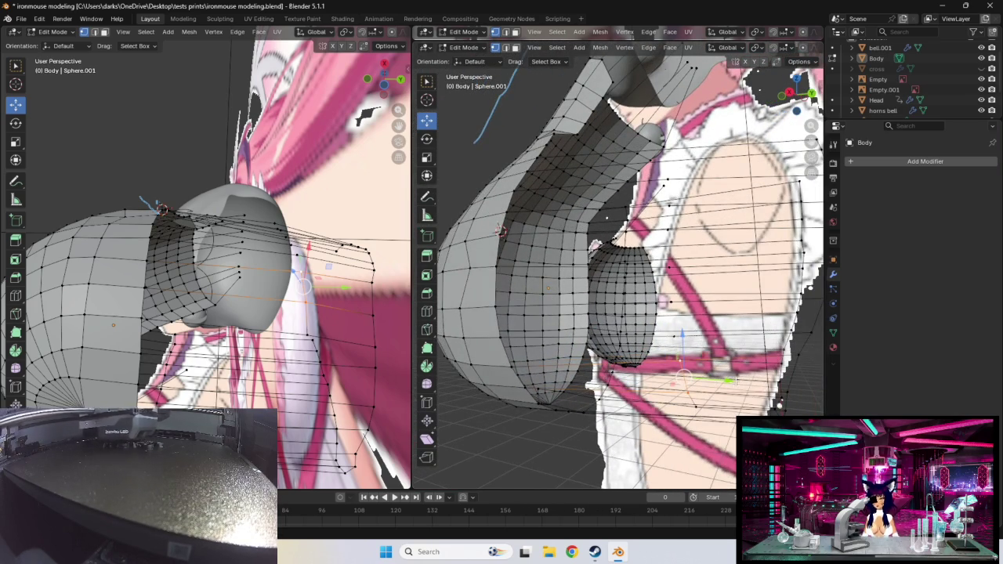
# - In Right Orthographic view, move the selected chest vertices up and down to fit the chest outline
pyautogui.press('KP_3')
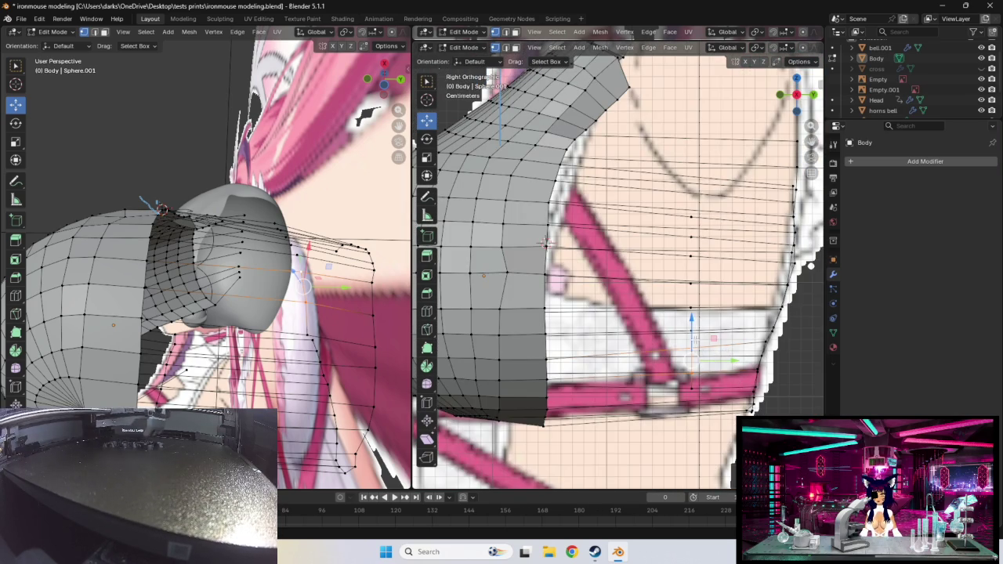
pyautogui.moveTo(714, 339); pyautogui.dragTo(703, 301)
pyautogui.rightClick(756, 332)
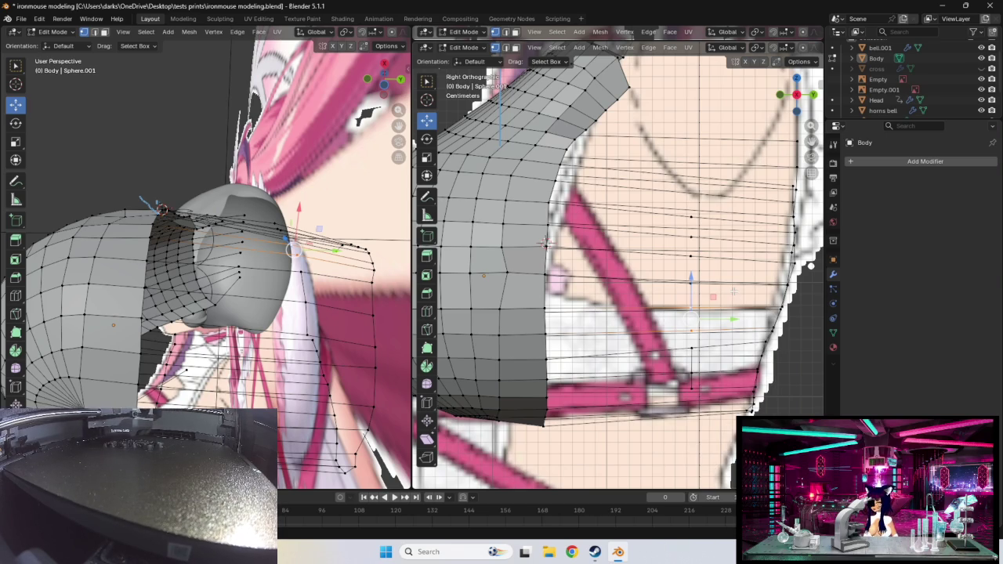
pyautogui.moveTo(733, 290); pyautogui.dragTo(733, 255)
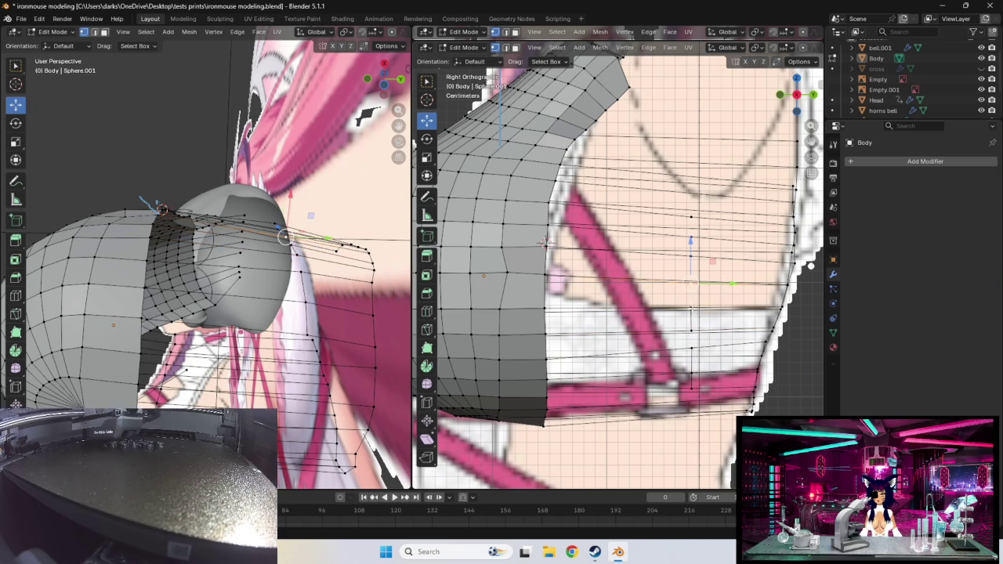
pyautogui.moveTo(692, 282)
pyautogui.mouseDown()
pyautogui.moveTo(699, 341)
pyautogui.moveTo(699, 334)
pyautogui.mouseUp()
pyautogui.moveTo(718, 335); pyautogui.dragTo(699, 338, button='middle')
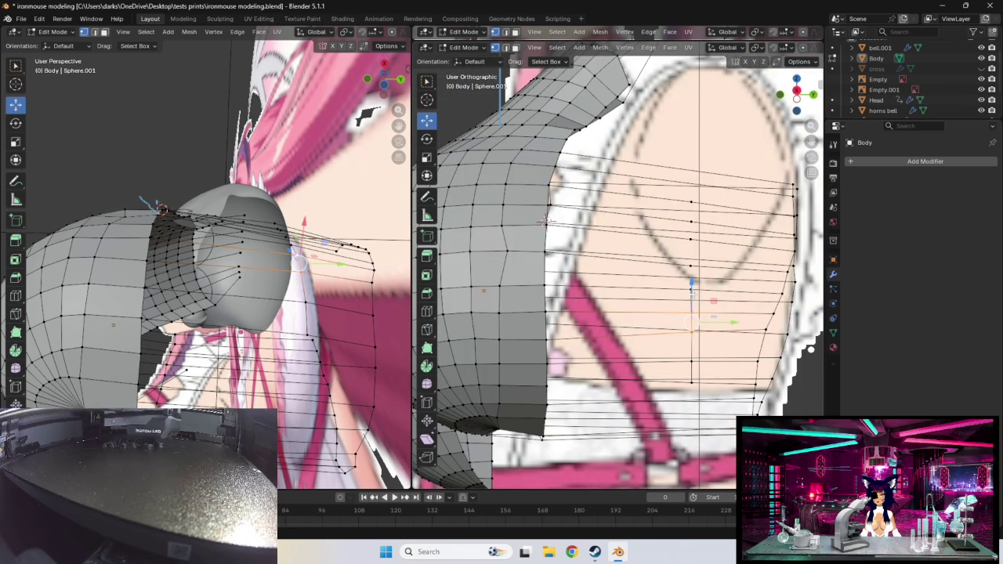
pyautogui.moveTo(691, 287); pyautogui.dragTo(691, 239)
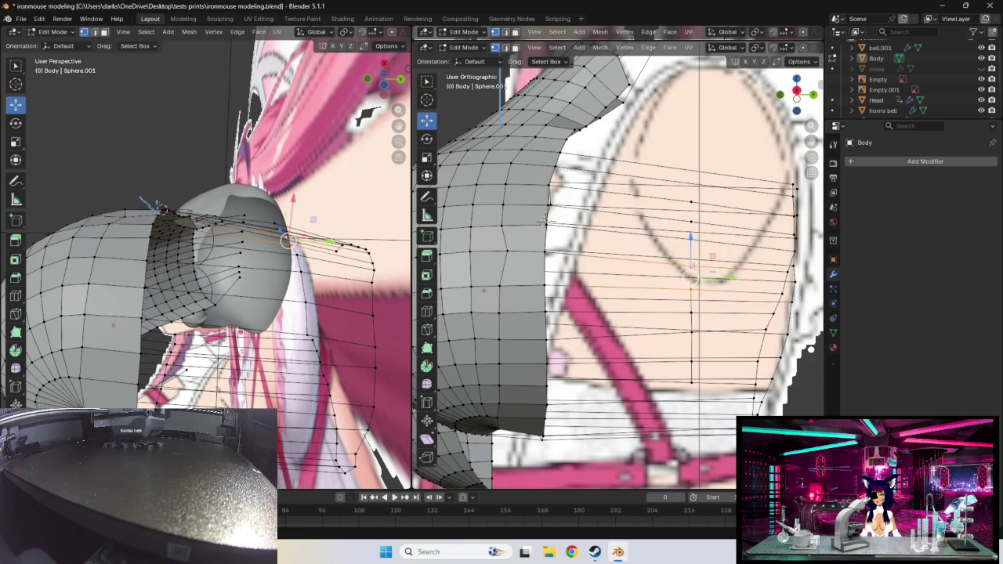
pyautogui.moveTo(691, 244); pyautogui.dragTo(693, 196)
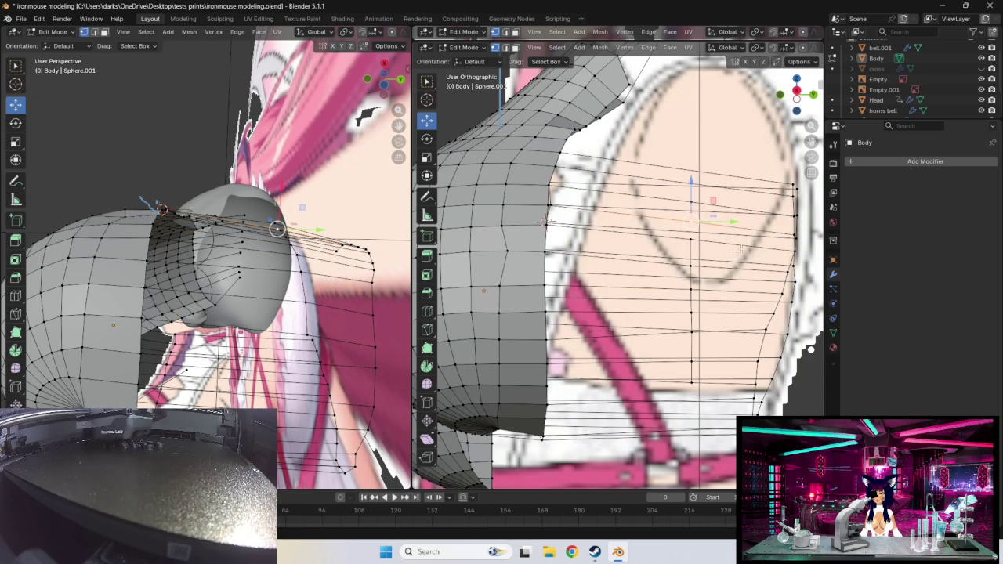
pyautogui.moveTo(701, 226)
pyautogui.mouseDown()
pyautogui.moveTo(701, 237)
pyautogui.moveTo(710, 218)
pyautogui.moveTo(719, 233)
pyautogui.mouseUp()
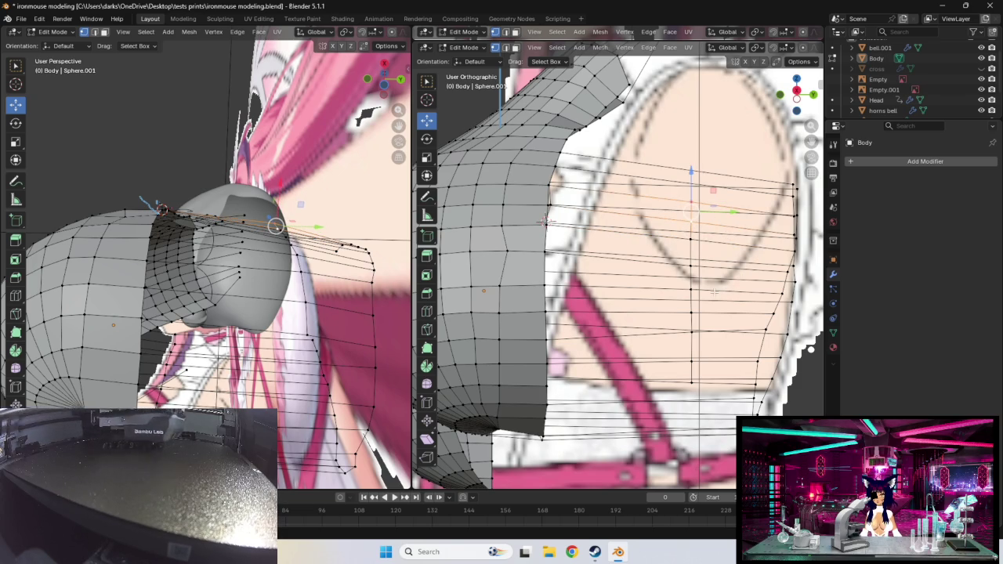
# - Raise the lower chest loop, then each next loop up, to line up with the reference
pyautogui.keyDown('alt'); pyautogui.click(688, 333); pyautogui.keyUp('alt')
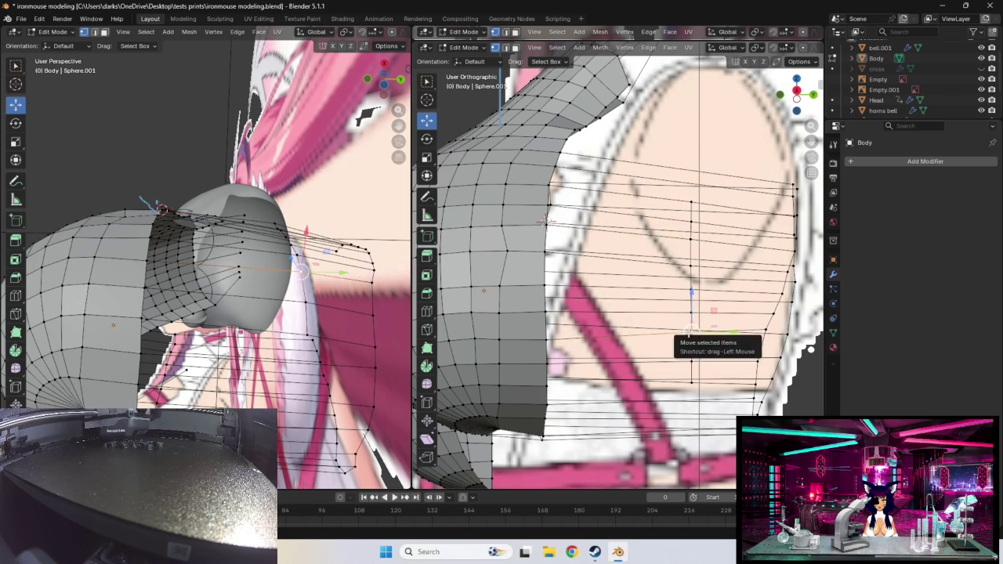
pyautogui.press('g')
pyautogui.click(688, 313)
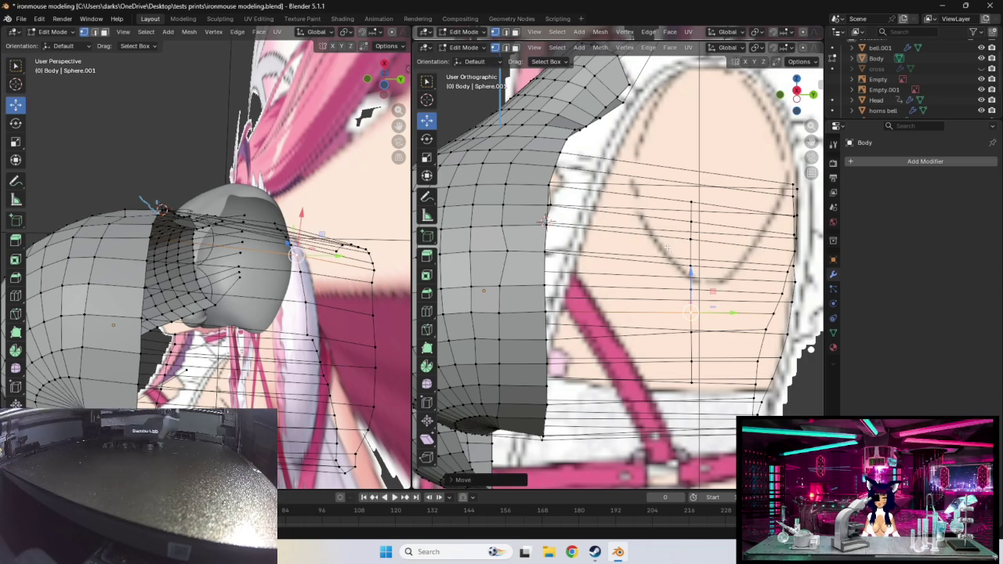
pyautogui.keyDown('alt'); pyautogui.click(546, 222); pyautogui.keyUp('alt')
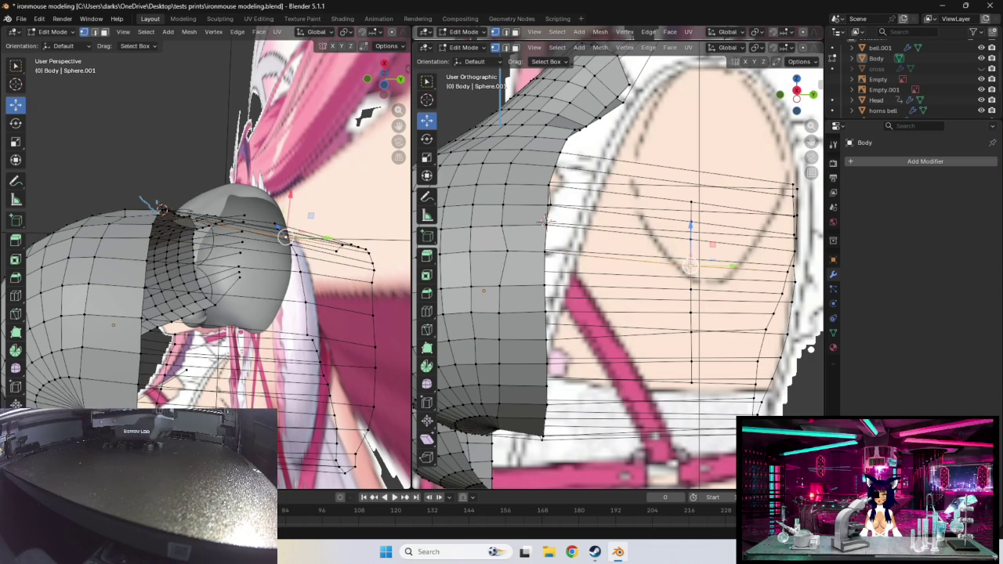
pyautogui.press('g')
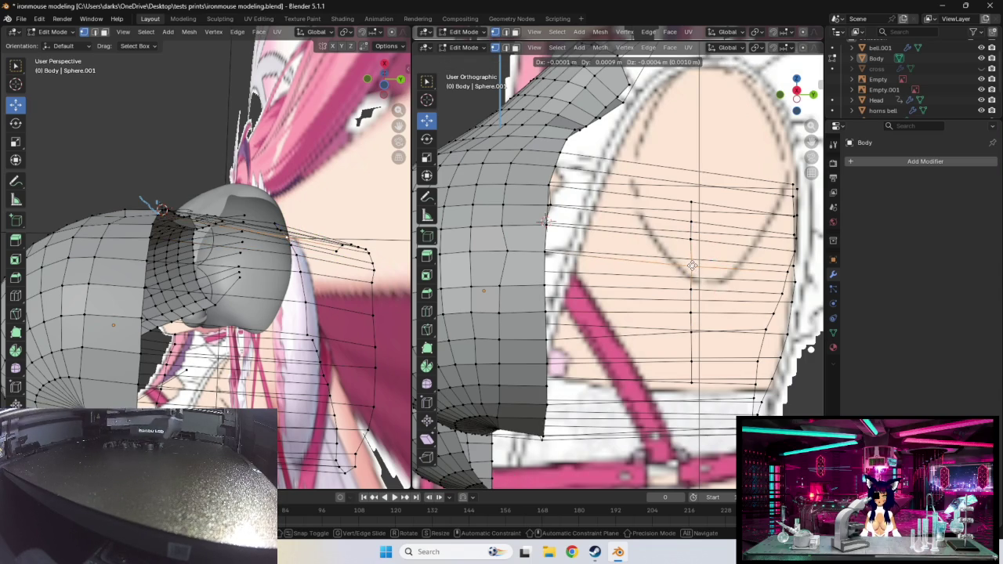
pyautogui.click(693, 266)
pyautogui.keyDown('alt'); pyautogui.click(722, 250); pyautogui.keyUp('alt')
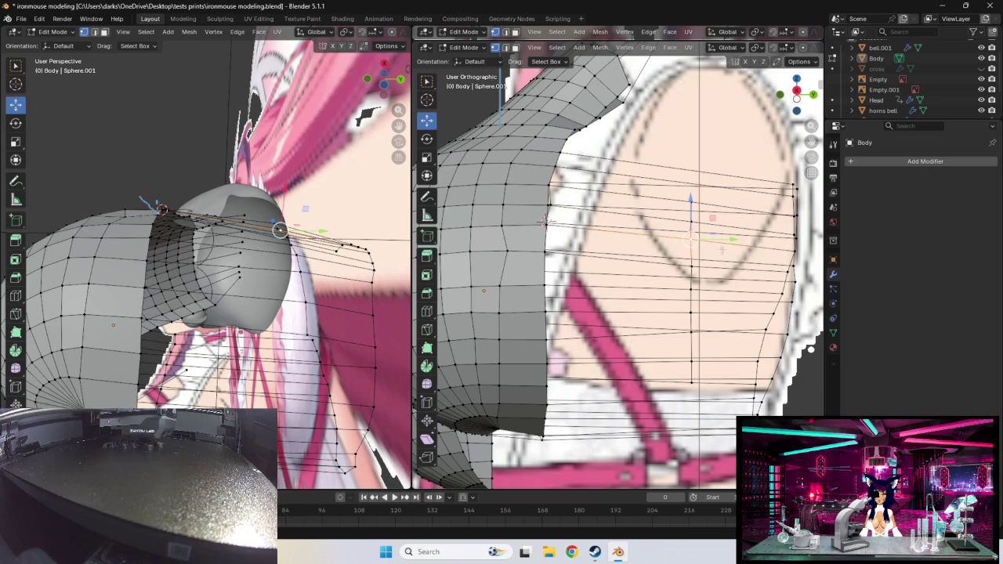
pyautogui.press('g')
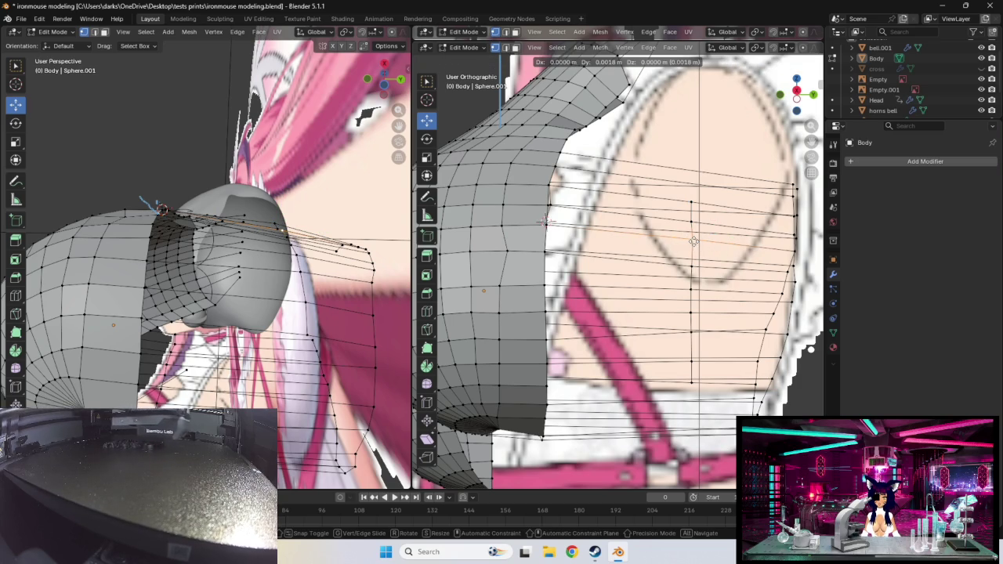
pyautogui.click(688, 225)
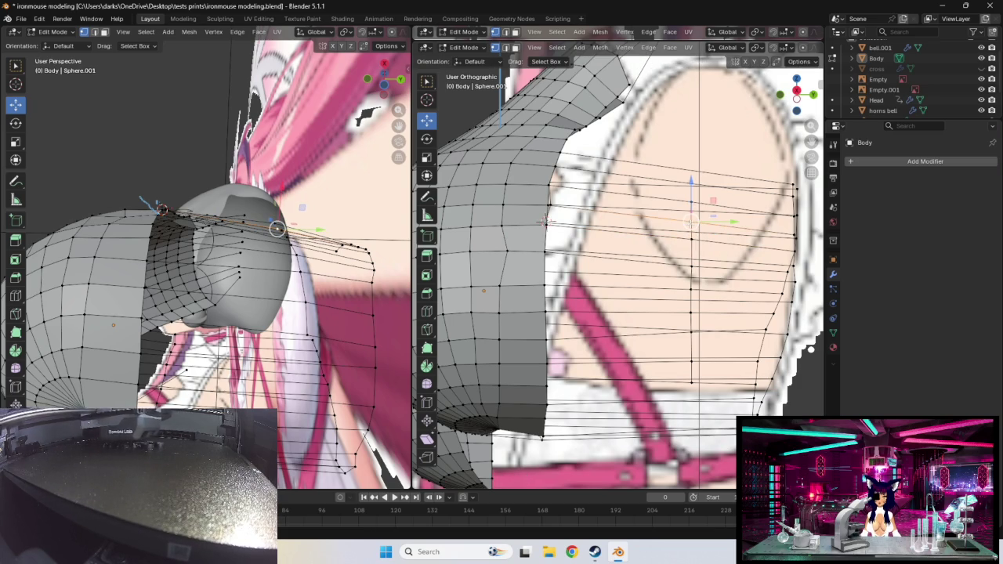
pyautogui.press('g')
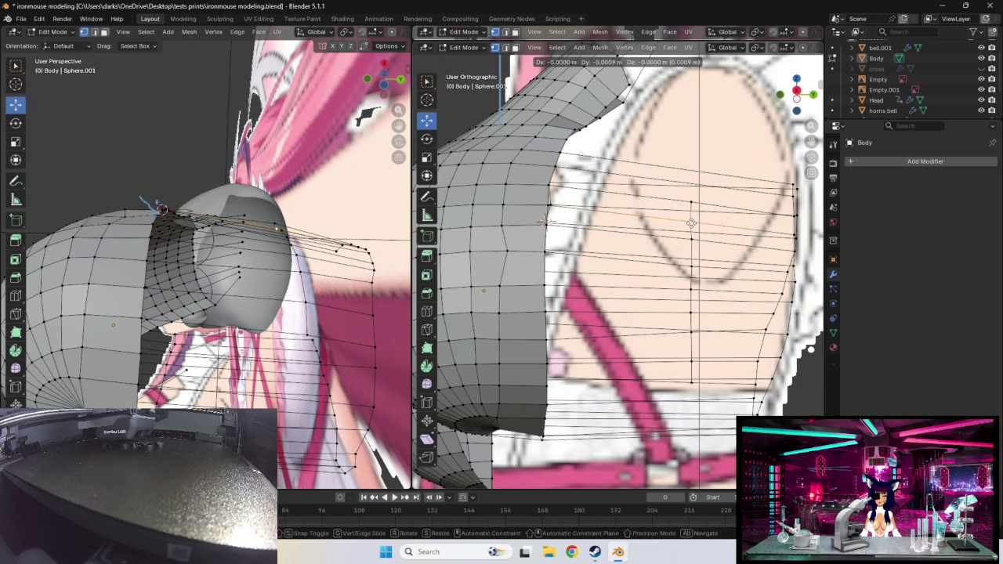
pyautogui.click(692, 222)
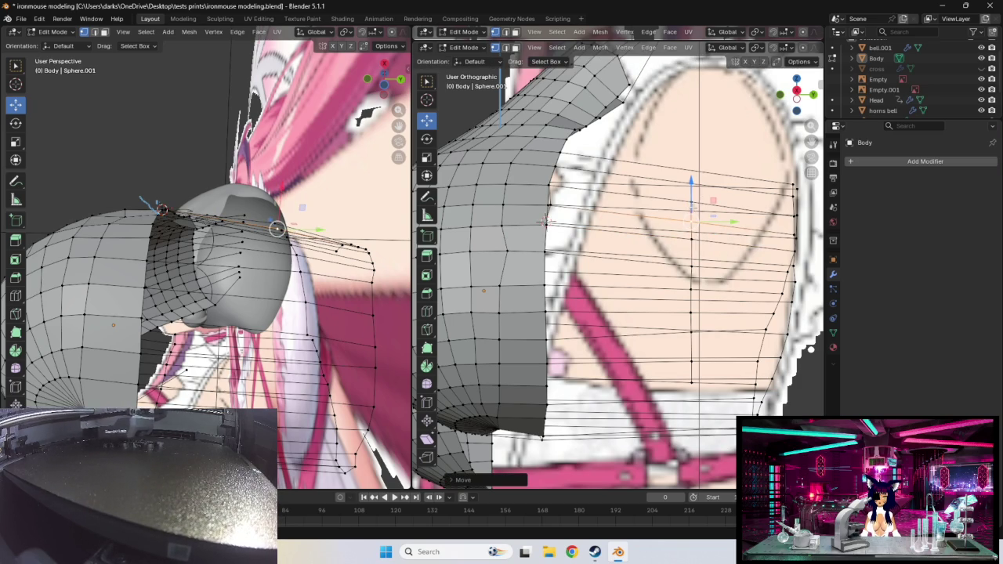
# - Undo the last loop move and lower that loop onto the chest line
pyautogui.hotkey('ctrl', 'z')
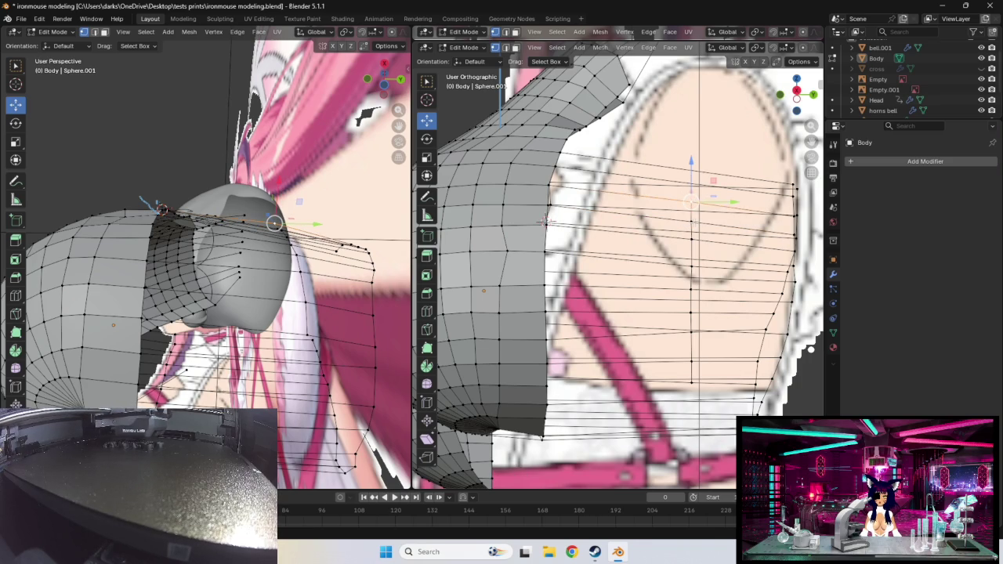
pyautogui.moveTo(691, 202); pyautogui.dragTo(690, 239)
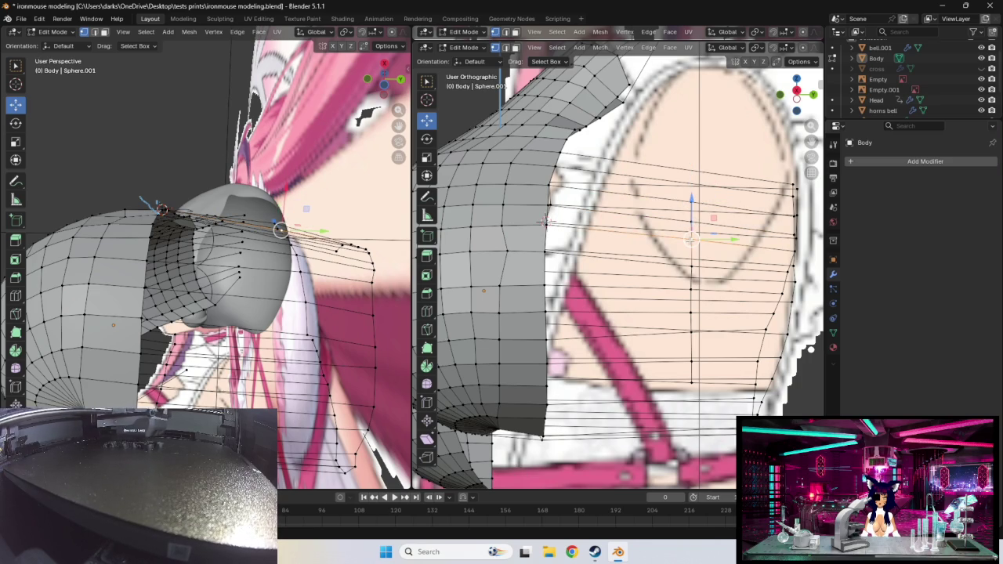
pyautogui.moveTo(691, 239); pyautogui.dragTo(686, 240)
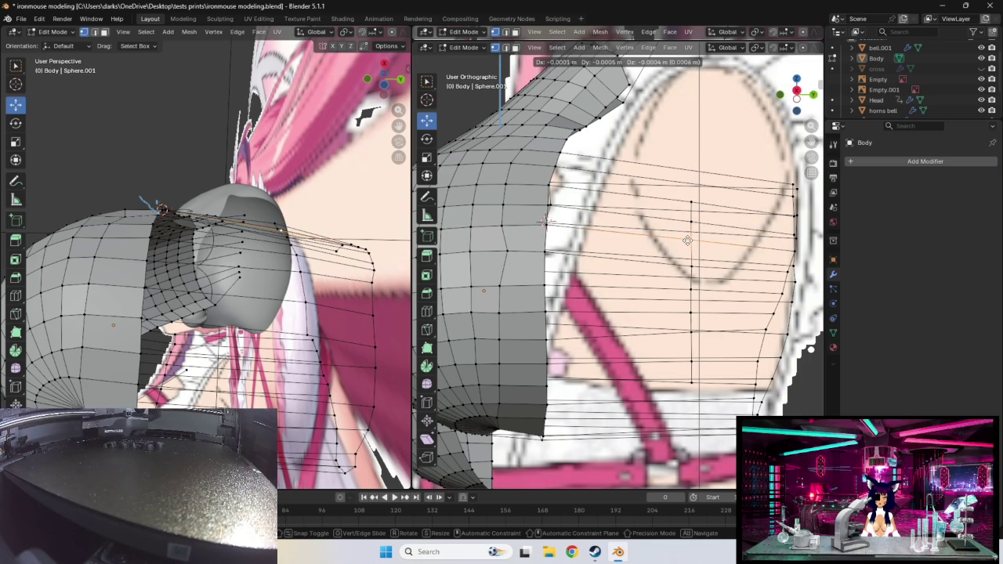
pyautogui.moveTo(687, 240); pyautogui.dragTo(687, 381)
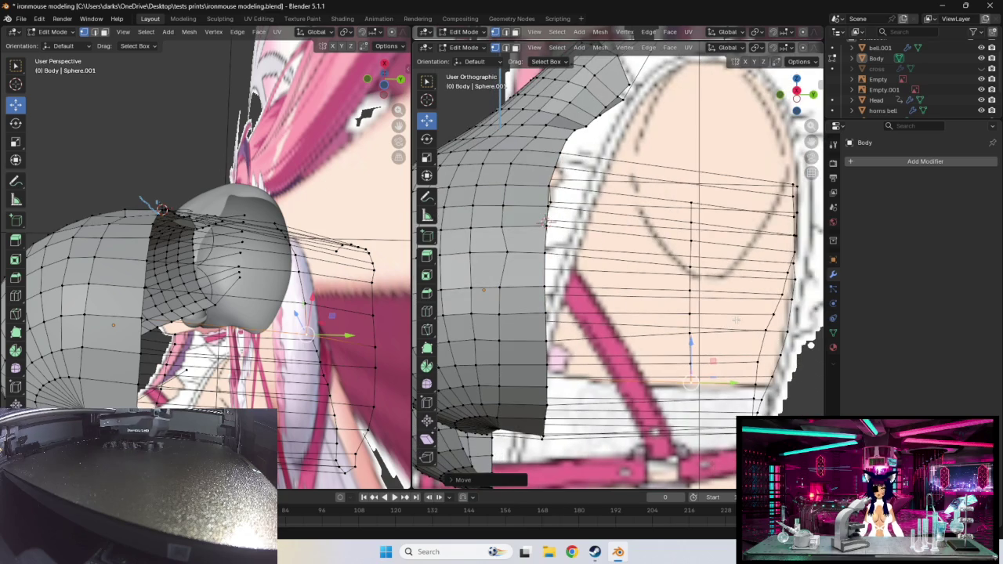
# - In Right Orthographic view, pull the chest's front-edge vertices slightly inward
pyautogui.press('KP_3')
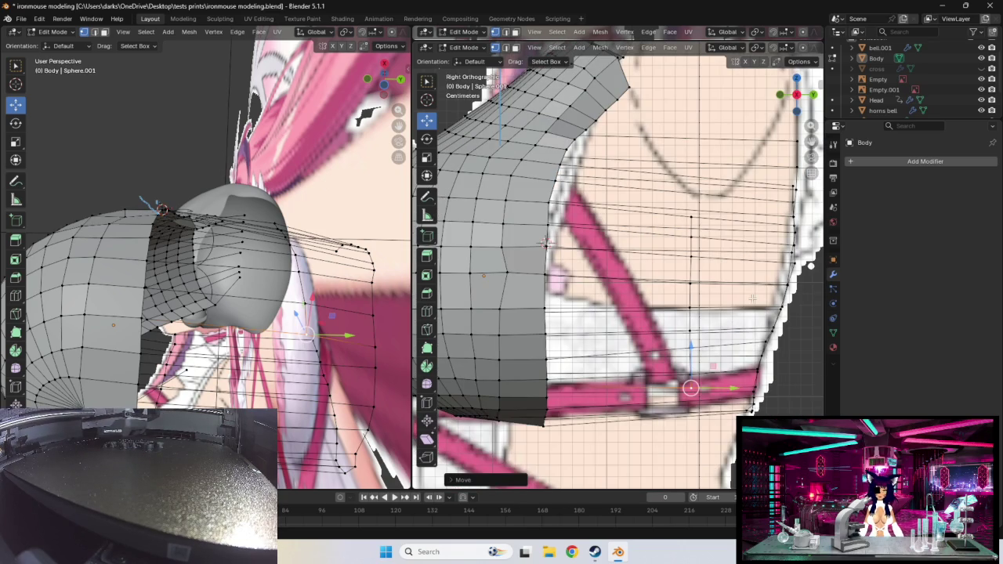
pyautogui.click(795, 263)
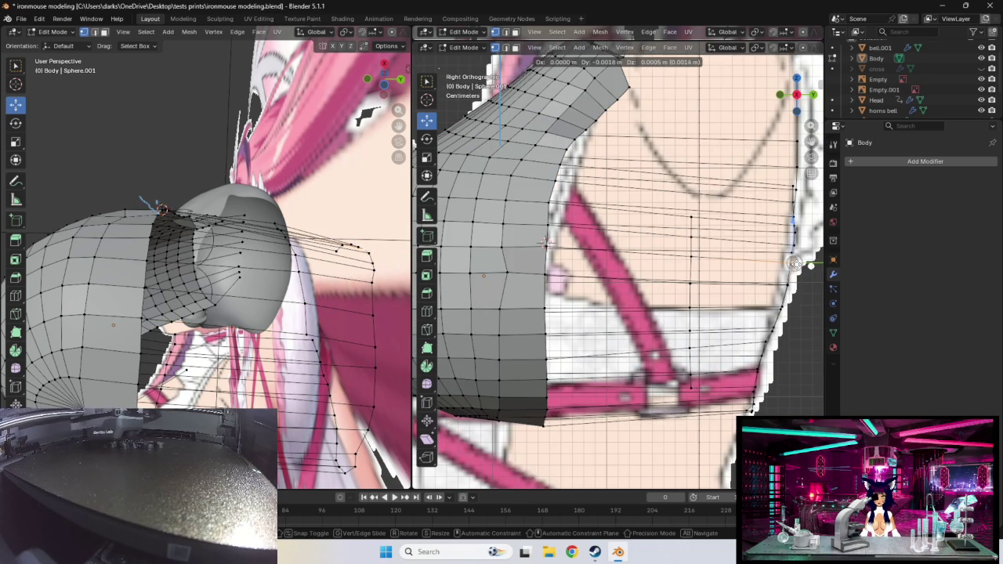
pyautogui.moveTo(794, 264); pyautogui.dragTo(790, 264)
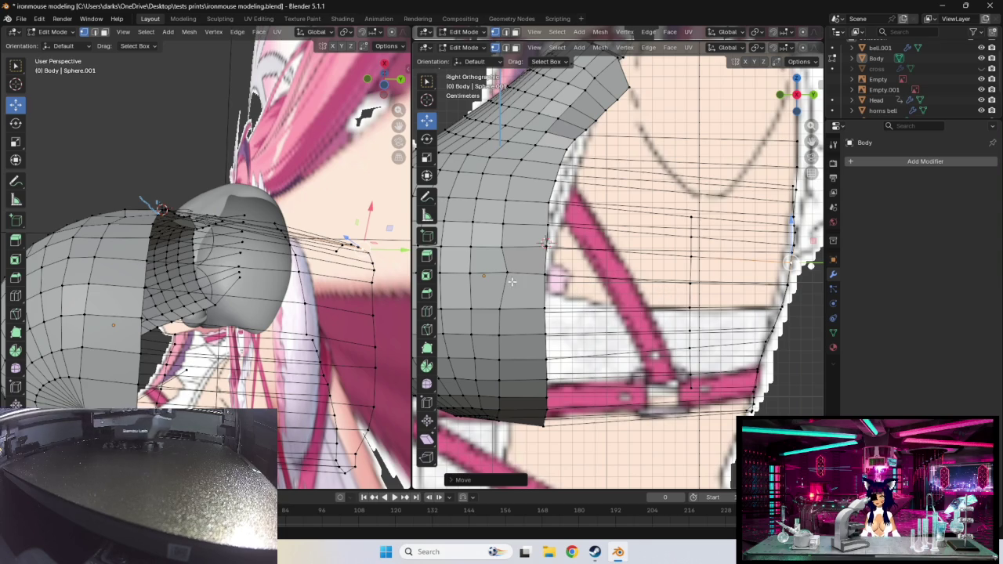
pyautogui.moveTo(503, 273); pyautogui.dragTo(502, 271)
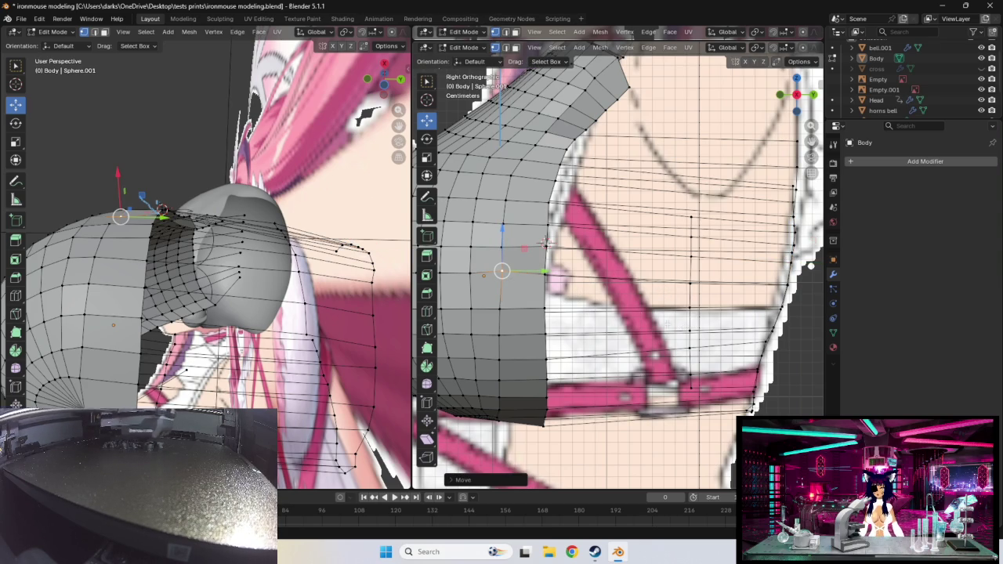
pyautogui.moveTo(543, 243)
pyautogui.mouseDown(button='middle')
pyautogui.moveTo(670, 263)
pyautogui.moveTo(709, 323)
pyautogui.mouseUp(button='middle')
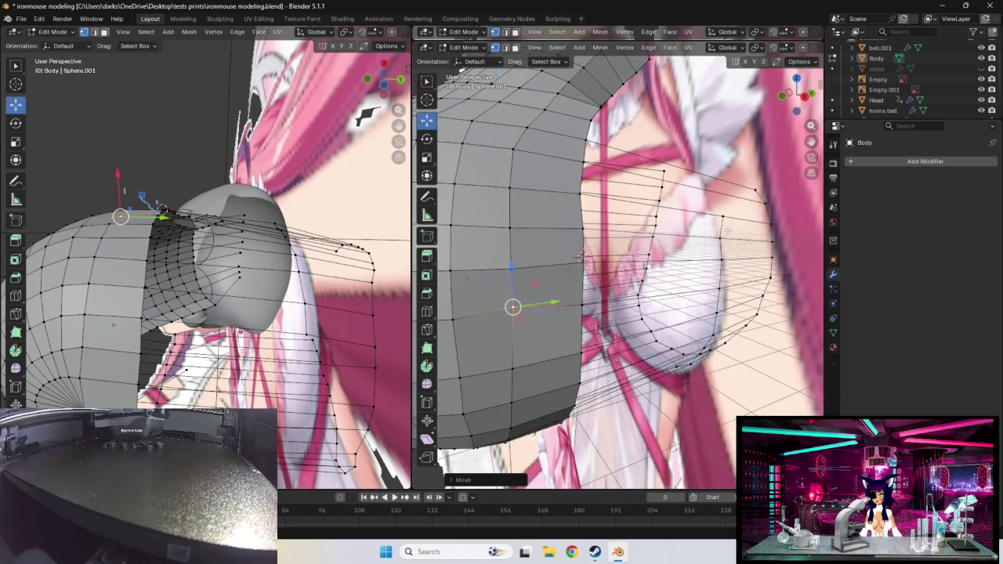
# - Move the chest's outer-edge vertex twice to refine the curve, orbiting to check the profile
pyautogui.click(722, 217)
pyautogui.moveTo(711, 213)
pyautogui.mouseDown(button='middle')
pyautogui.moveTo(772, 260)
pyautogui.moveTo(745, 245)
pyautogui.mouseUp(button='middle')
pyautogui.press('g')
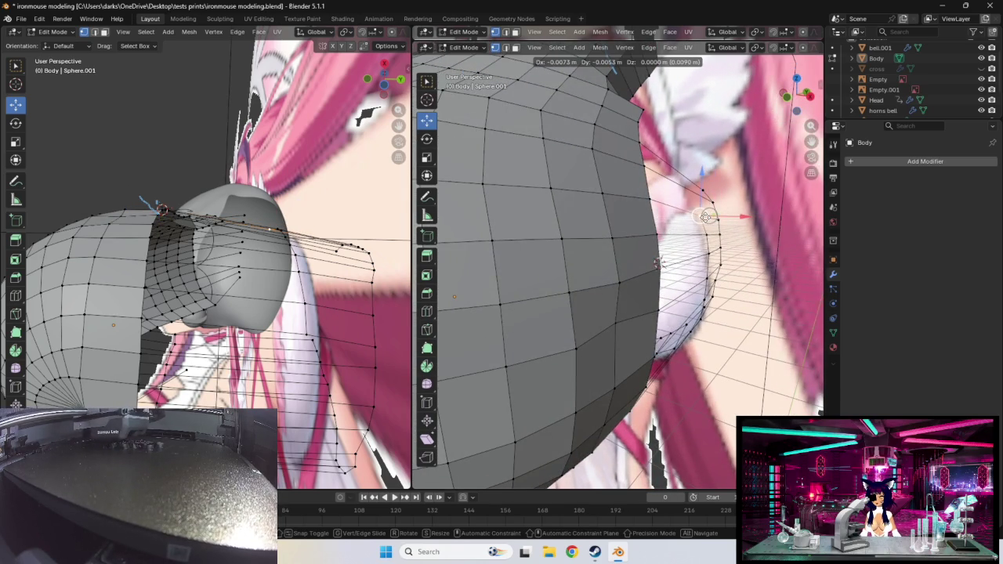
pyautogui.click(658, 263)
pyautogui.moveTo(659, 264)
pyautogui.mouseDown(button='middle')
pyautogui.moveTo(639, 222)
pyautogui.moveTo(743, 203)
pyautogui.mouseUp(button='middle')
pyautogui.press('g')
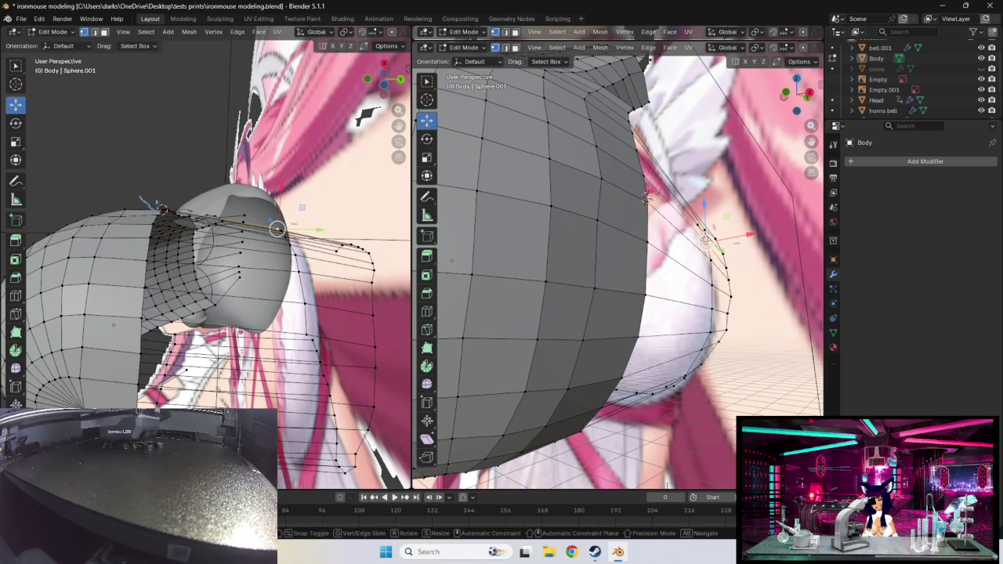
pyautogui.click(705, 238)
pyautogui.moveTo(705, 239)
pyautogui.mouseDown(button='middle')
pyautogui.moveTo(616, 225)
pyautogui.moveTo(626, 243)
pyautogui.moveTo(656, 253)
pyautogui.moveTo(607, 243)
pyautogui.moveTo(627, 191)
pyautogui.mouseUp(button='middle')
pyautogui.moveTo(720, 362); pyautogui.dragTo(724, 368, button='middle')
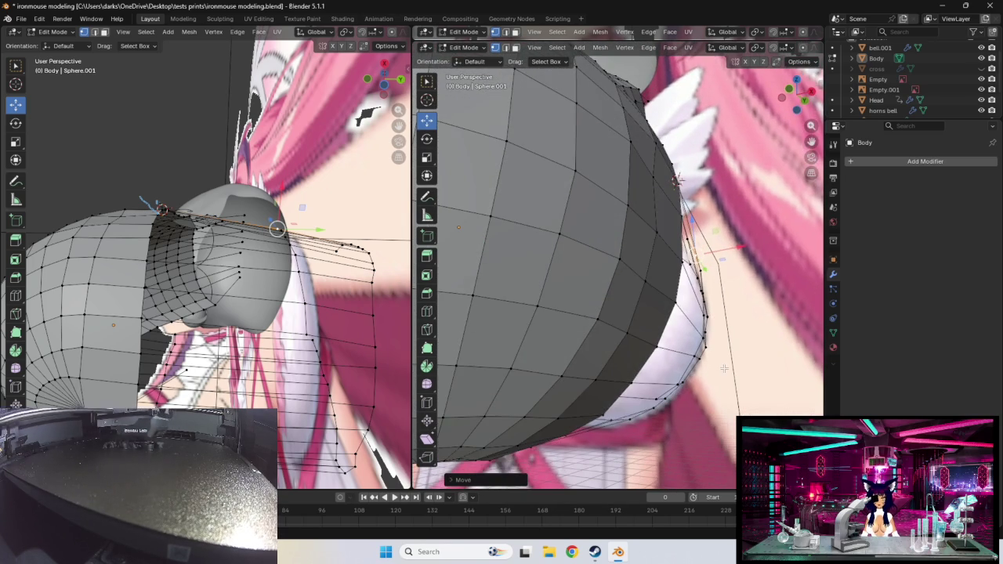
# - Hide Body, set front ortho on the right view and right-side ortho on the left, and select Annotate
pyautogui.click(981, 58)
pyautogui.scroll(2, 721, 302)
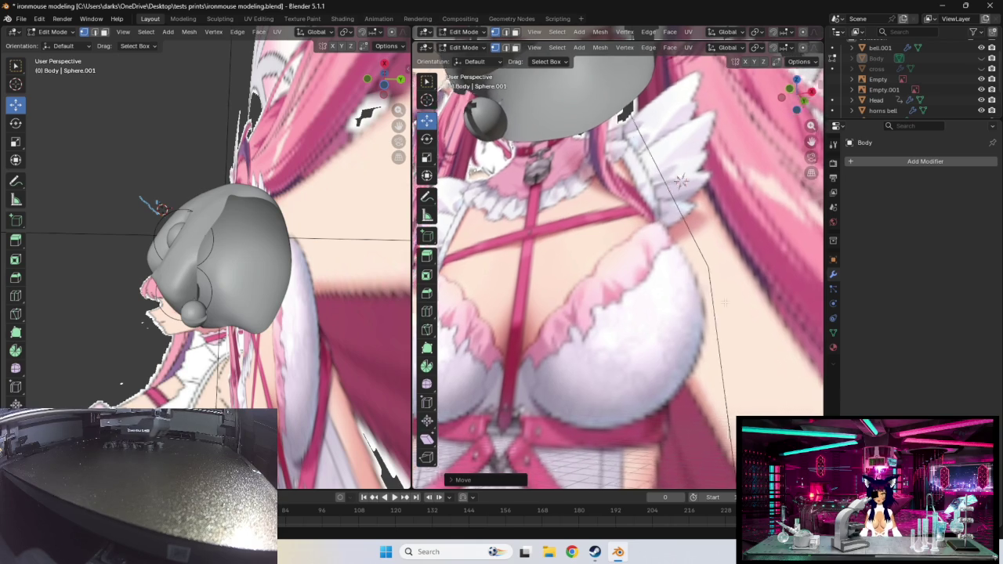
pyautogui.scroll(2, 721, 301)
pyautogui.moveTo(735, 306); pyautogui.dragTo(756, 323, button='middle')
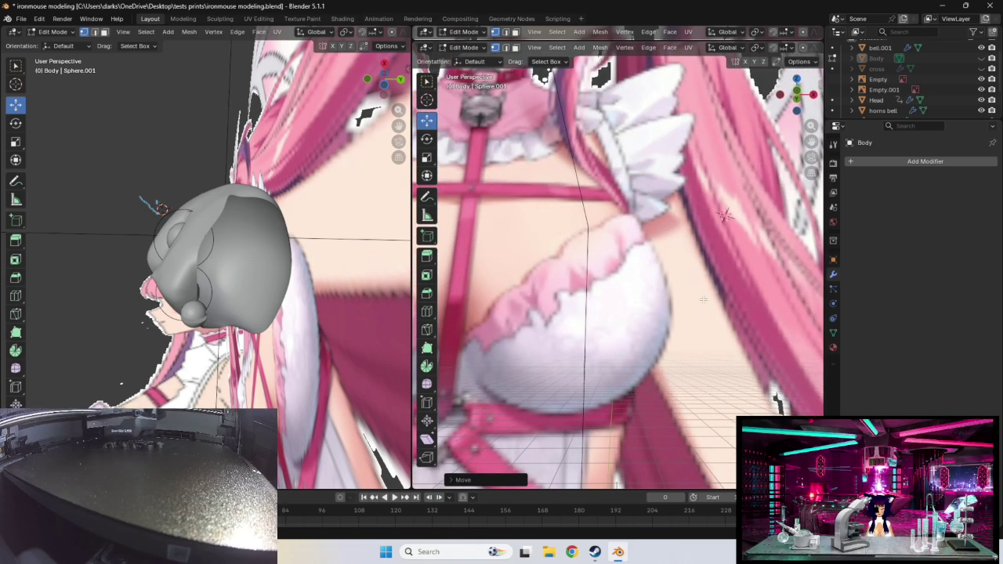
pyautogui.press('KP_1')
pyautogui.keyDown('shift'); pyautogui.moveTo(357, 327); pyautogui.dragTo(357, 300, button='middle'); pyautogui.keyUp('shift')
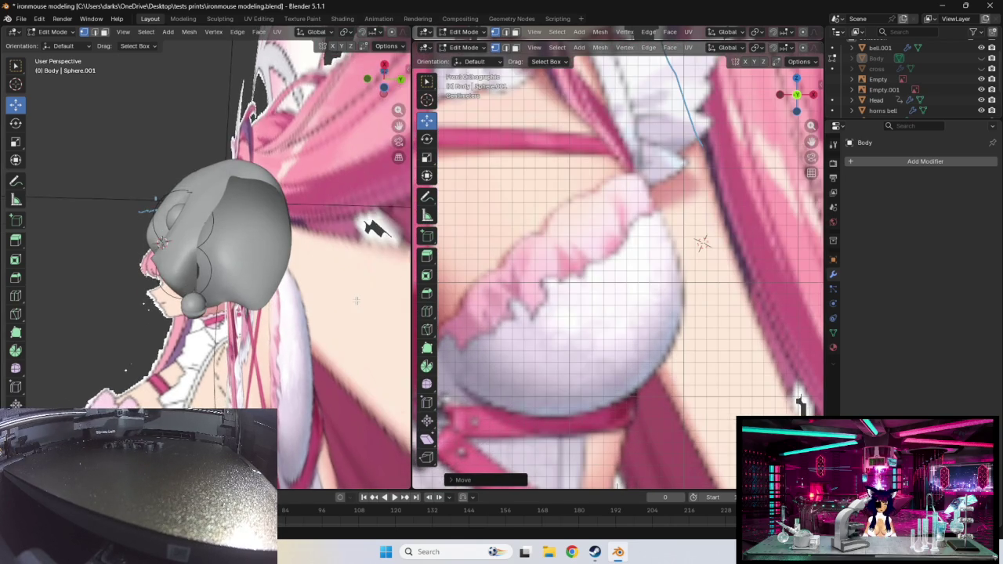
pyautogui.press('KP_3')
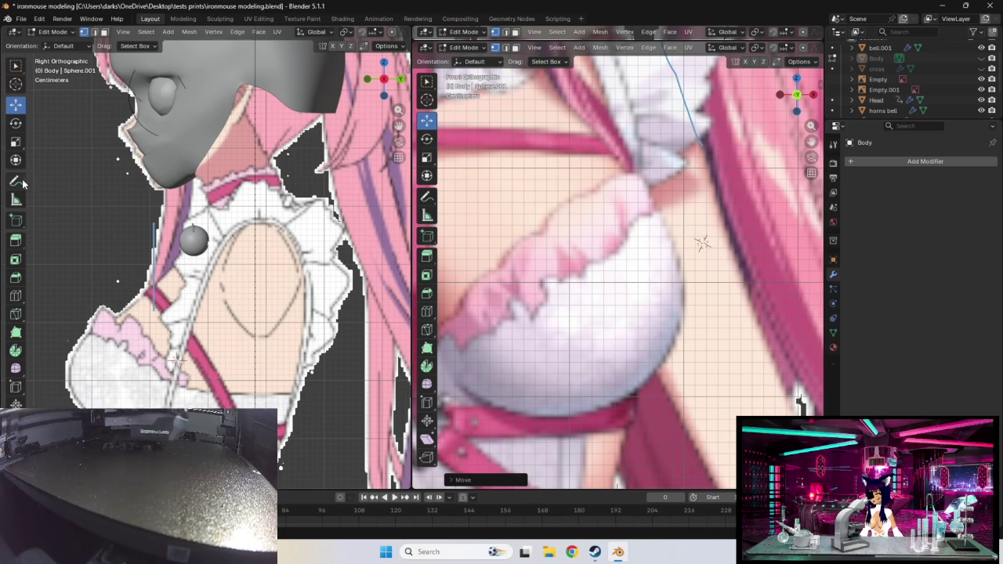
pyautogui.click(22, 182)
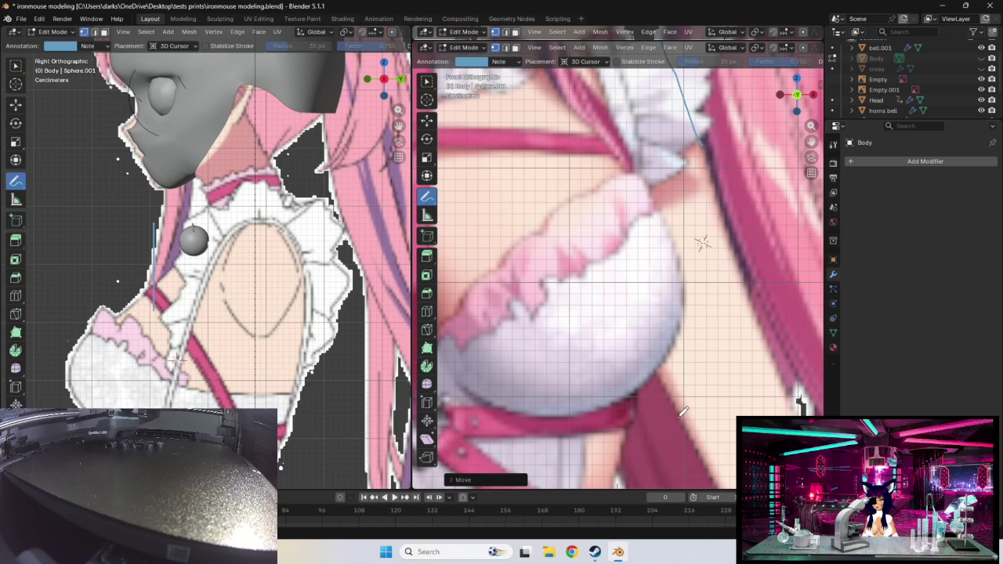
# - Draw blue annotation strokes along the chest's side outline from armpit past the bust, then orbit to check them
pyautogui.moveTo(663, 376); pyautogui.dragTo(633, 321)
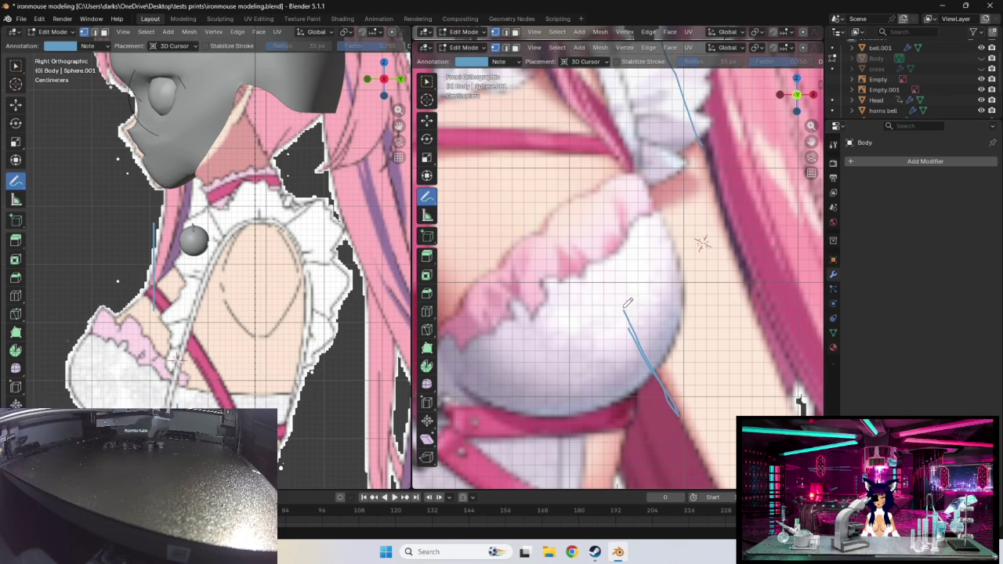
pyautogui.moveTo(613, 281); pyautogui.dragTo(608, 268)
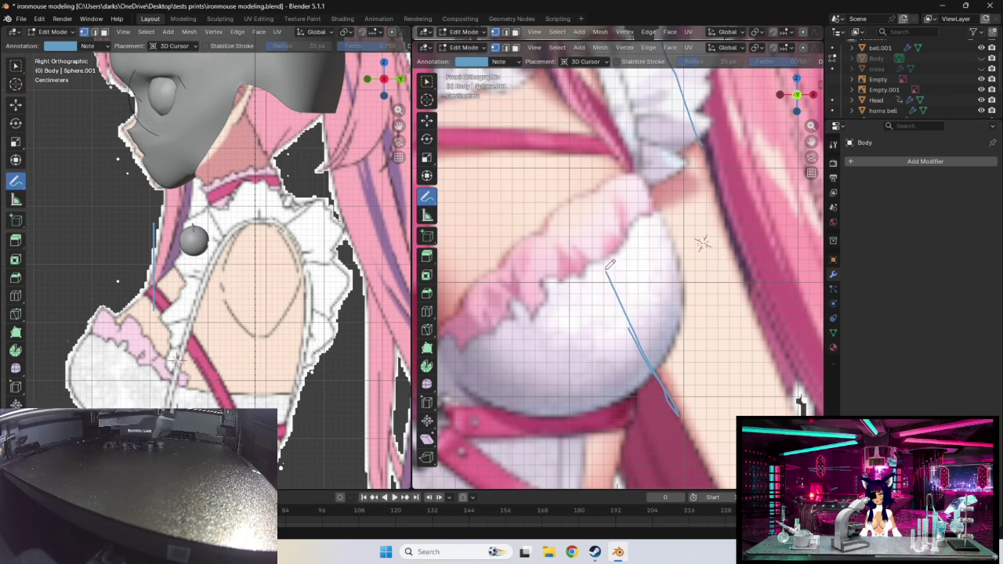
pyautogui.scroll(-2, 600, 245)
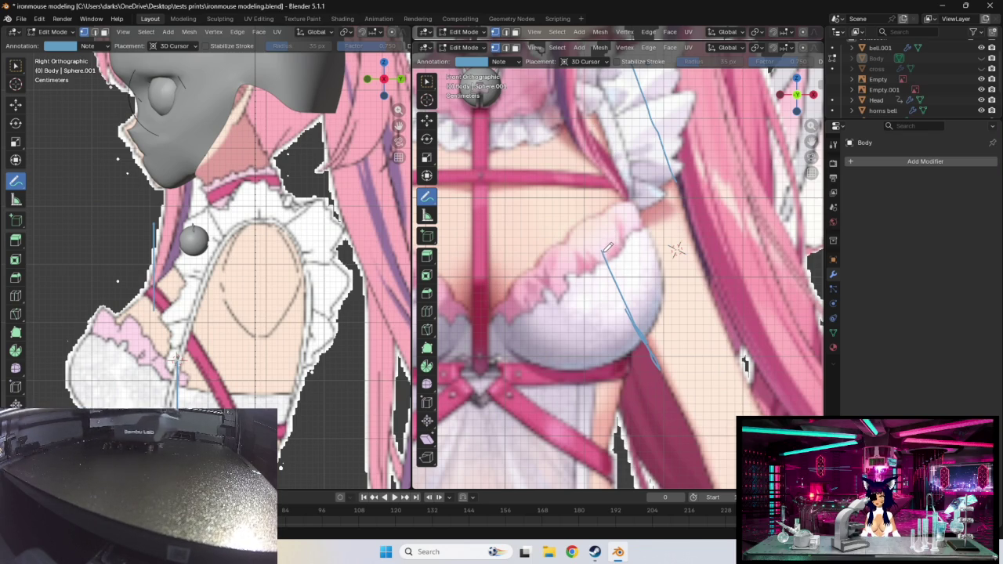
pyautogui.moveTo(601, 245); pyautogui.dragTo(598, 232)
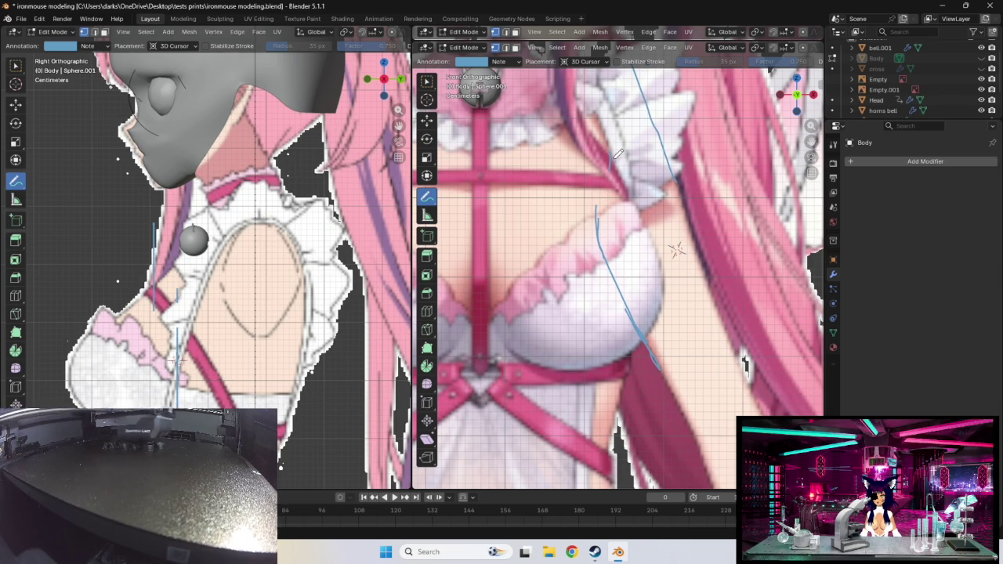
pyautogui.moveTo(609, 150); pyautogui.dragTo(611, 174)
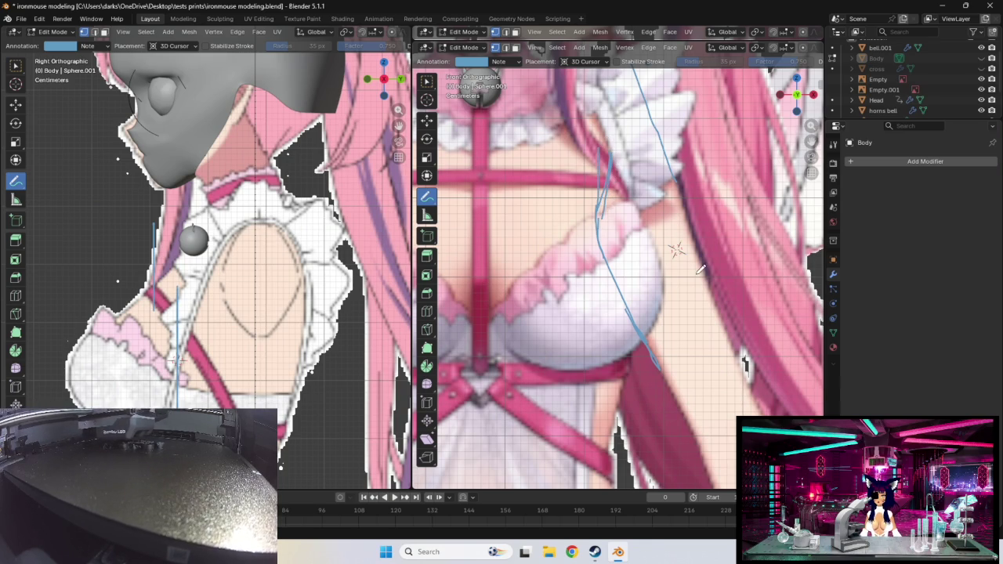
pyautogui.moveTo(604, 218); pyautogui.dragTo(706, 272, button='middle')
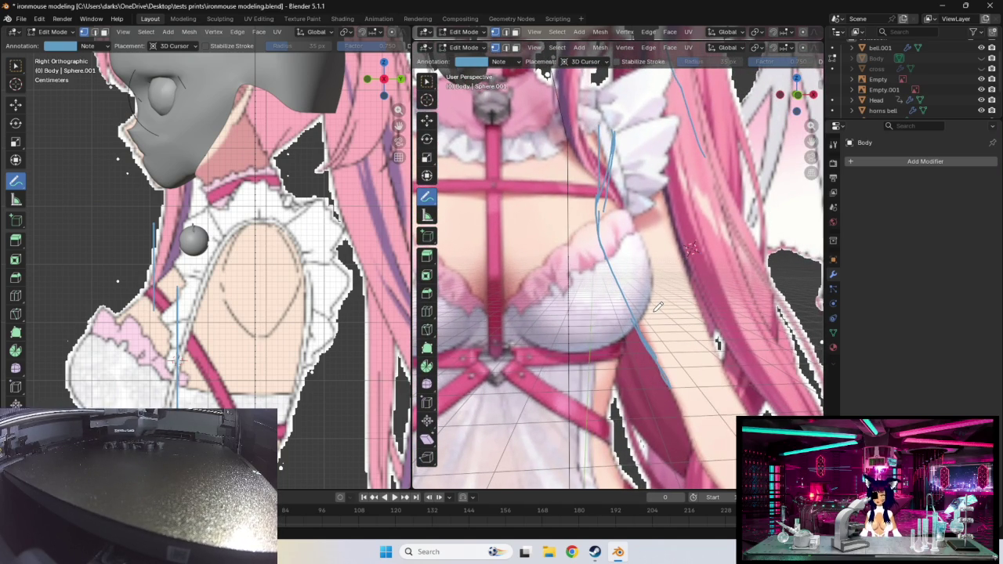
# - Return to the front orthographic chest view, then minimize Blender to show the desktop
pyautogui.scroll(-5, 659, 307)
pyautogui.scroll(-4, 622, 324)
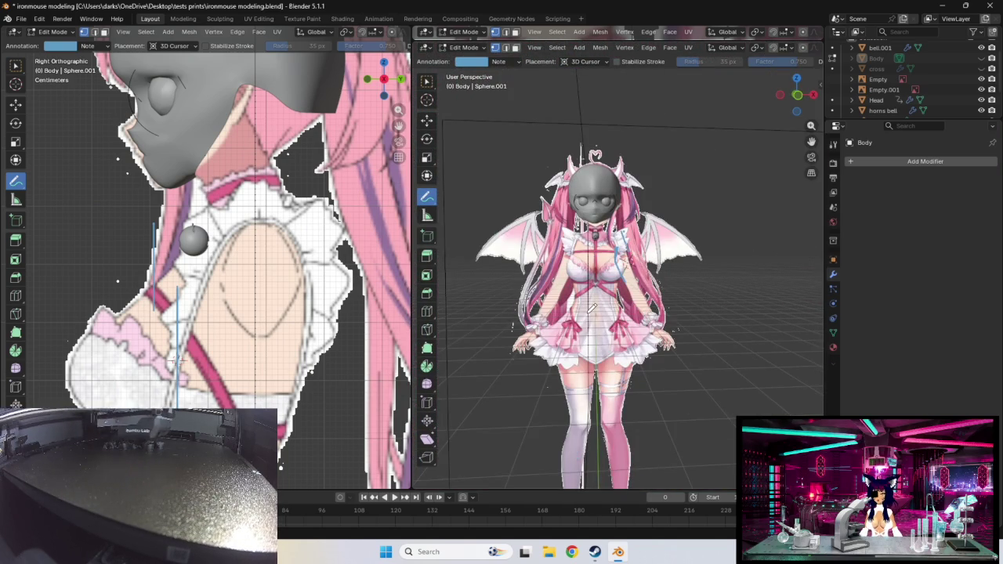
pyautogui.scroll(1, 612, 314)
pyautogui.scroll(5, 584, 274)
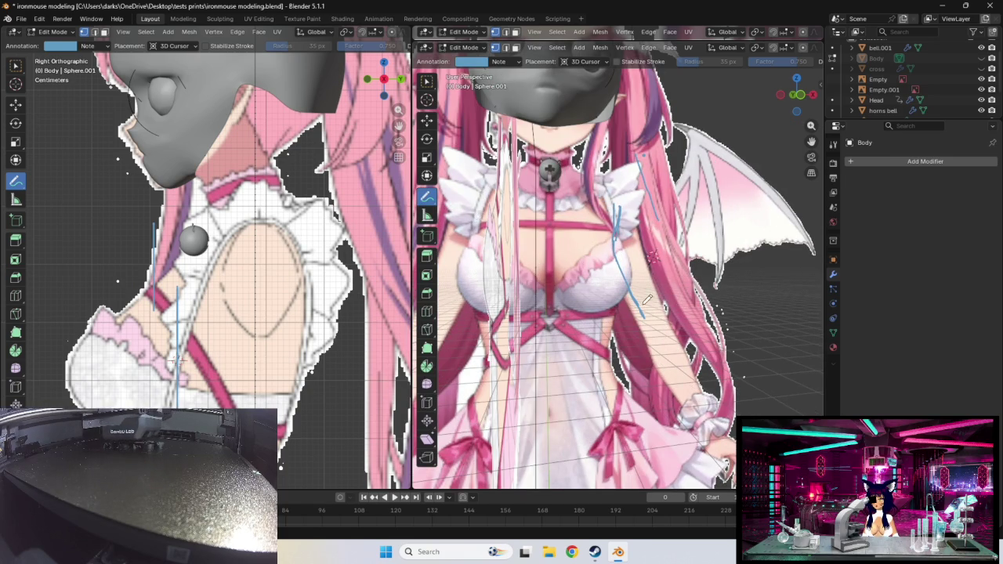
pyautogui.scroll(1, 647, 300)
pyautogui.scroll(1, 639, 295)
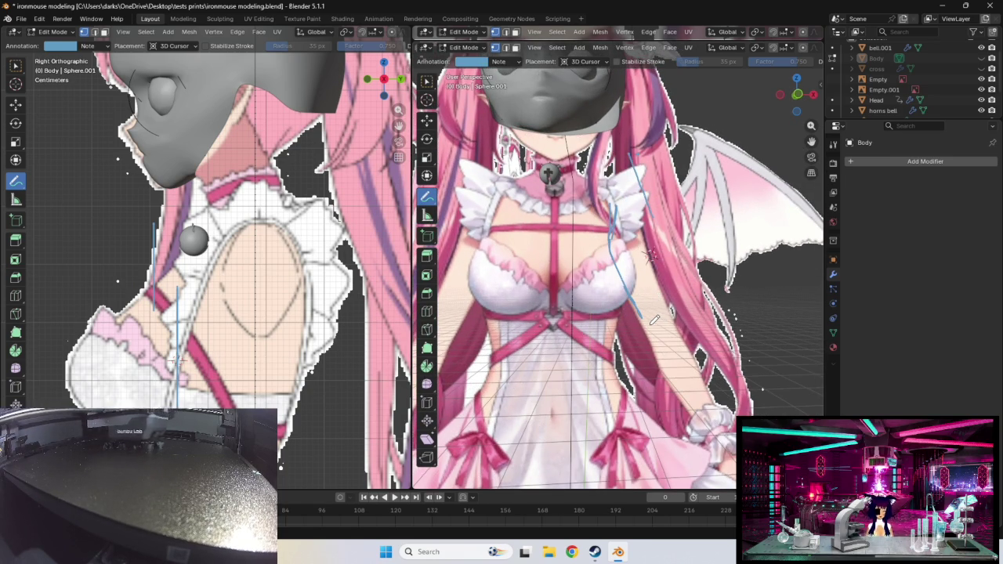
pyautogui.press('KP_1')
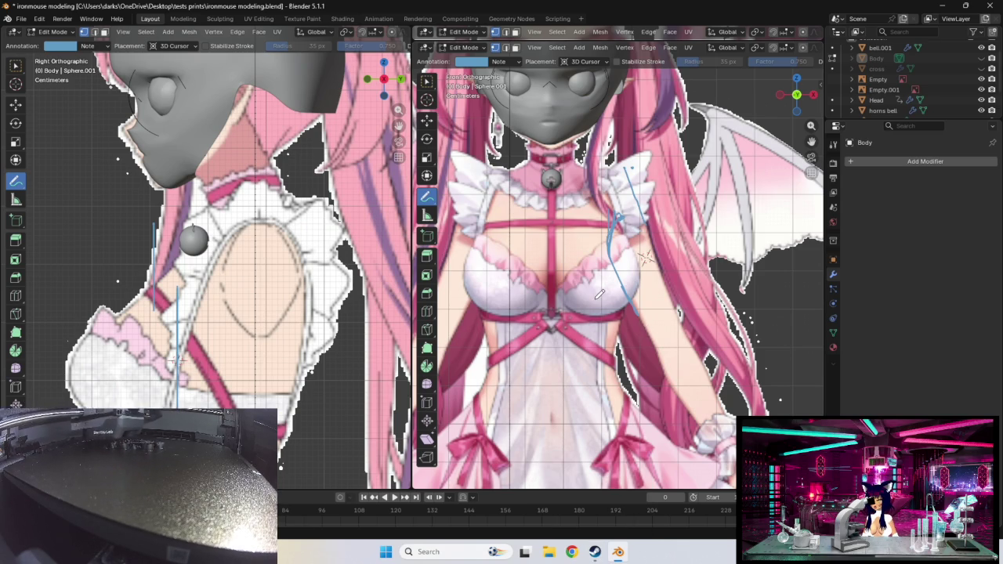
pyautogui.click(942, 7)
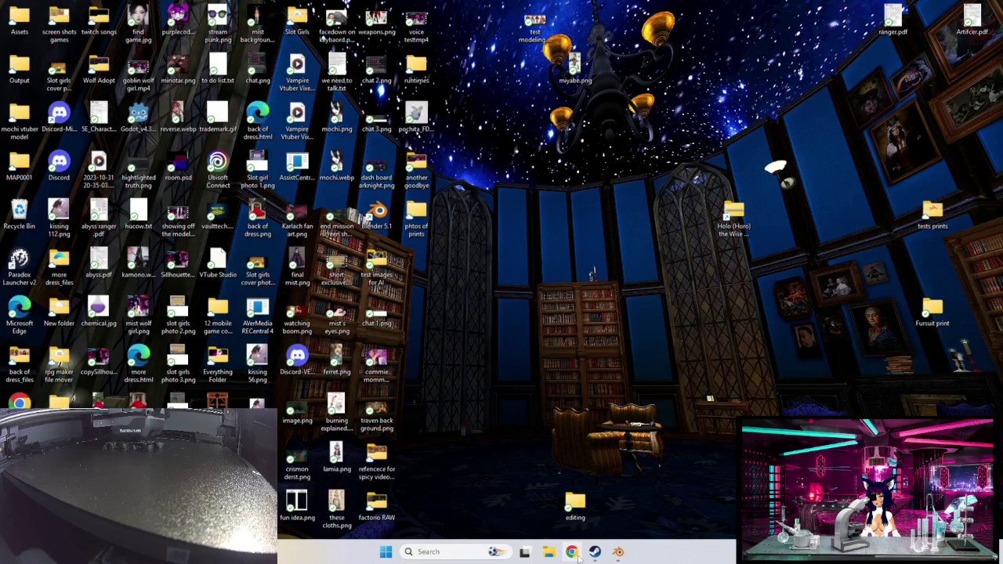
# - Restore Blender from the taskbar, then switch to Google Chrome's new tab page
pyautogui.click(619, 552)
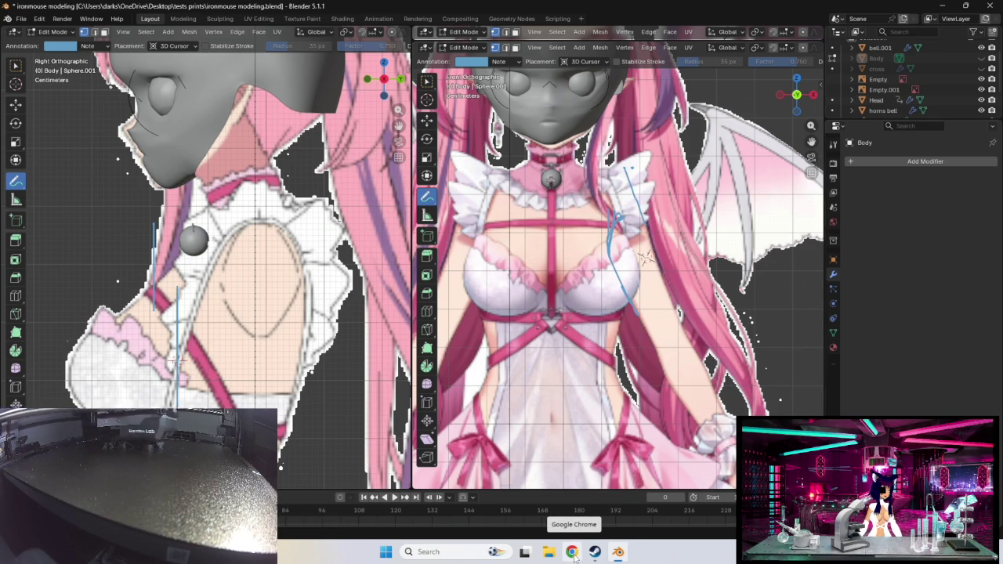
pyautogui.click(573, 551)
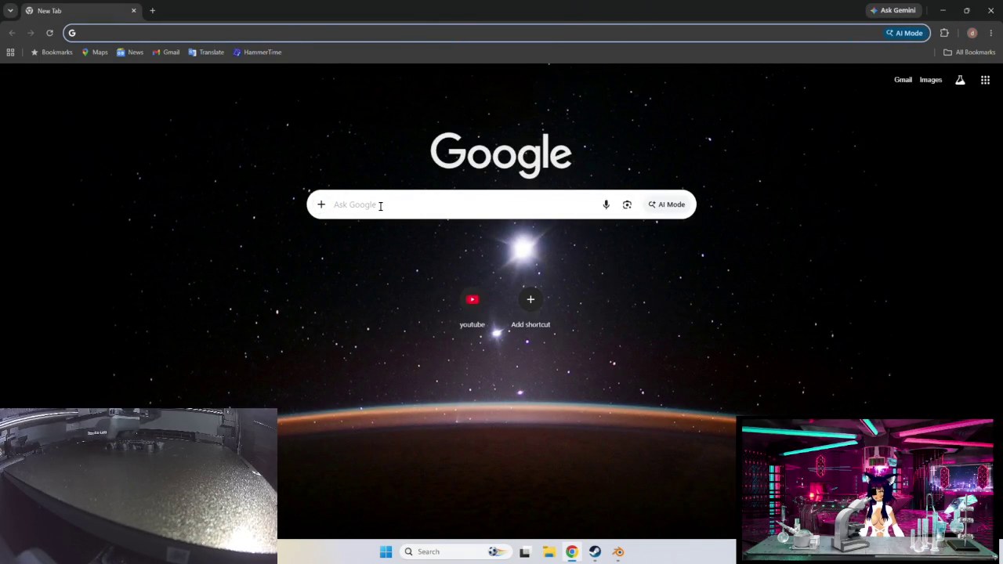
# - Open YouTube from the new tab shortcuts and glance at the notifications list
pyautogui.click(472, 305)
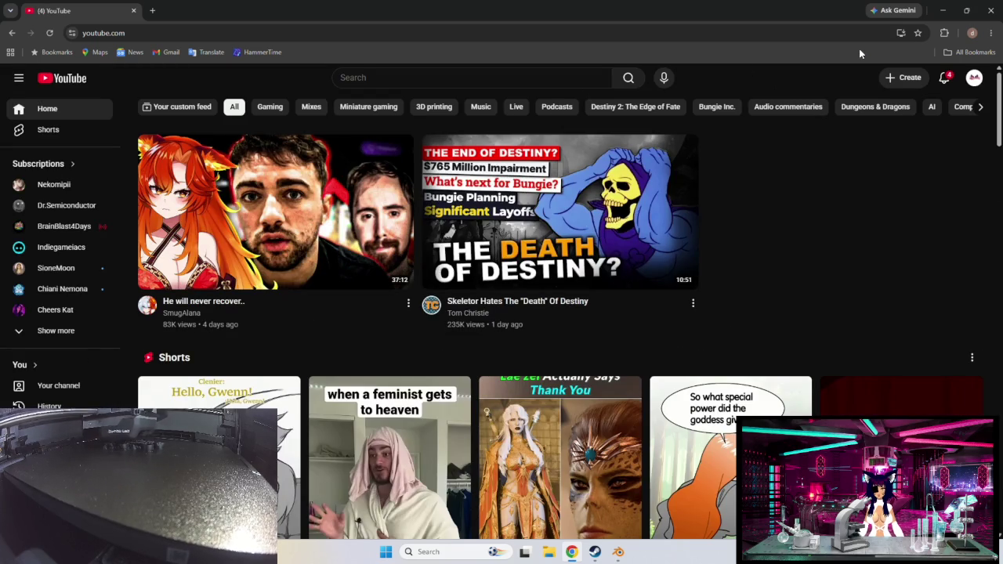
pyautogui.click(947, 77)
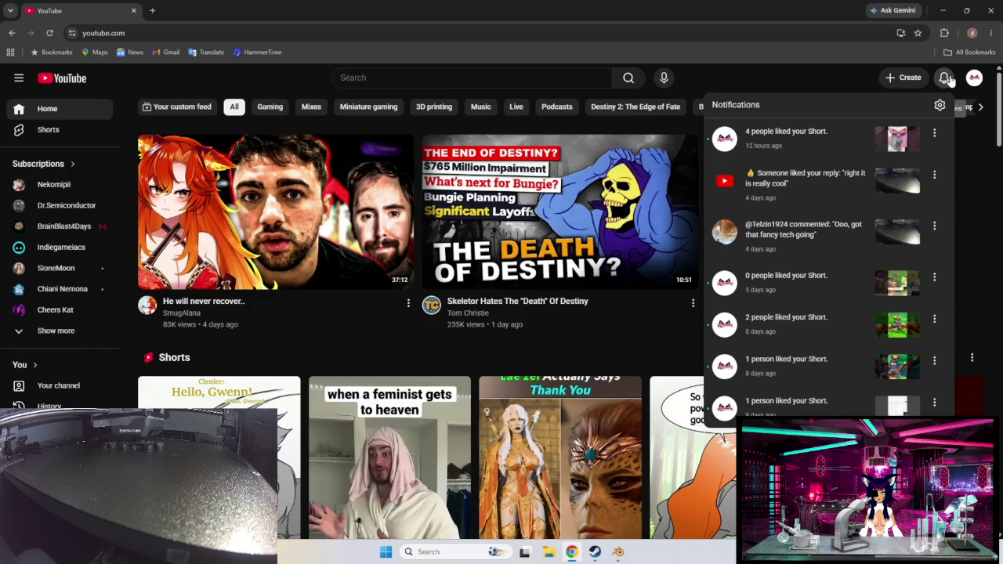
pyautogui.click(944, 77)
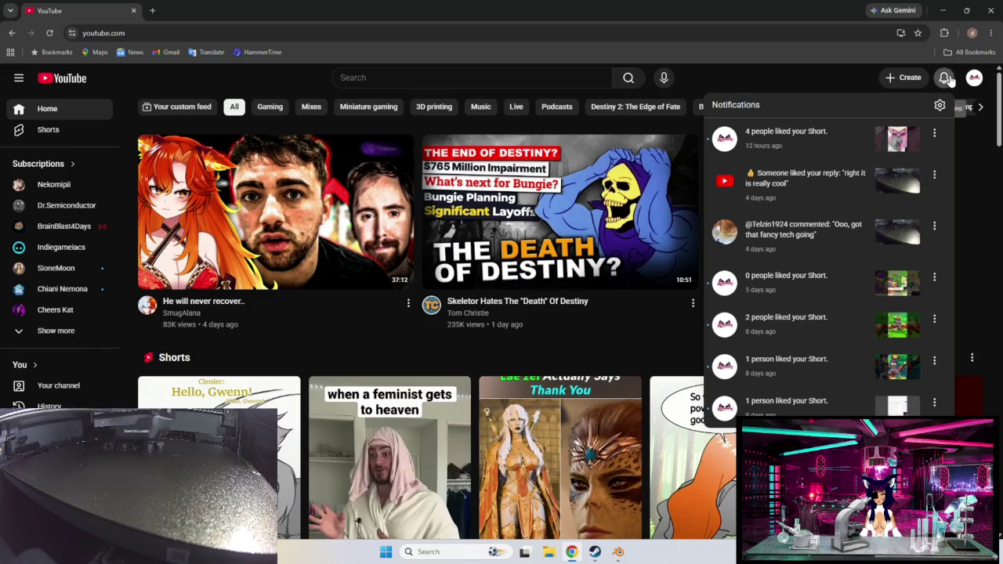
# - Search YouTube for 'ironmouse song', open the 'Hell Again' video, and pause it
pyautogui.click(424, 79)
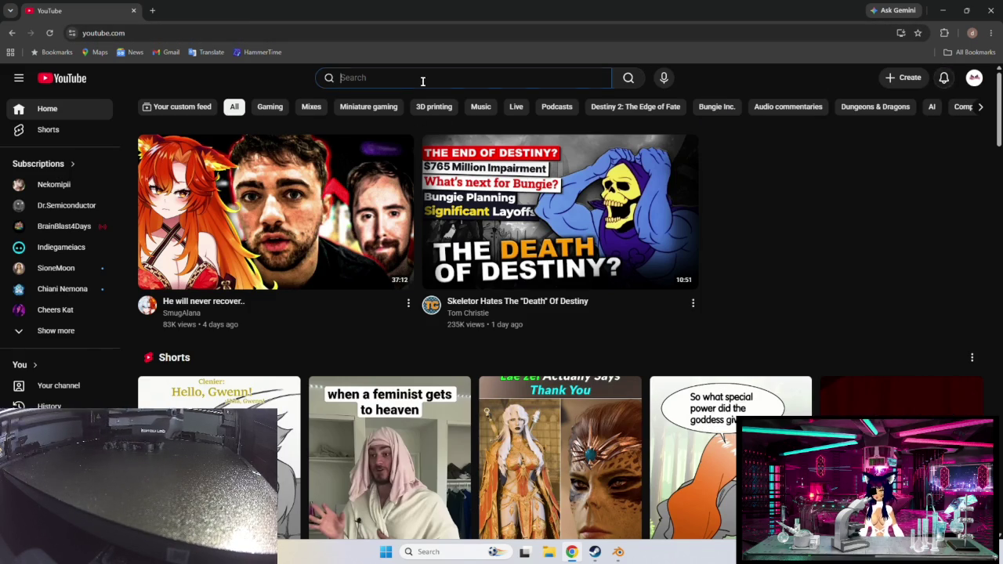
pyautogui.write('iro')
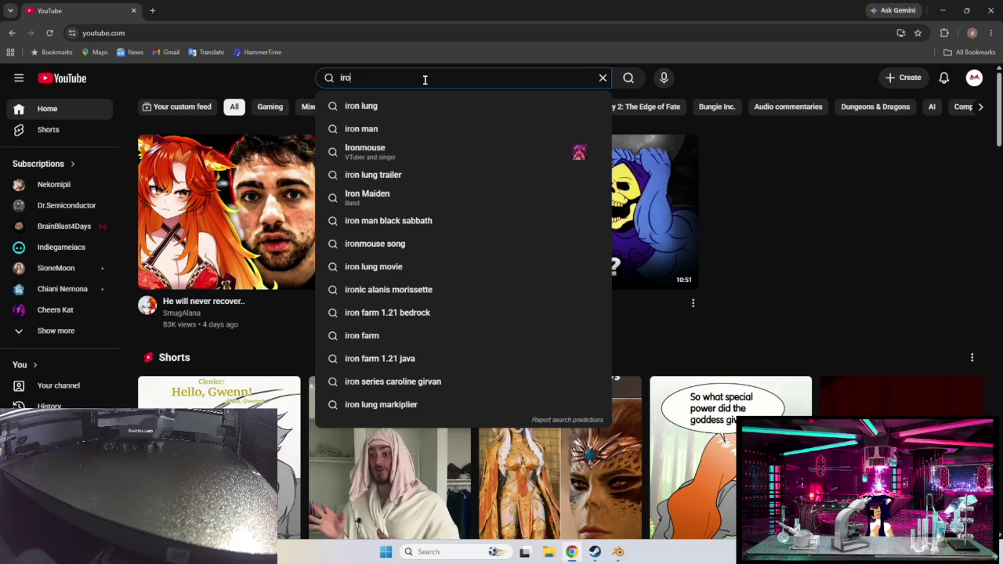
pyautogui.write('n ouse')
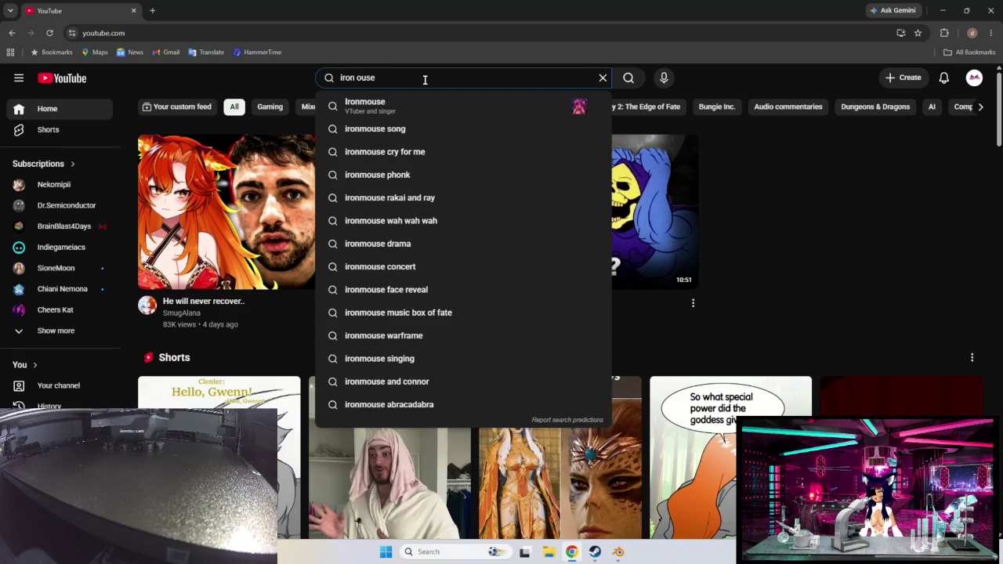
pyautogui.click(410, 128)
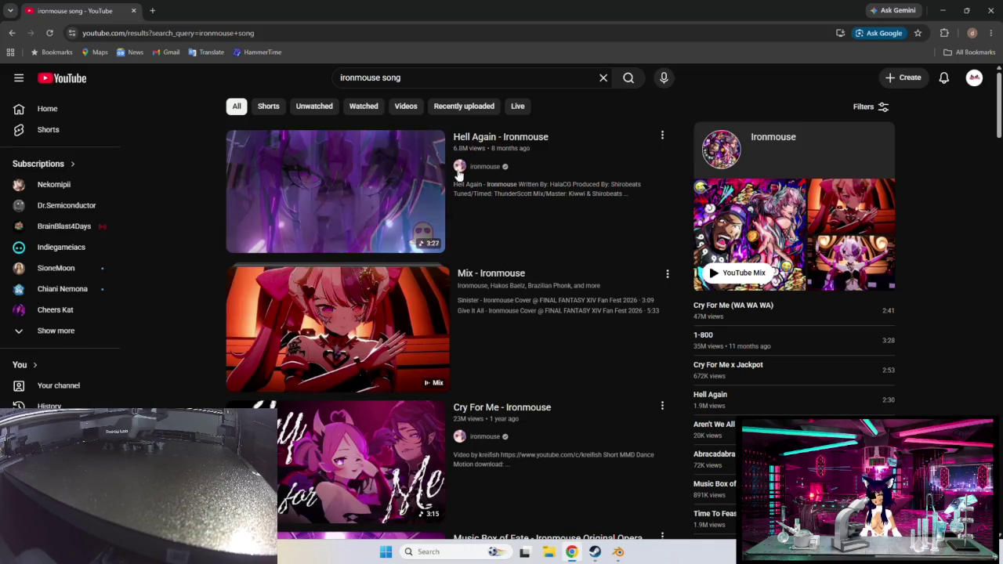
pyautogui.click(499, 142)
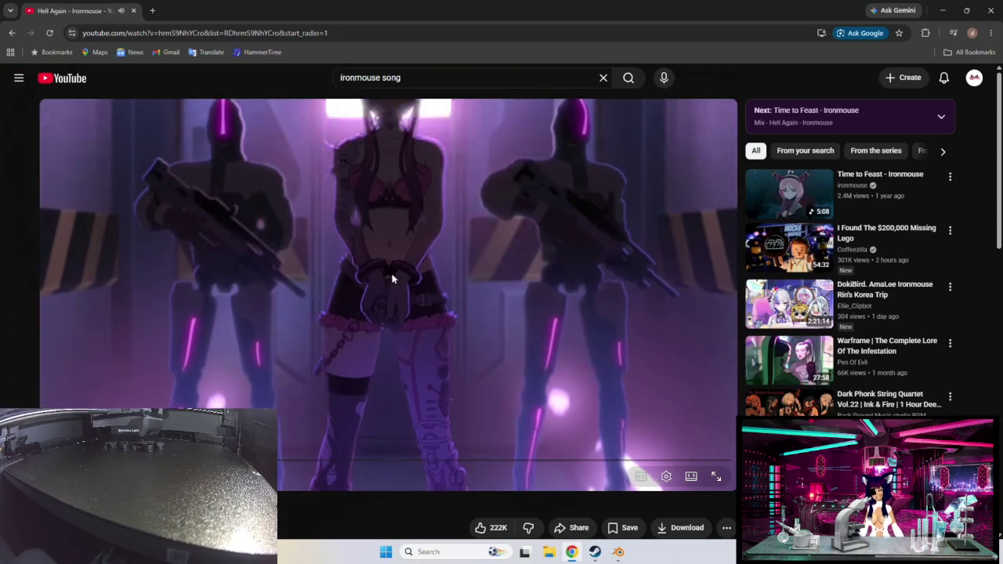
pyautogui.click(422, 249)
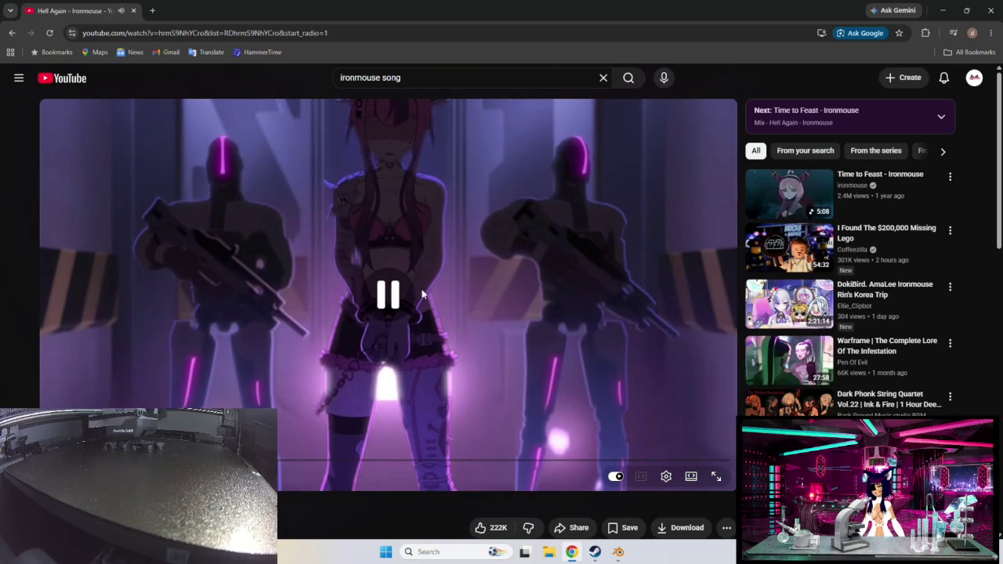
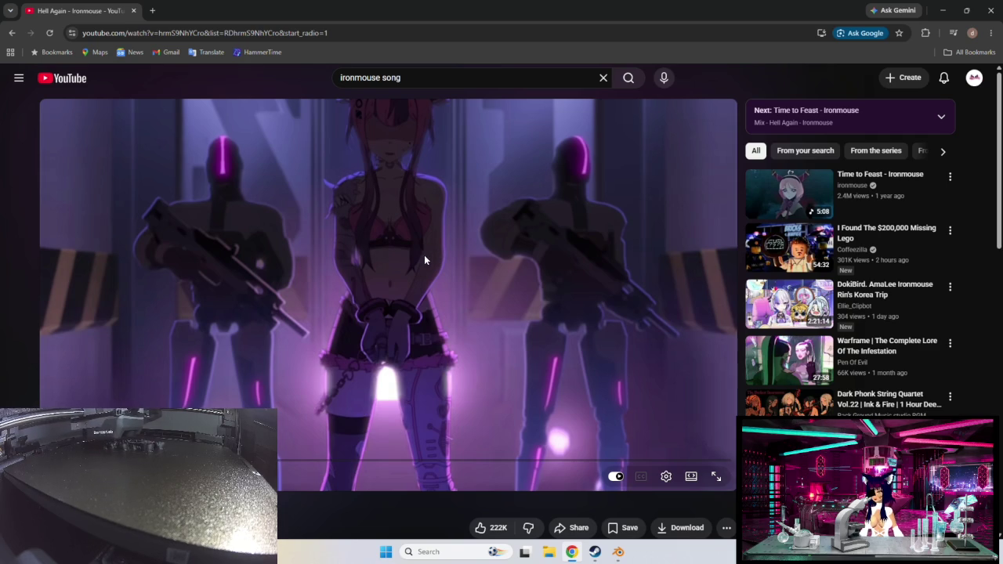
# - Close the 'Hell Again' YouTube video to get back to Blender
pyautogui.click(136, 11)
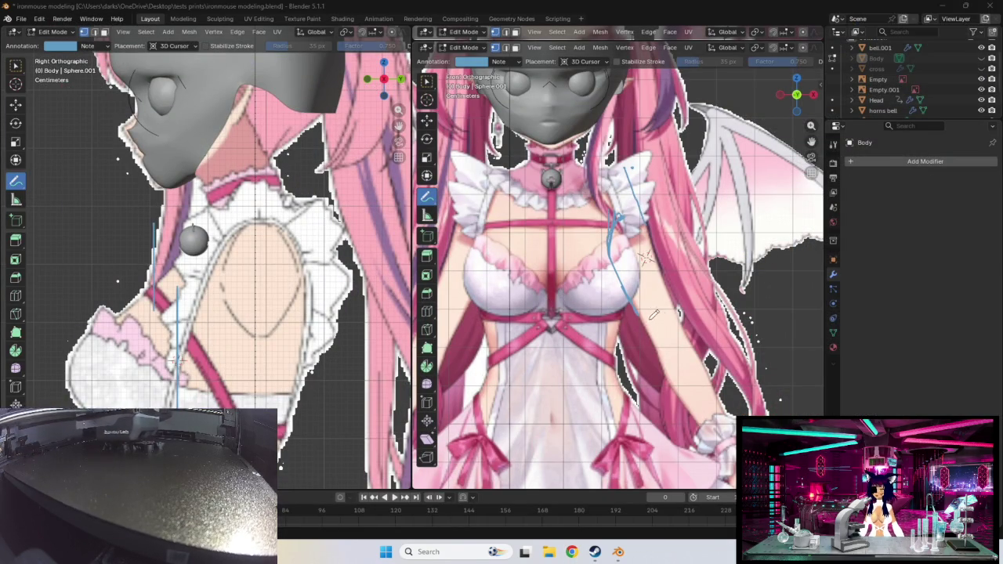
# - Draw another annotation guide stroke along the side of the chest on the front reference
pyautogui.scroll(1, 652, 305)
pyautogui.scroll(1, 644, 305)
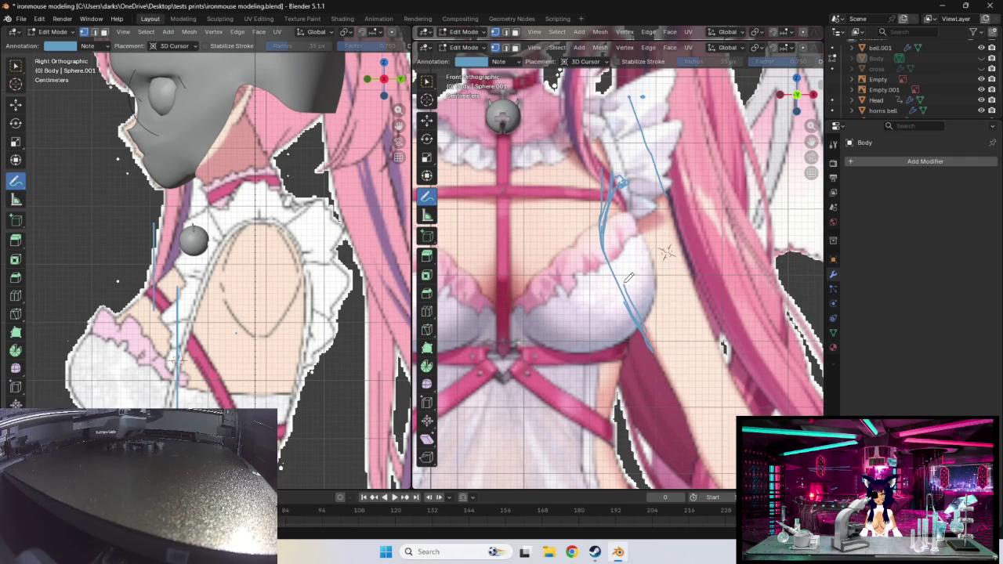
pyautogui.moveTo(638, 298); pyautogui.dragTo(624, 220)
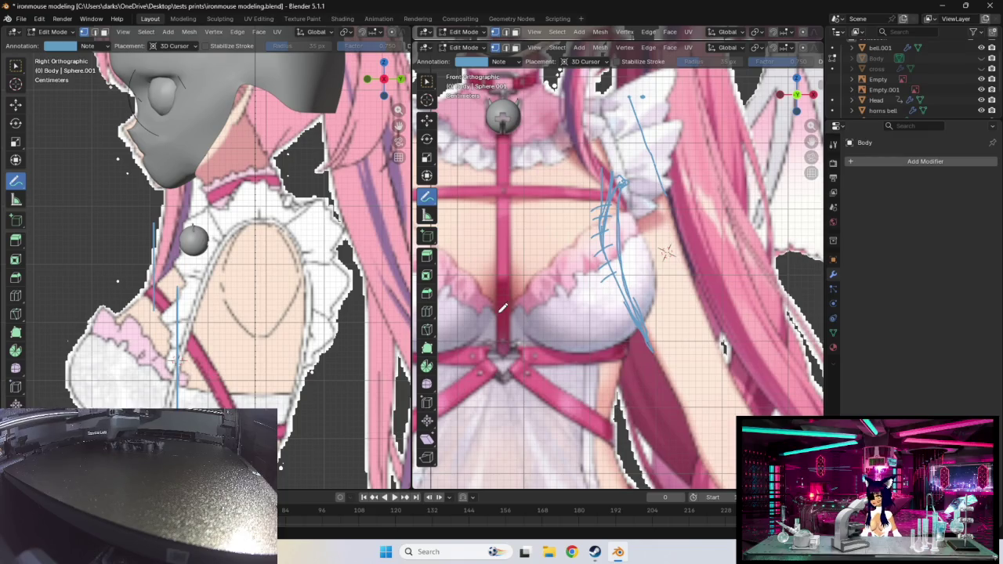
pyautogui.rightClick(24, 181)
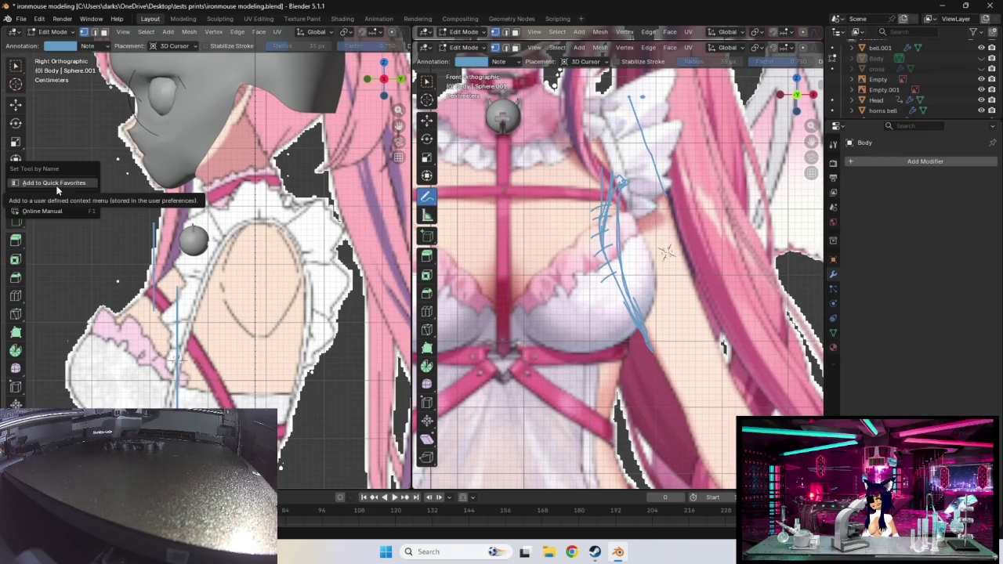
pyautogui.click(80, 141)
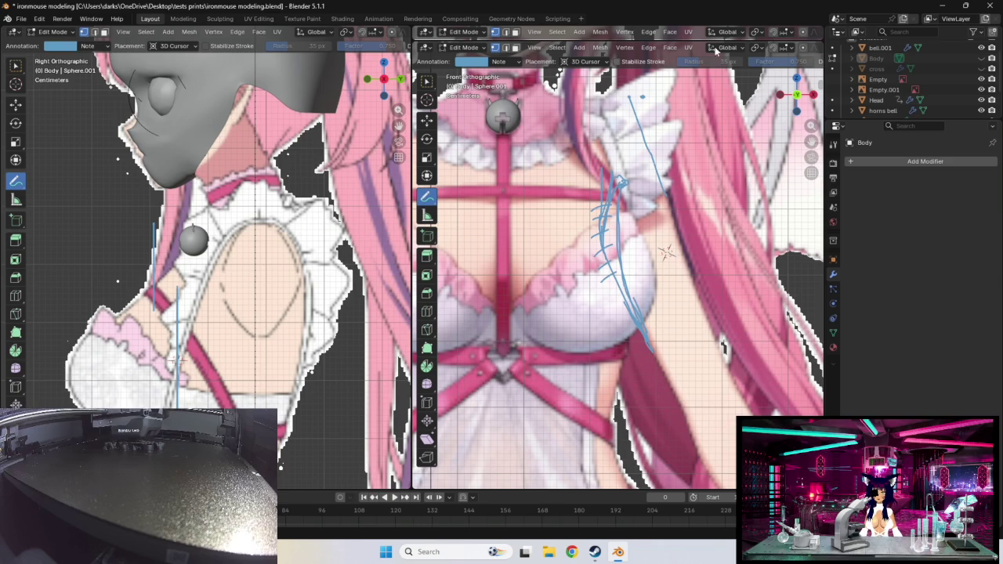
pyautogui.scroll(-3, 874, 75)
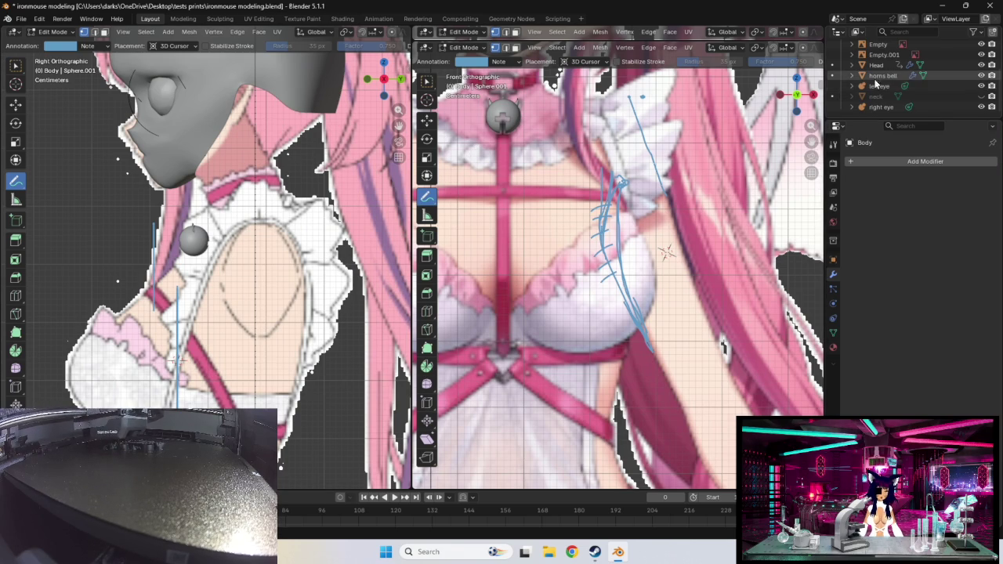
# - Expand Body in the Outliner to show its Sphere.001 mesh
pyautogui.scroll(2, 870, 102)
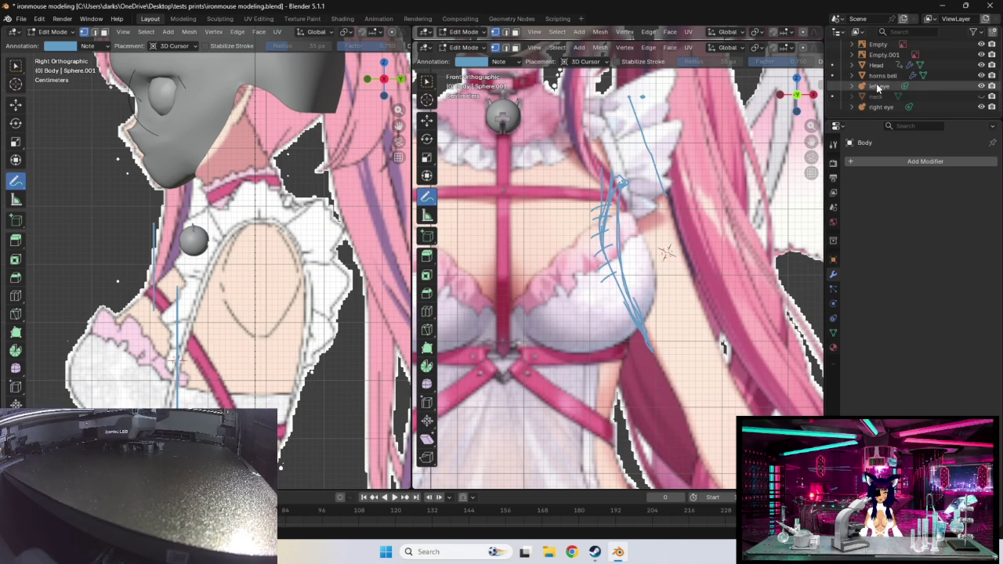
pyautogui.scroll(1, 872, 105)
pyautogui.scroll(2, 875, 112)
pyautogui.click(853, 78)
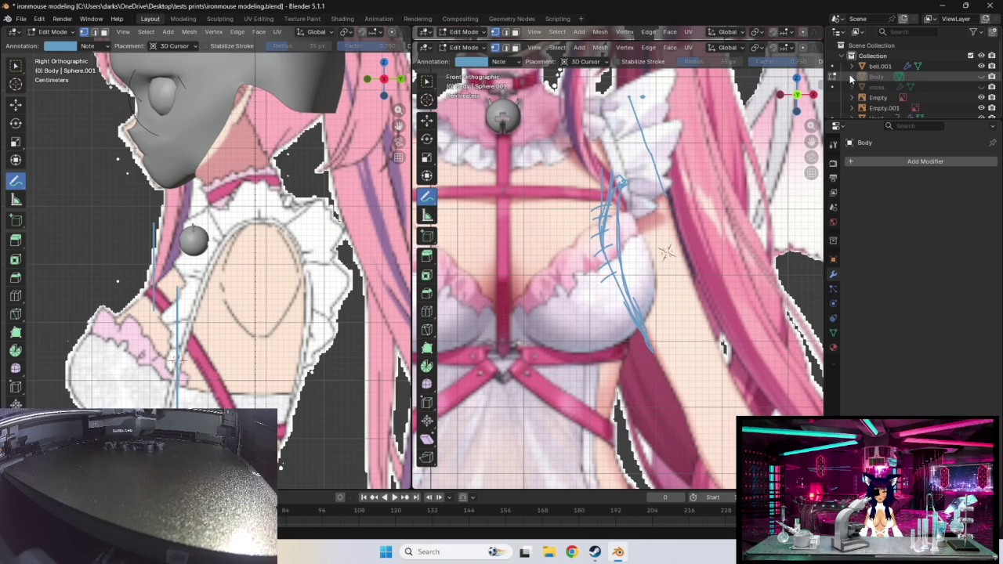
# - Unhide the Body mesh, switch to Move, and select a vertex on the chest's outer edge
pyautogui.click(983, 77)
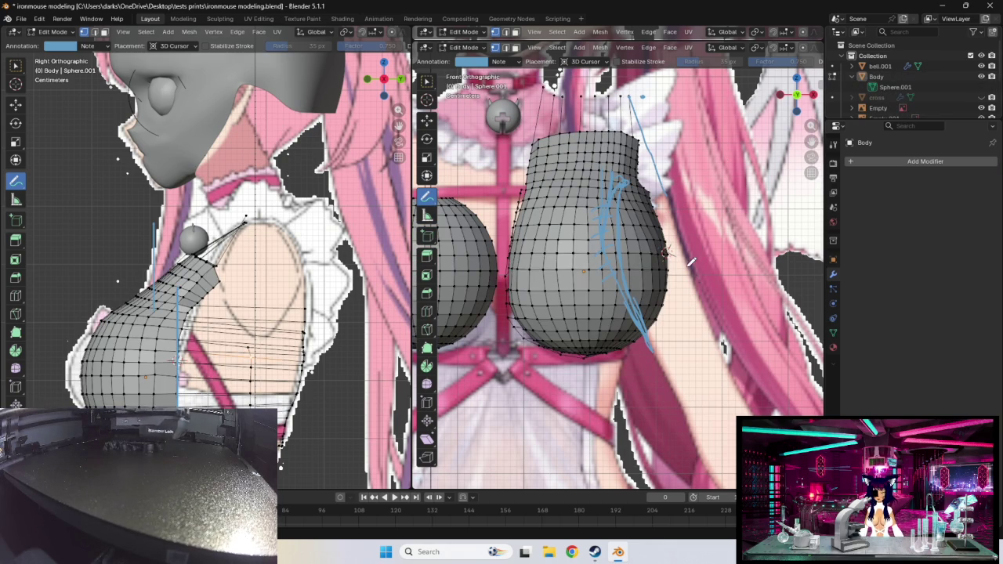
pyautogui.click(16, 105)
pyautogui.scroll(3, 789, 310)
pyautogui.scroll(2, 751, 309)
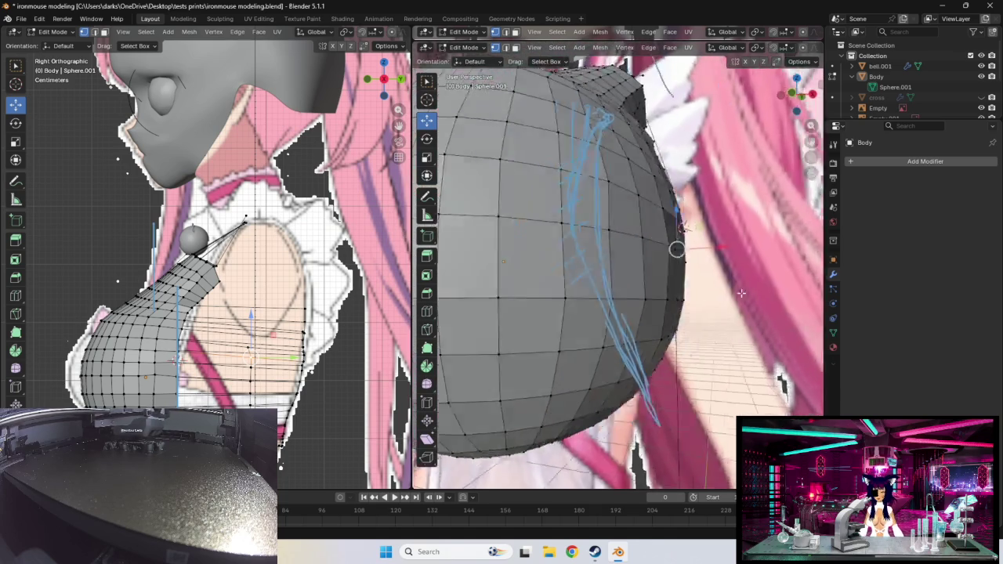
pyautogui.moveTo(751, 309)
pyautogui.mouseDown(button='middle')
pyautogui.moveTo(742, 291)
pyautogui.moveTo(776, 295)
pyautogui.mouseUp(button='middle')
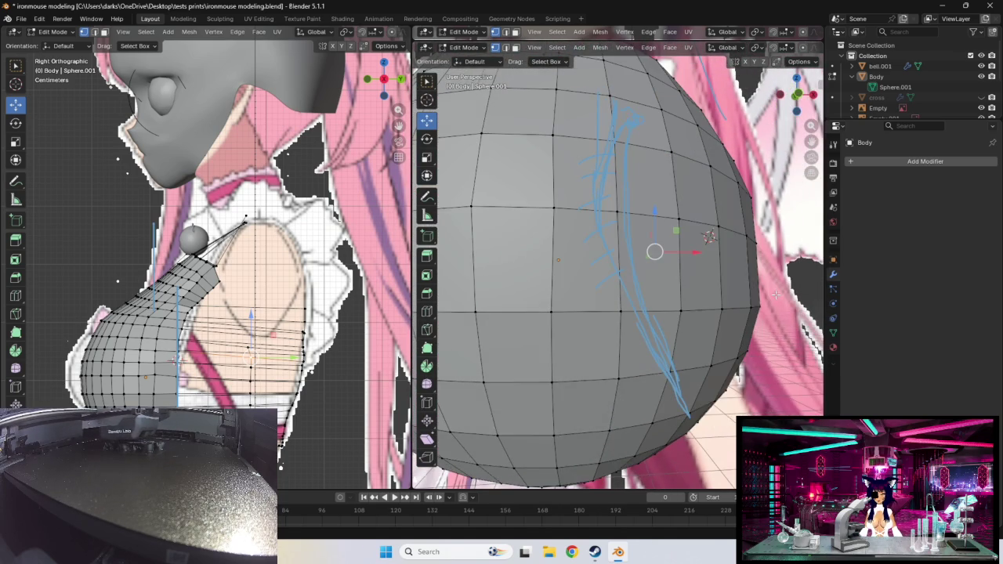
pyautogui.press('KP_1')
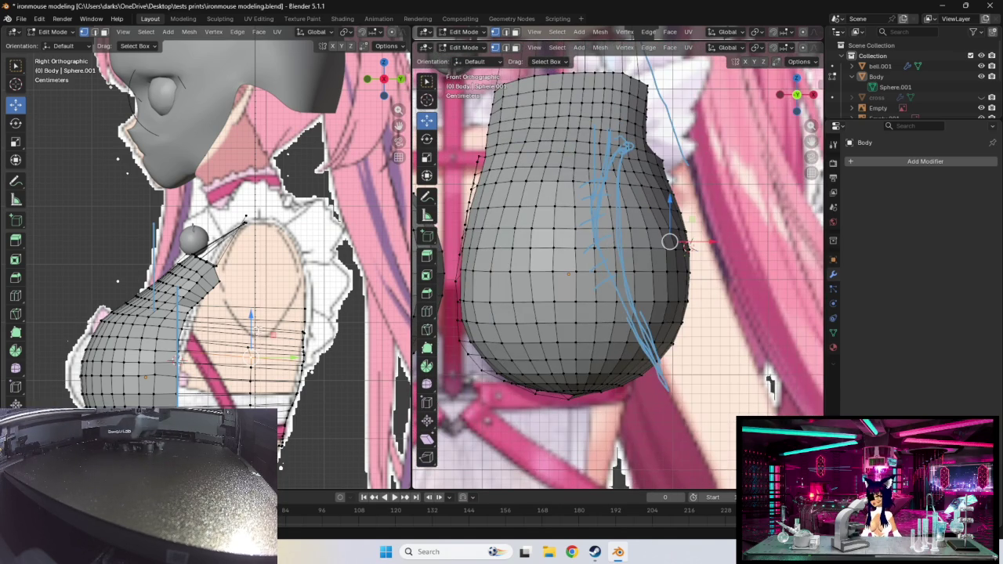
pyautogui.moveTo(262, 310)
pyautogui.mouseDown(button='middle')
pyautogui.moveTo(344, 285)
pyautogui.moveTo(276, 289)
pyautogui.moveTo(305, 301)
pyautogui.moveTo(307, 388)
pyautogui.moveTo(300, 375)
pyautogui.moveTo(304, 347)
pyautogui.moveTo(321, 374)
pyautogui.mouseUp(button='middle')
pyautogui.click(300, 375)
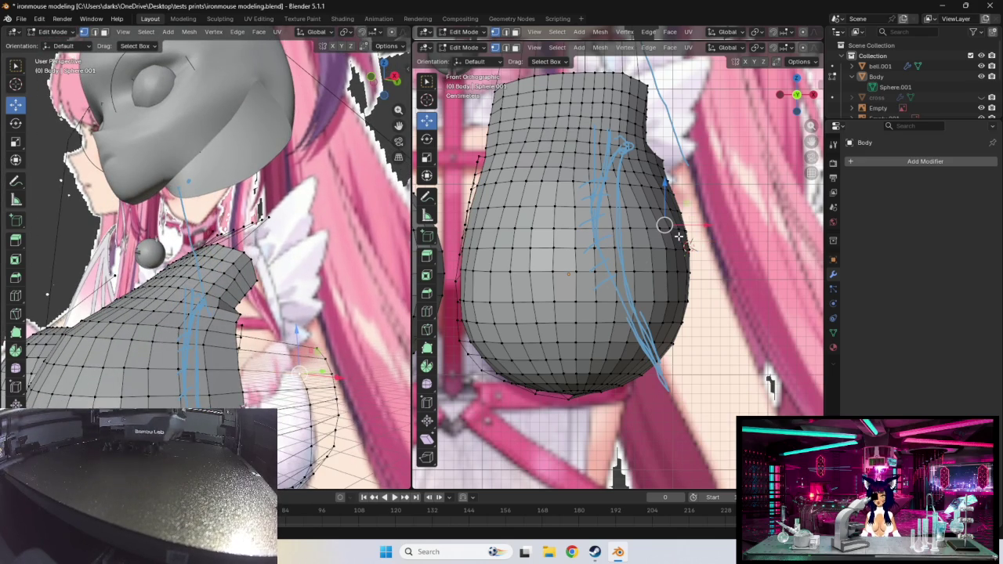
# - Slide the first two side vertices inward to the guide line
pyautogui.moveTo(664, 225); pyautogui.dragTo(632, 222)
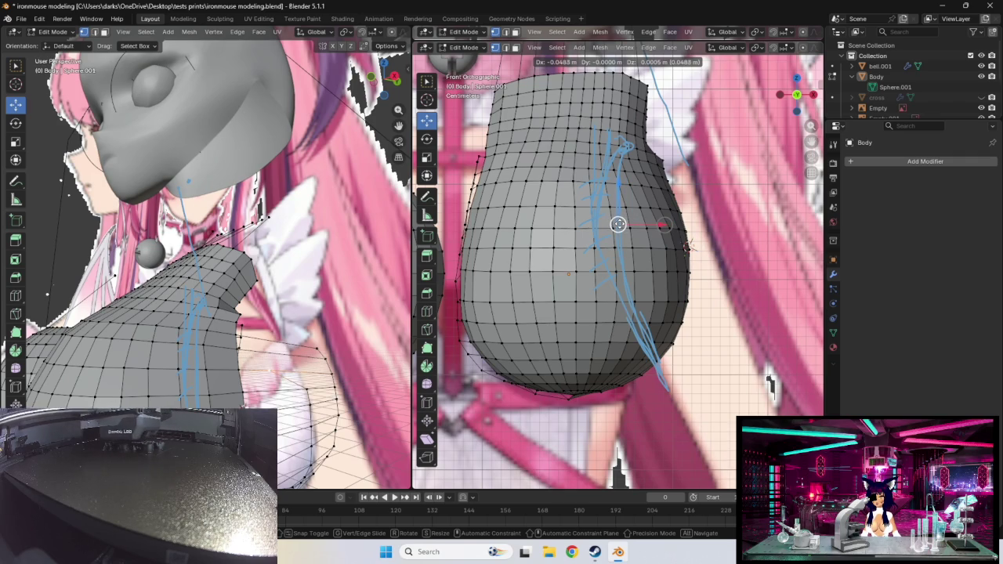
pyautogui.moveTo(617, 225); pyautogui.dragTo(617, 225)
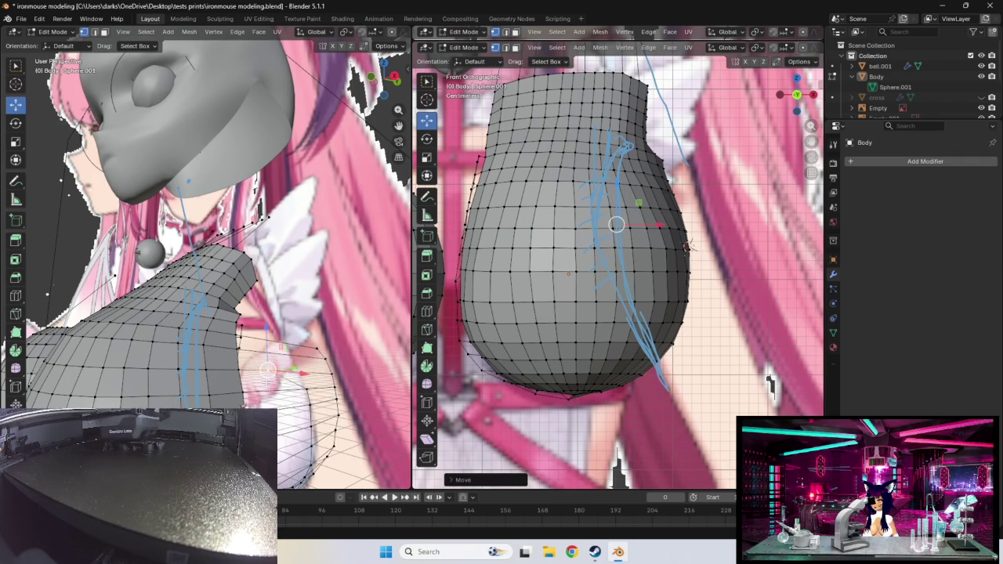
pyautogui.moveTo(337, 353); pyautogui.dragTo(357, 351, button='middle')
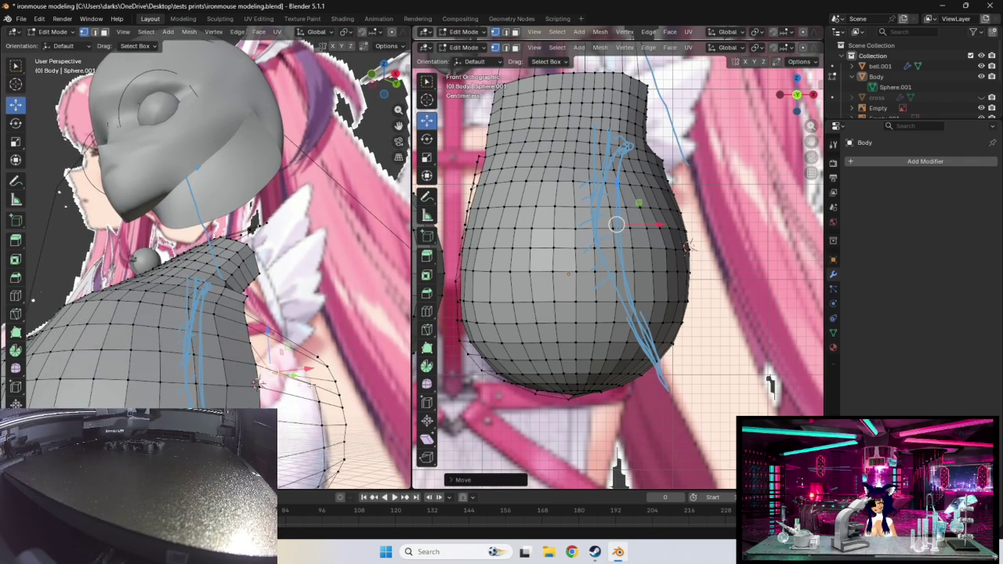
pyautogui.click(341, 392)
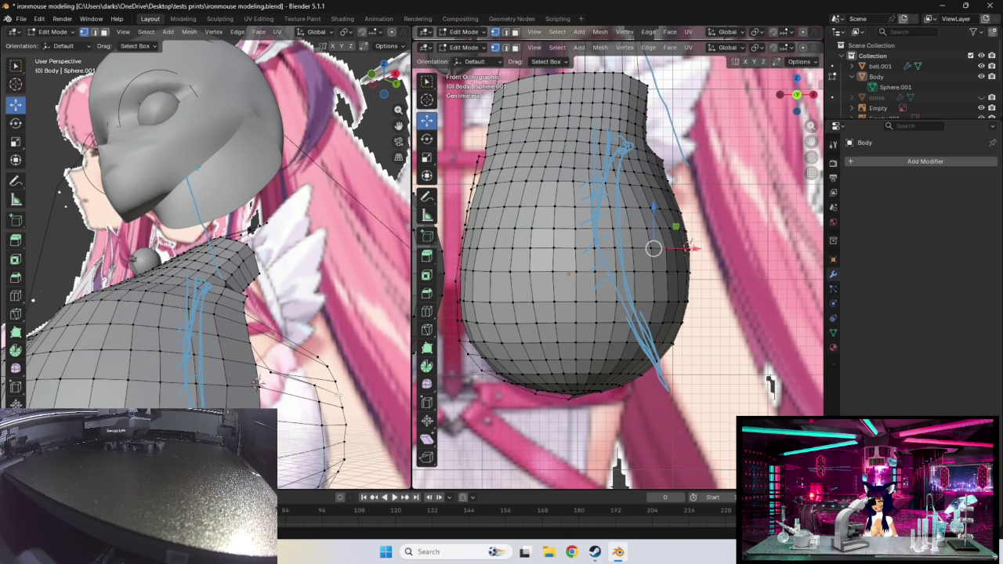
pyautogui.click(323, 386)
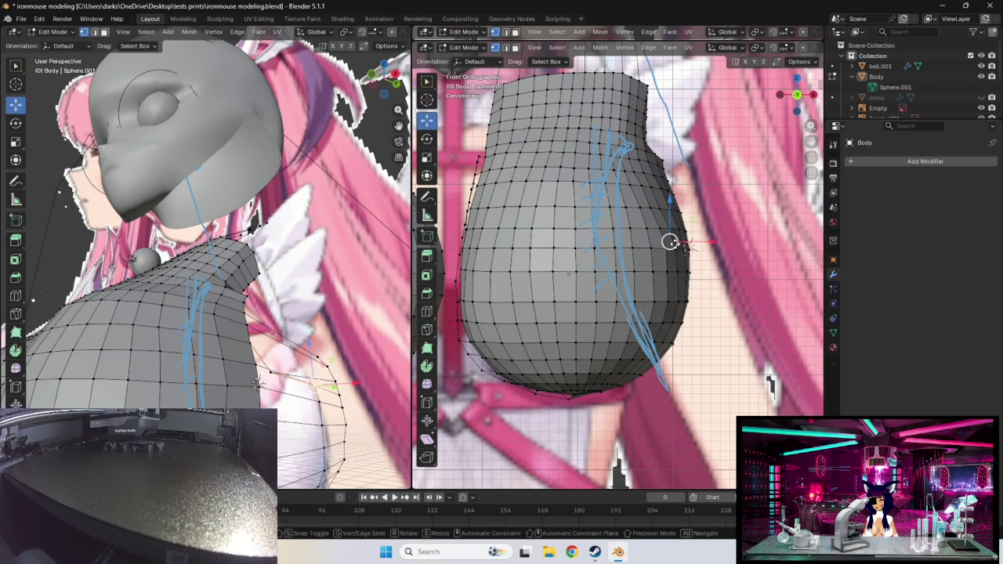
pyautogui.moveTo(671, 243); pyautogui.dragTo(616, 247)
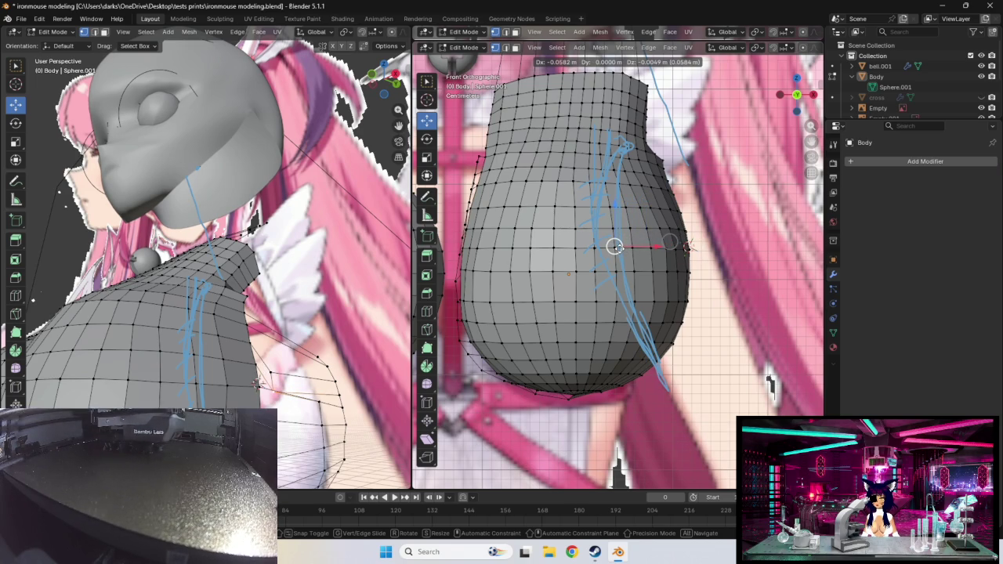
pyautogui.moveTo(616, 247); pyautogui.dragTo(616, 247)
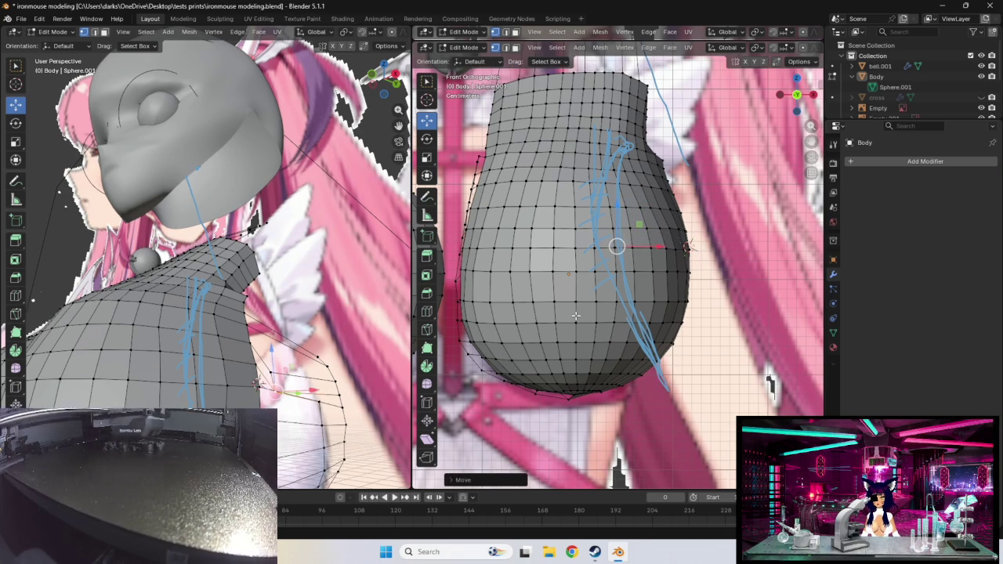
# - Pull the next right-edge vertices inward about 0.05 m along X to follow the guide
pyautogui.keyDown('shift'); pyautogui.click(687, 248); pyautogui.keyUp('shift')
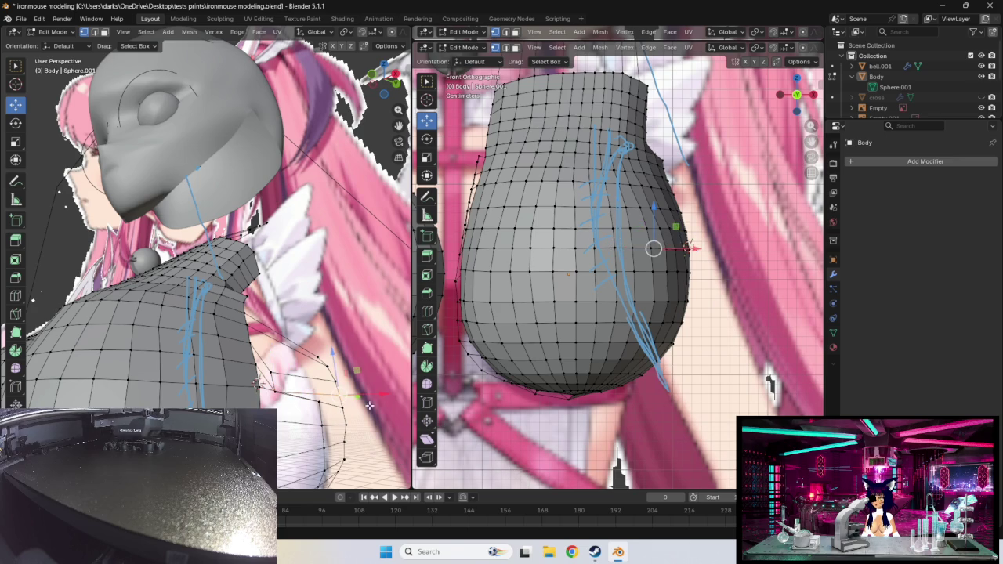
pyautogui.keyDown('shift'); pyautogui.click(659, 268); pyautogui.keyUp('shift')
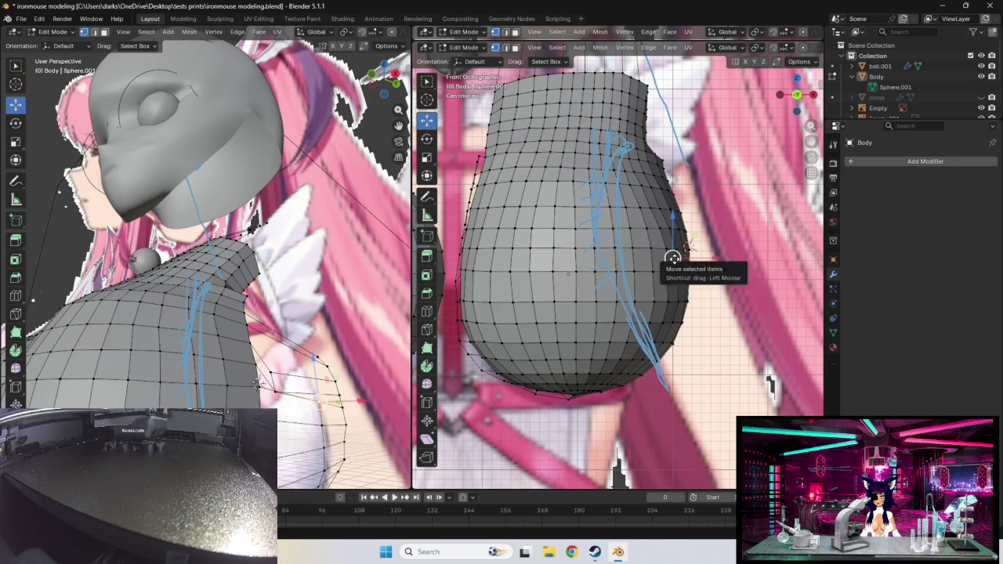
pyautogui.moveTo(673, 257); pyautogui.dragTo(619, 259)
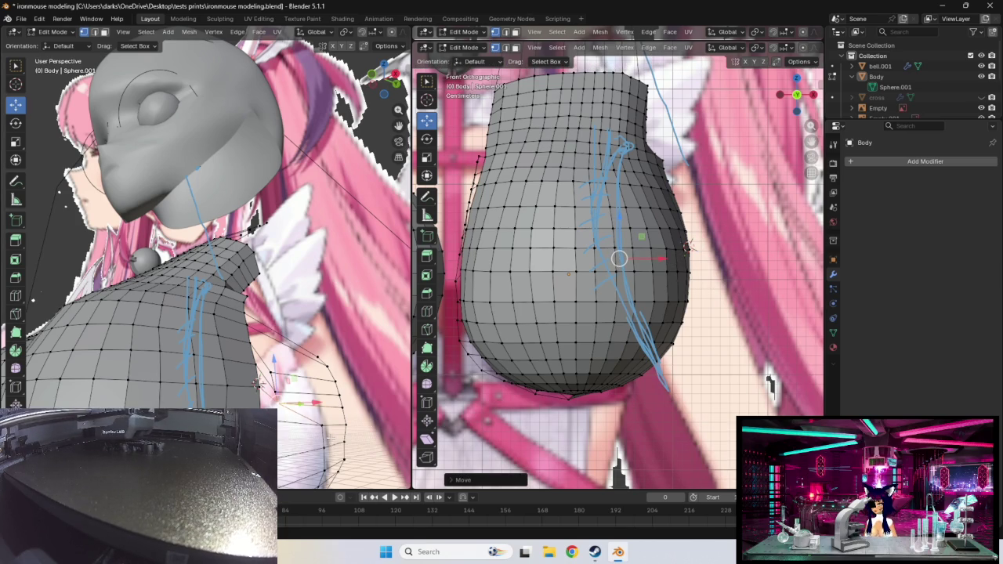
pyautogui.click(668, 279)
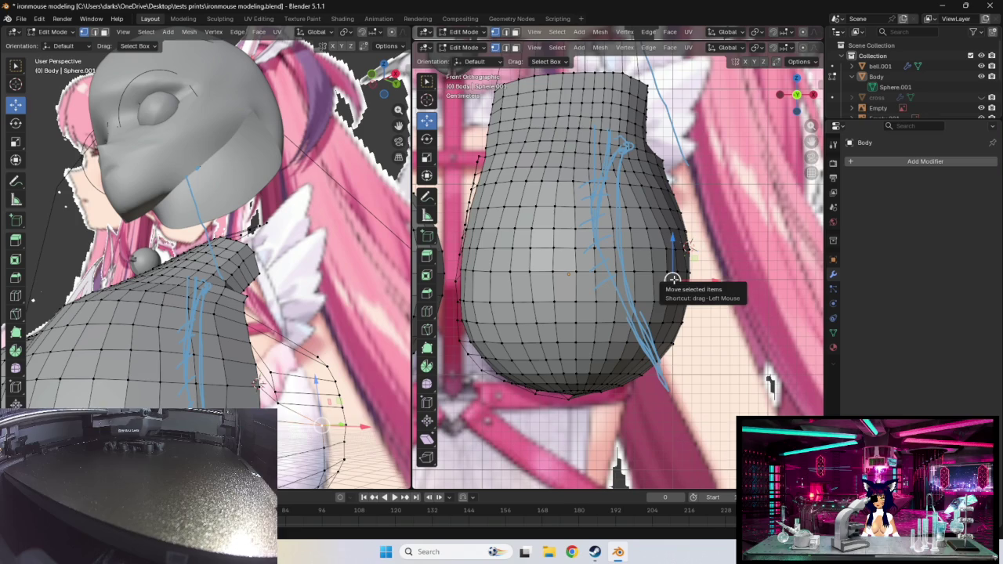
pyautogui.moveTo(666, 279); pyautogui.dragTo(622, 280)
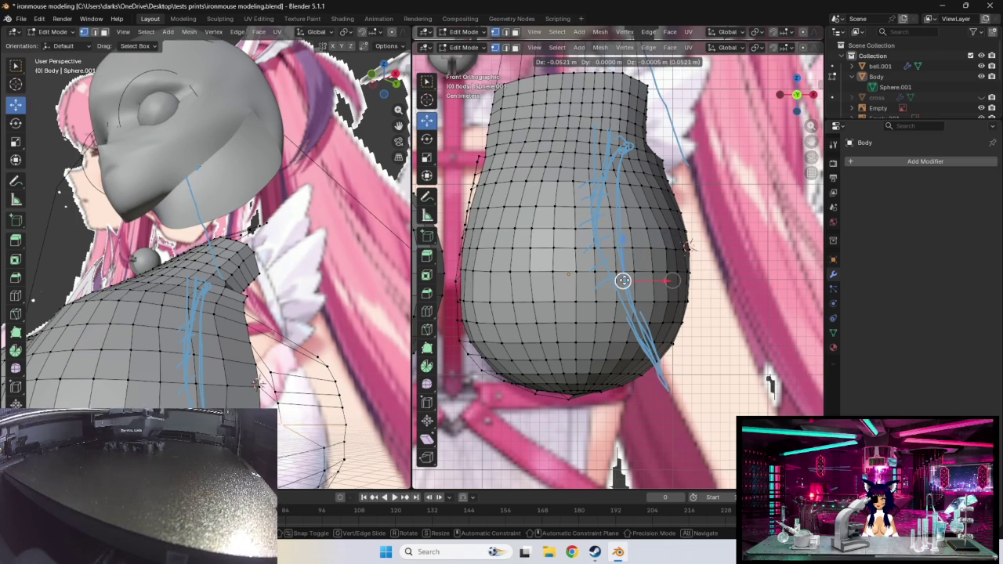
pyautogui.moveTo(623, 280); pyautogui.dragTo(623, 280)
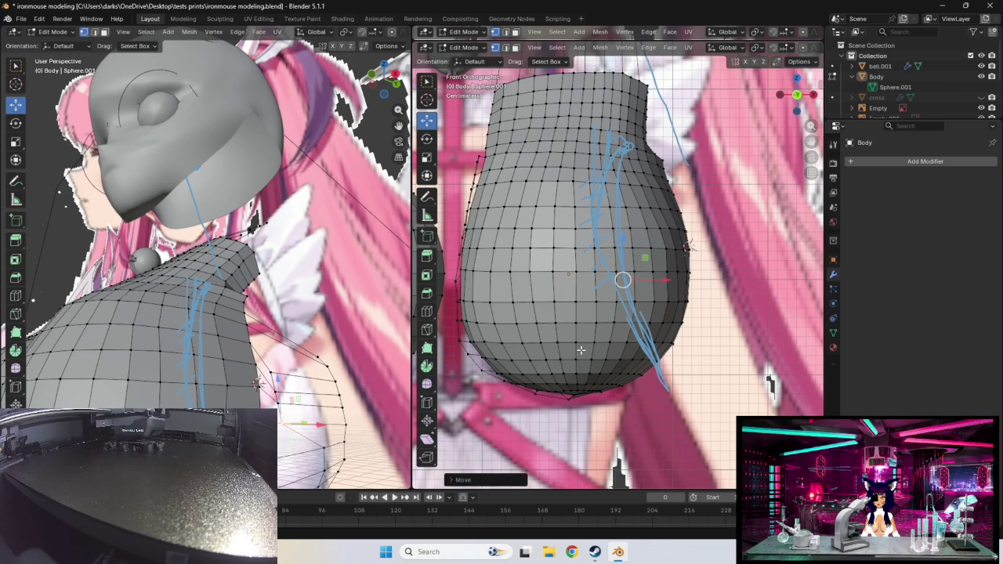
# - Move two lower side vertices inward, the lowest about 0.035 m, onto the guide stroke
pyautogui.click(323, 449)
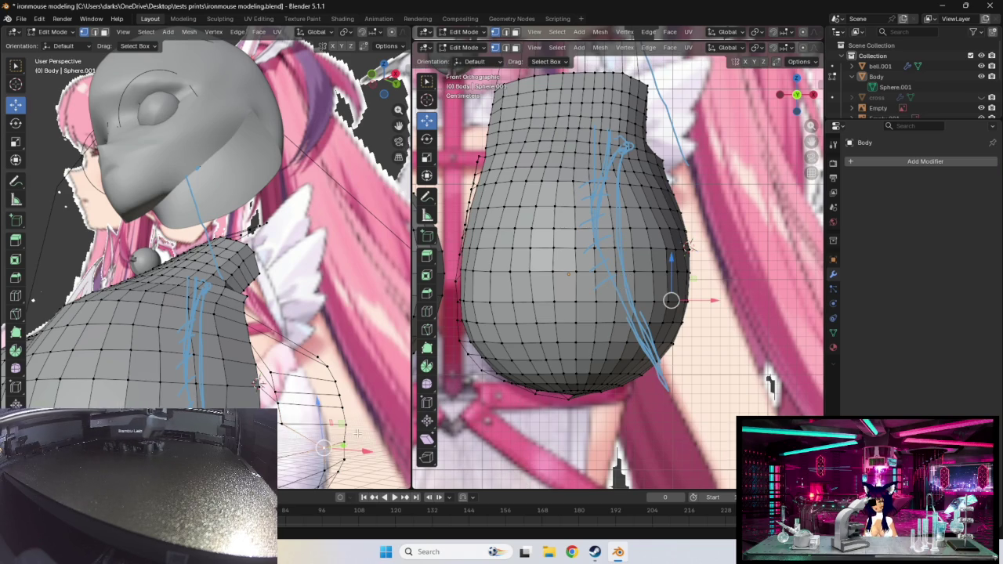
pyautogui.moveTo(672, 300); pyautogui.dragTo(631, 305)
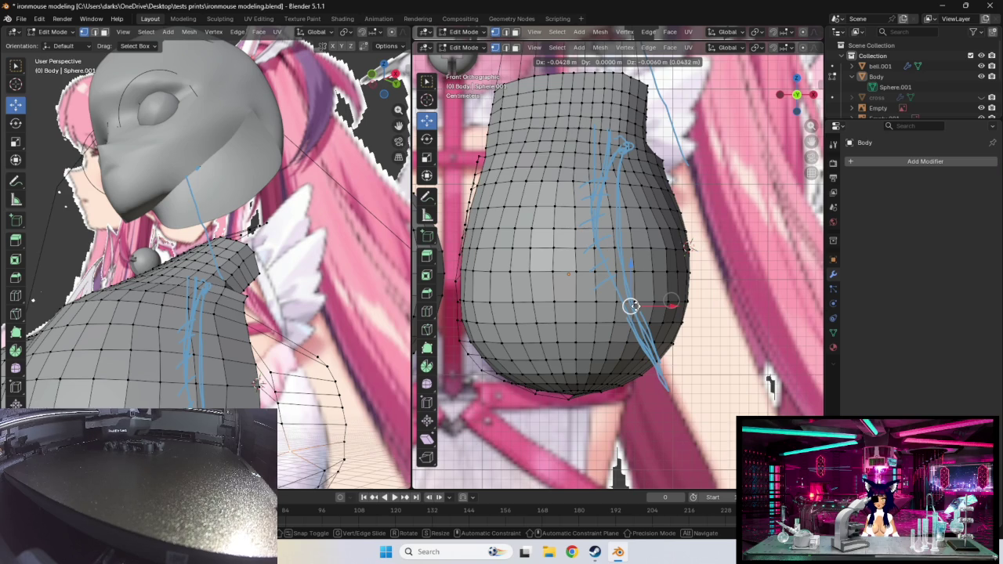
pyautogui.moveTo(631, 306); pyautogui.dragTo(632, 306)
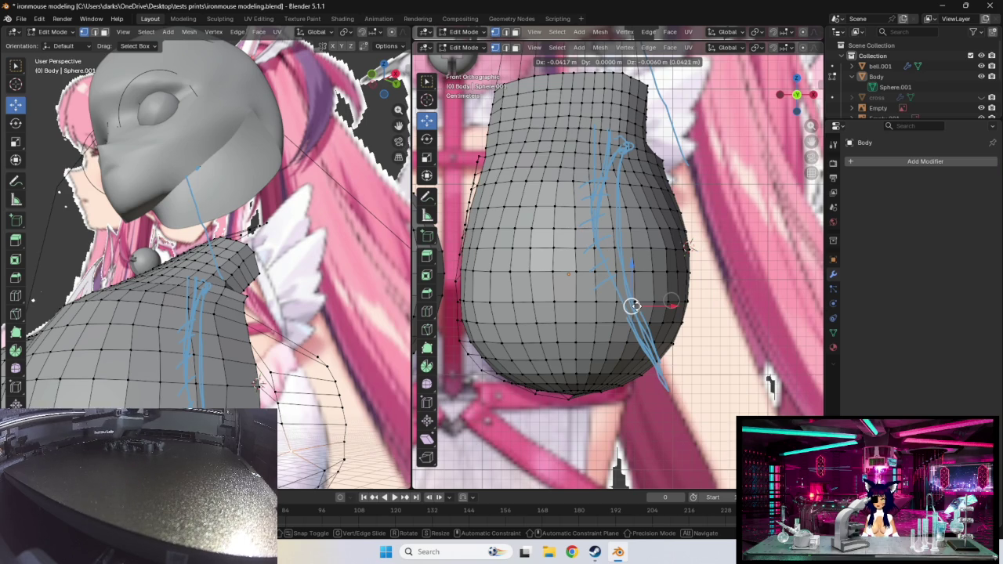
pyautogui.moveTo(632, 305); pyautogui.dragTo(633, 307)
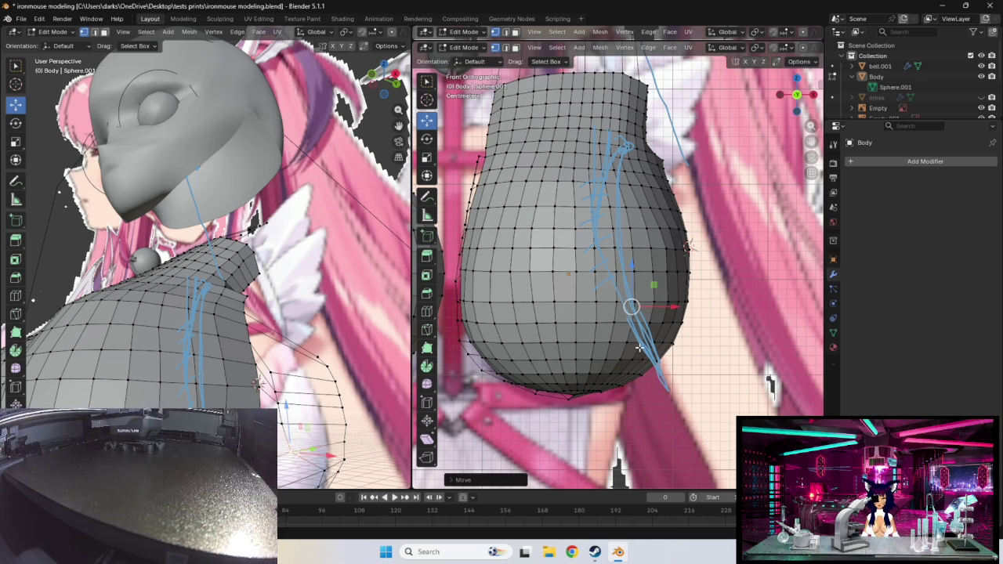
pyautogui.click(668, 319)
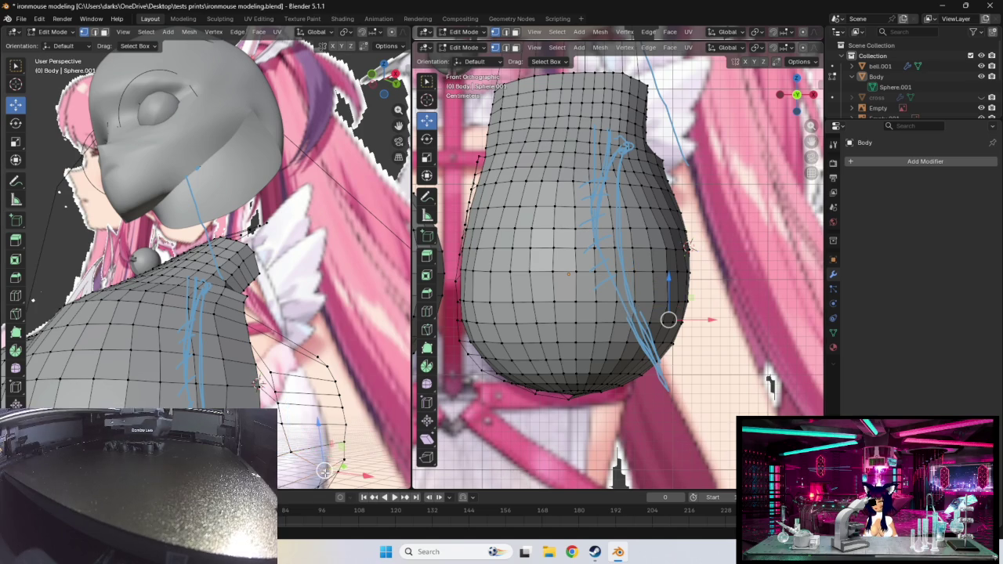
pyautogui.moveTo(668, 319); pyautogui.dragTo(636, 323)
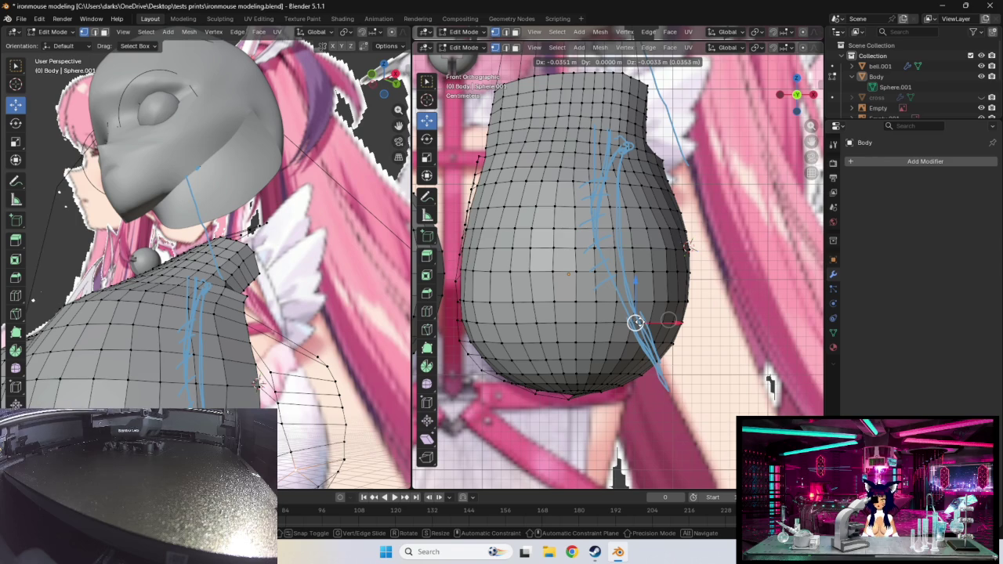
pyautogui.click(636, 323)
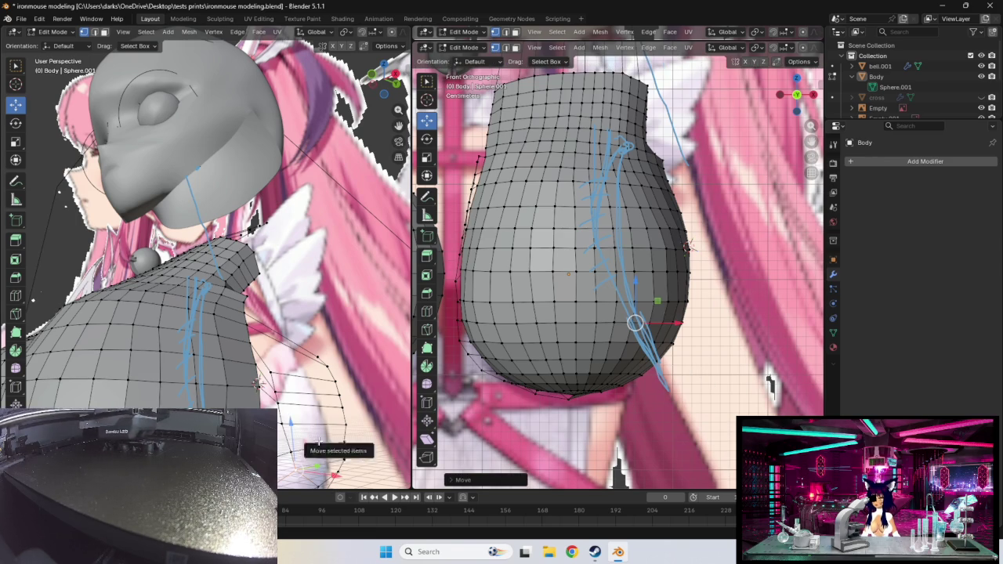
pyautogui.moveTo(319, 444); pyautogui.dragTo(327, 346, button='middle')
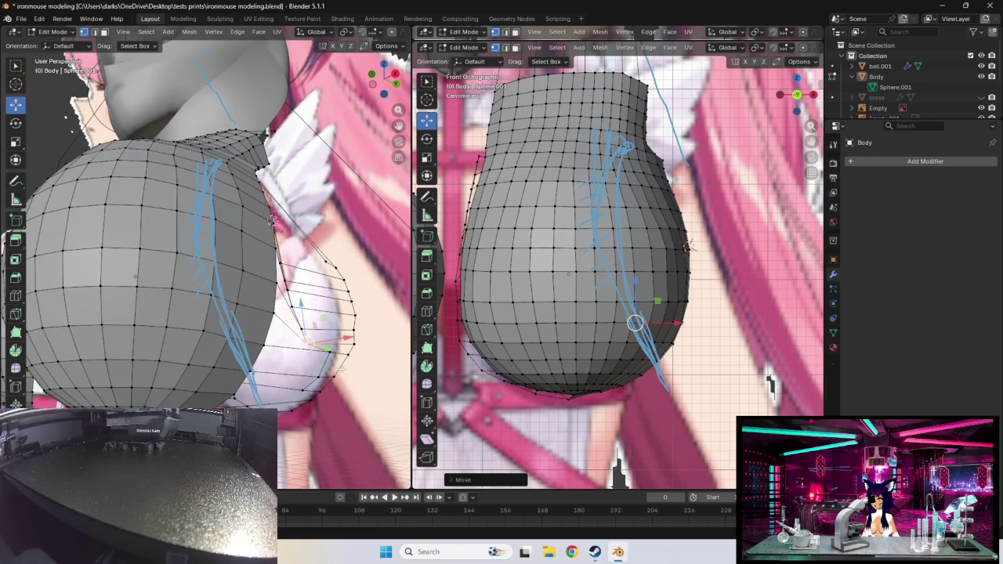
# - Move vertices along the chest's lower right curve onto the reference outline
pyautogui.click(330, 352)
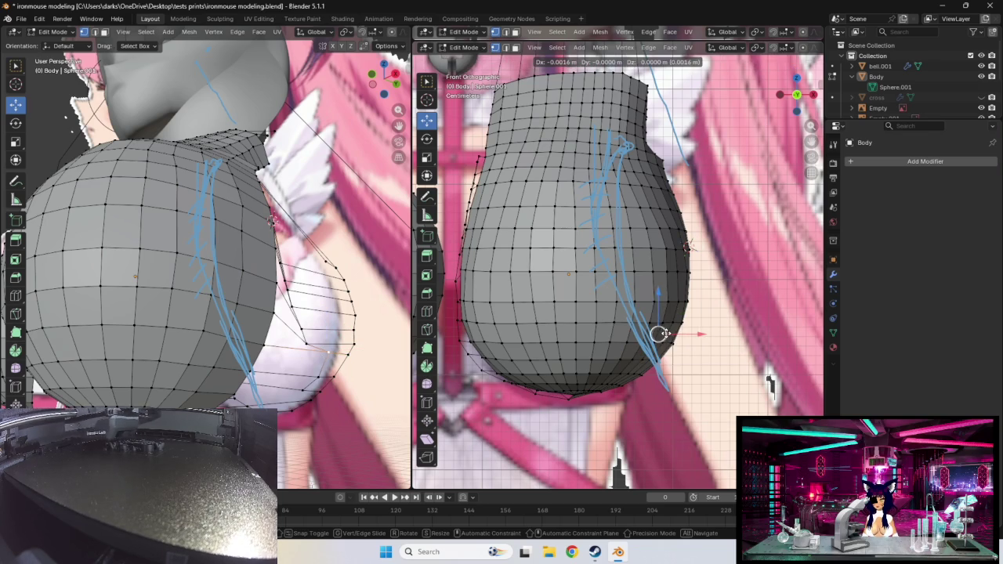
pyautogui.moveTo(660, 335); pyautogui.dragTo(637, 339)
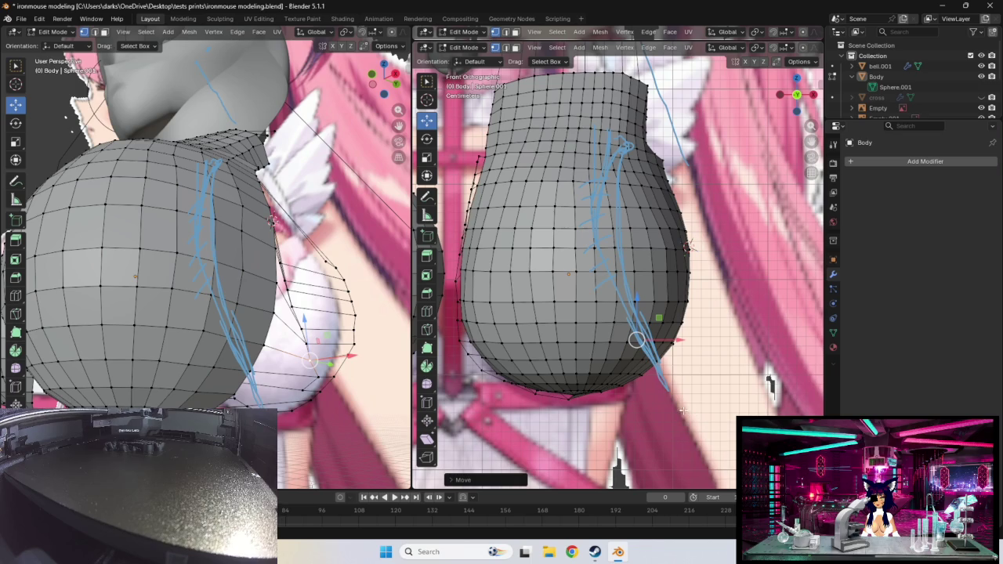
pyautogui.click(641, 353)
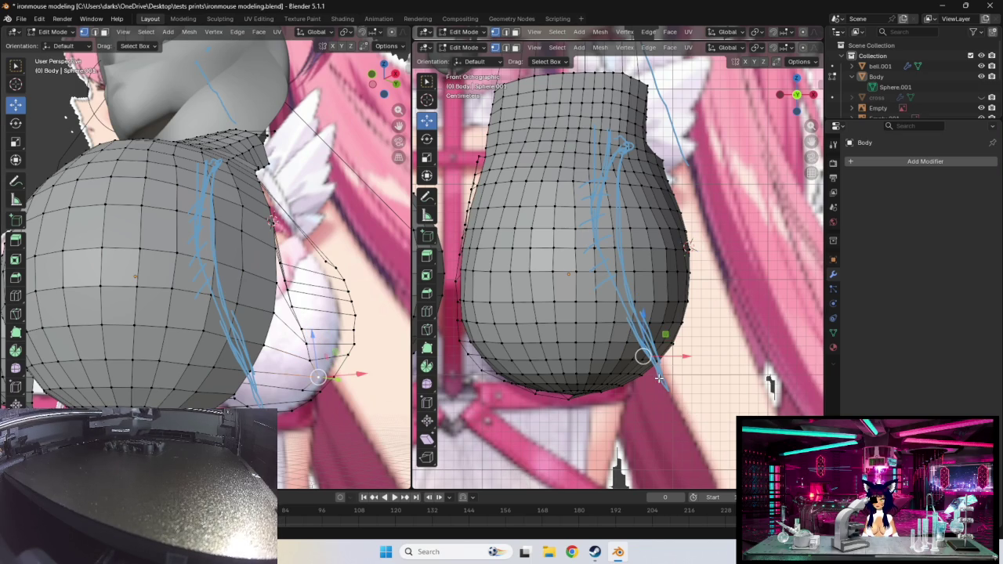
pyautogui.moveTo(641, 353); pyautogui.dragTo(627, 358)
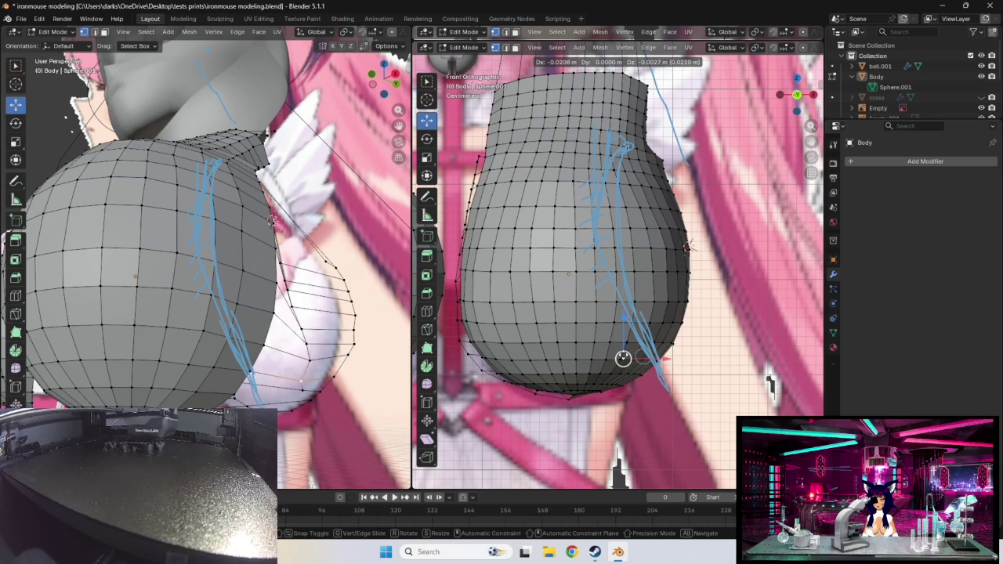
pyautogui.moveTo(623, 358); pyautogui.dragTo(633, 358)
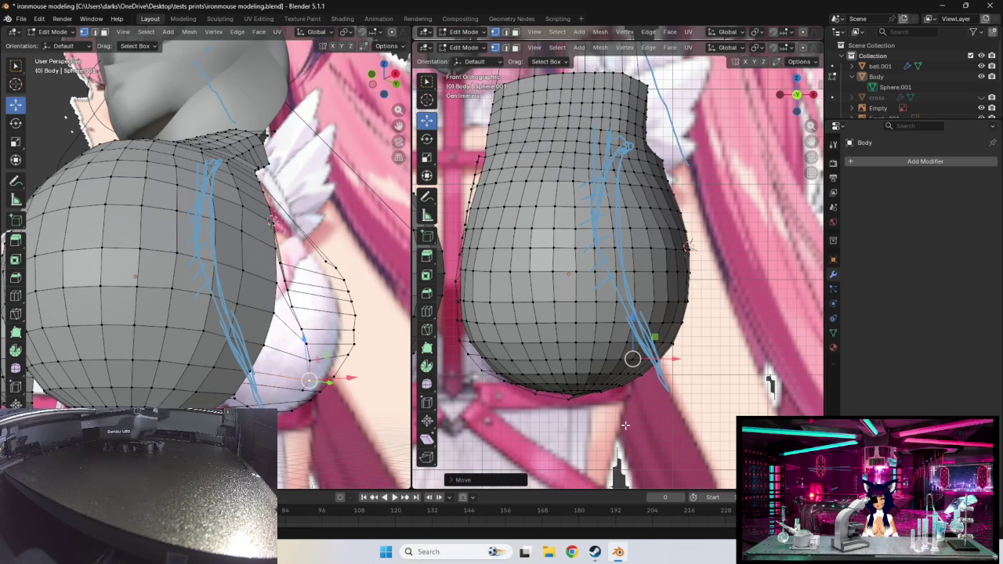
pyautogui.click(623, 367)
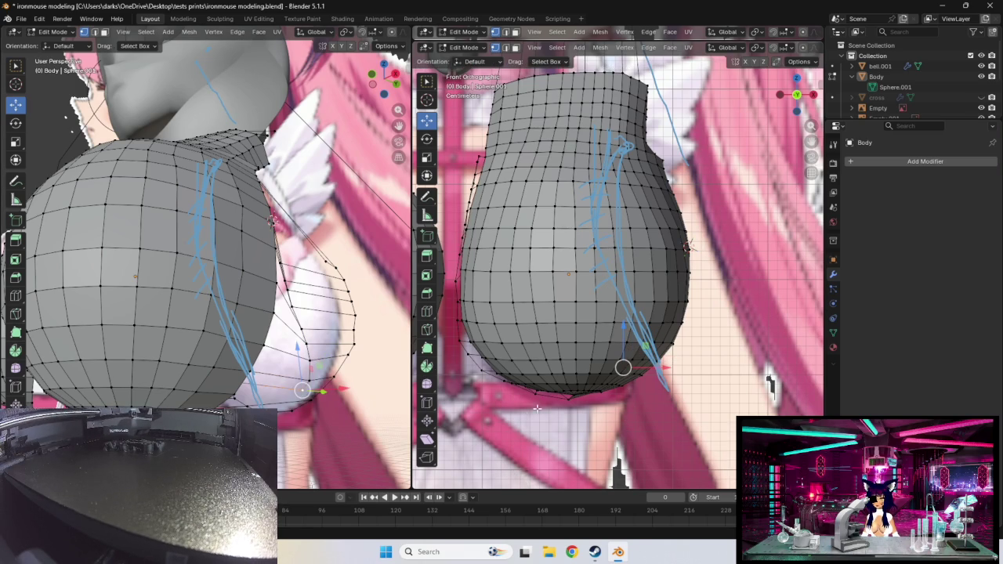
pyautogui.moveTo(623, 367); pyautogui.dragTo(634, 372)
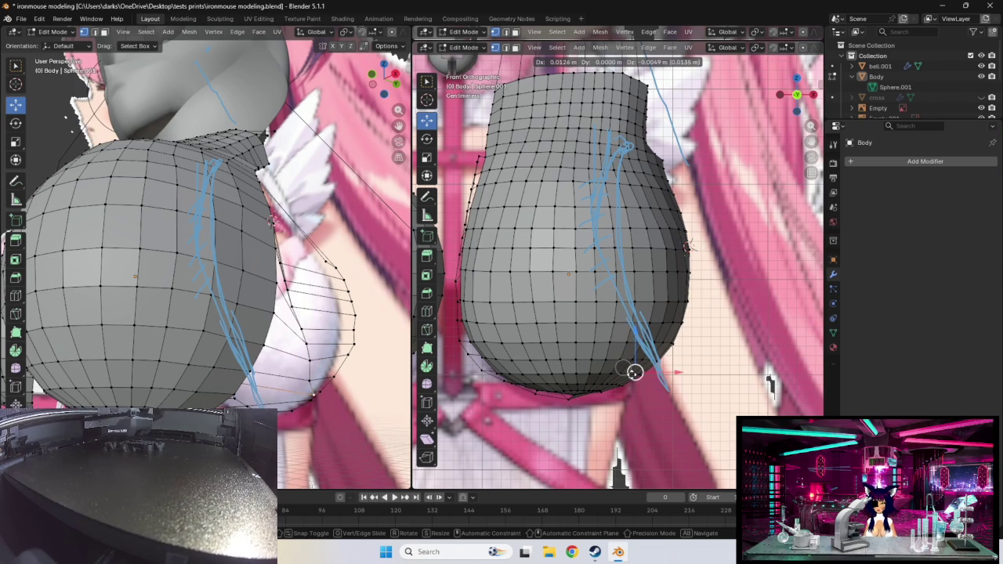
pyautogui.moveTo(771, 384); pyautogui.dragTo(770, 384)
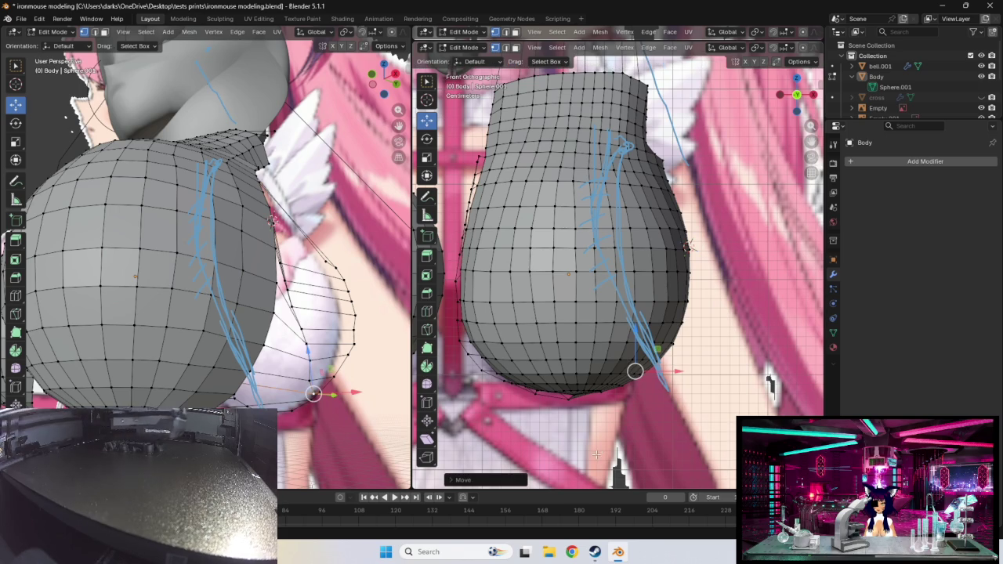
pyautogui.moveTo(771, 384)
pyautogui.mouseDown(button='middle')
pyautogui.moveTo(756, 369)
pyautogui.moveTo(612, 388)
pyautogui.moveTo(716, 392)
pyautogui.mouseUp(button='middle')
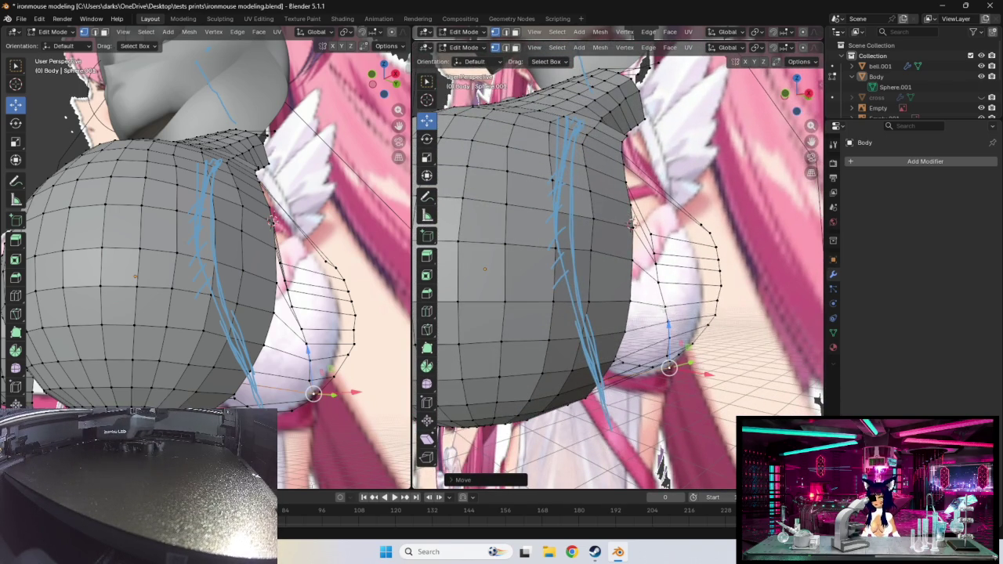
# - Raise the vertices on the chest's upper right side from the front view
pyautogui.click(677, 289)
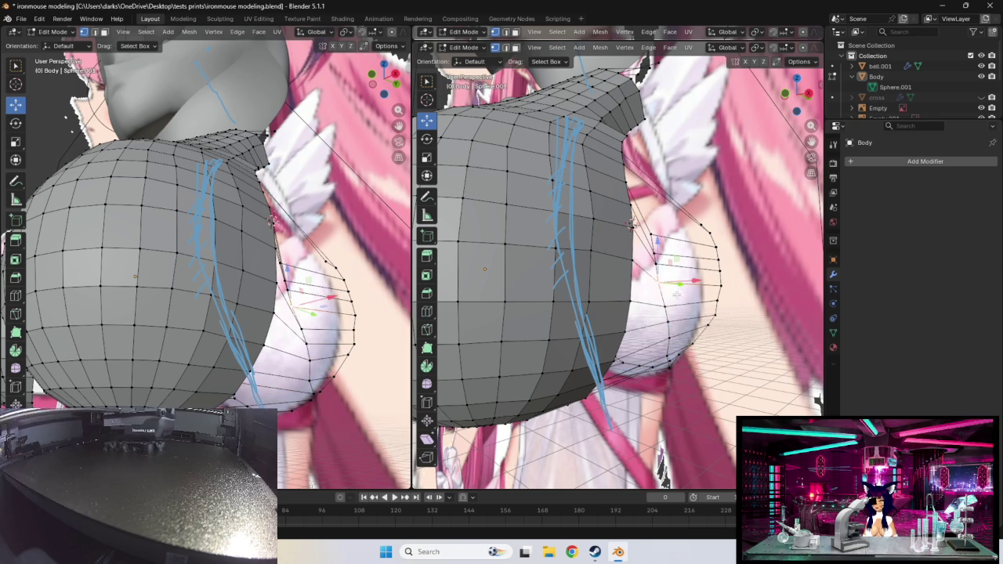
pyautogui.moveTo(663, 341); pyautogui.dragTo(679, 342, button='middle')
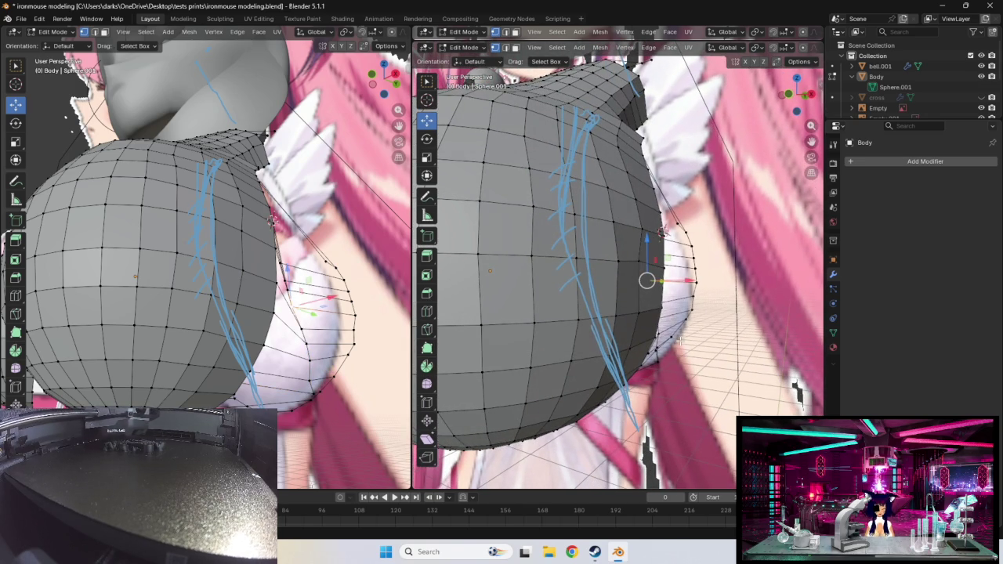
pyautogui.press('KP_1')
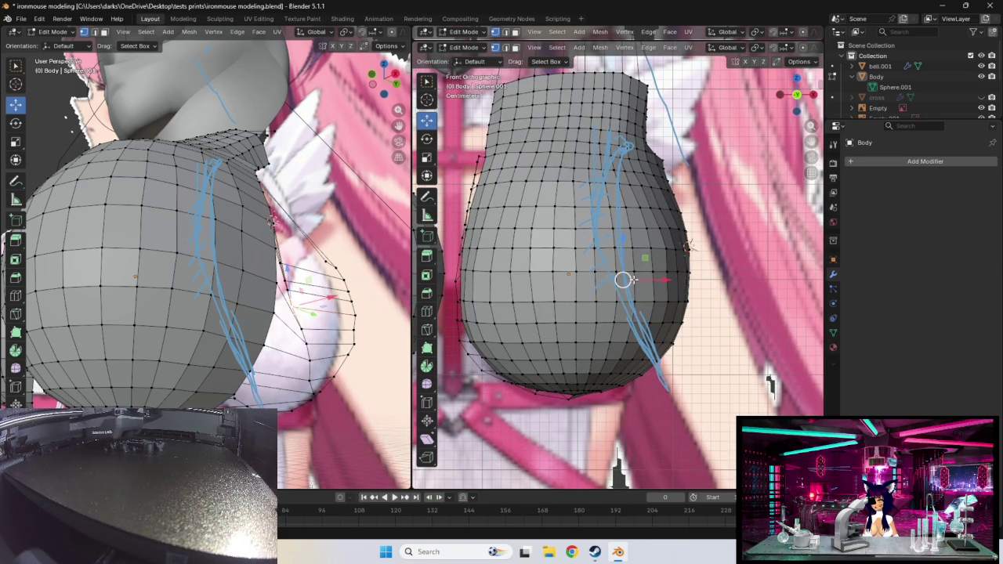
pyautogui.moveTo(622, 280); pyautogui.dragTo(626, 278)
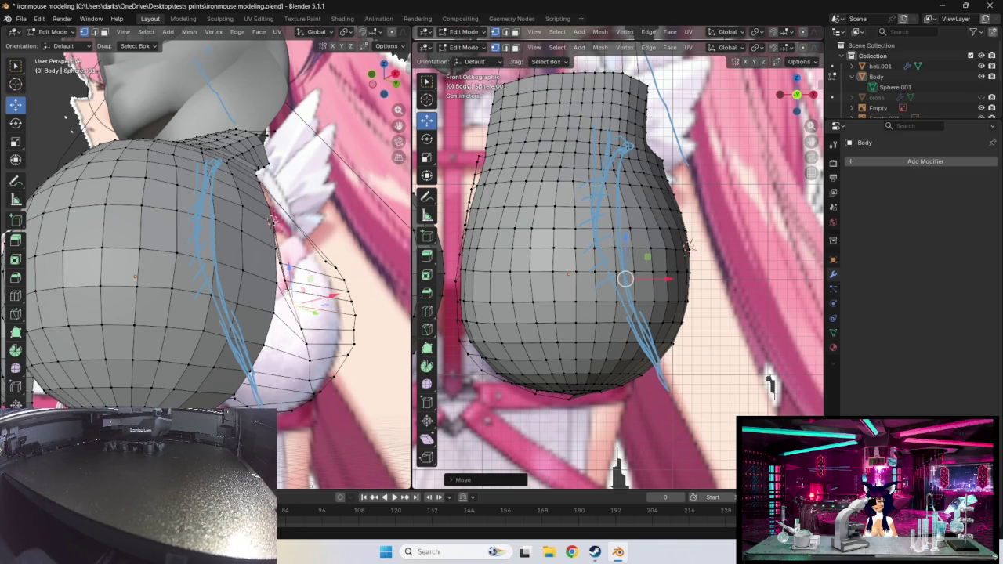
pyautogui.moveTo(287, 292); pyautogui.dragTo(279, 254)
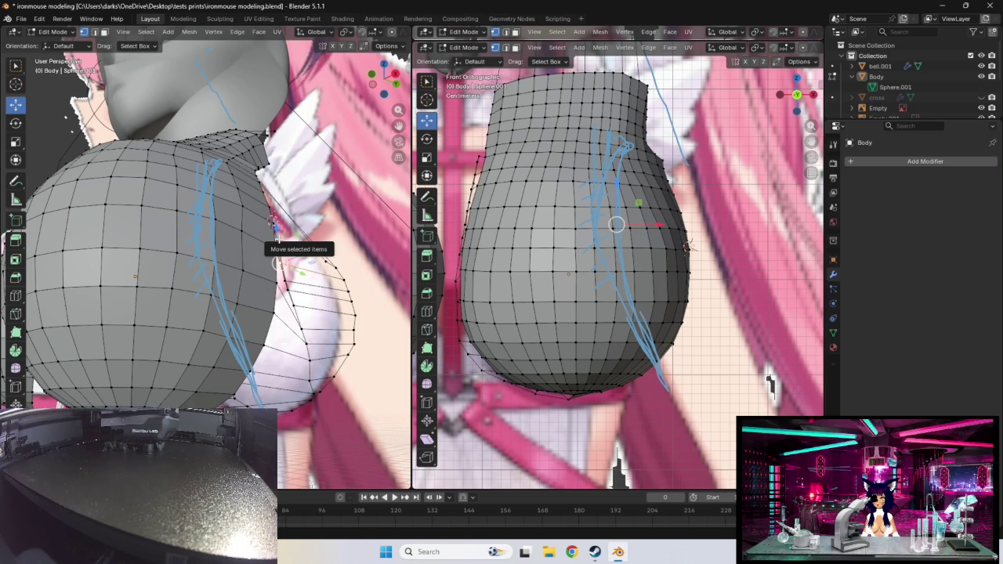
pyautogui.moveTo(278, 237)
pyautogui.mouseDown(button='middle')
pyautogui.moveTo(201, 277)
pyautogui.moveTo(294, 307)
pyautogui.moveTo(94, 278)
pyautogui.moveTo(355, 331)
pyautogui.mouseUp(button='middle')
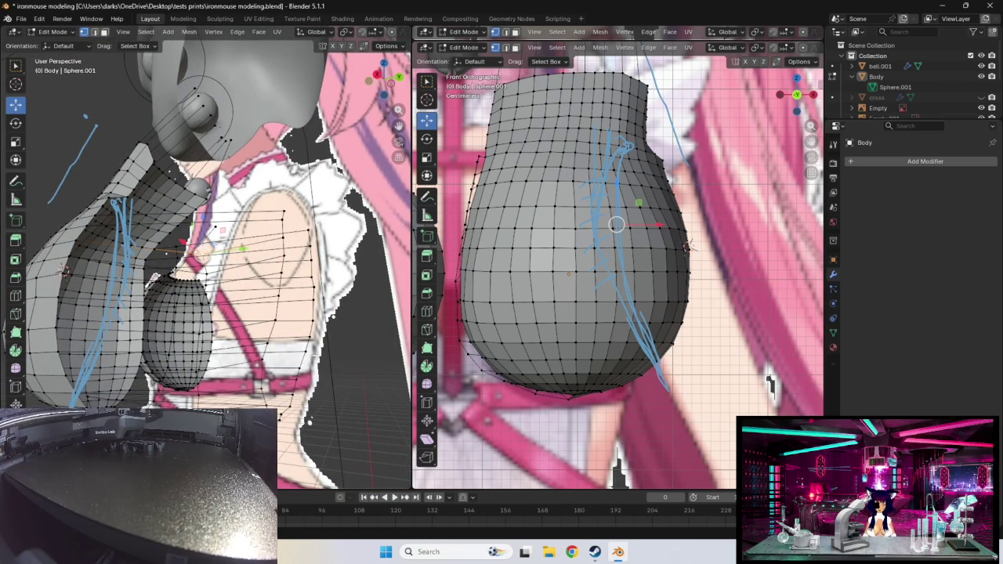
# - In Right Orthographic view, raise side-profile vertices to match the side reference
pyautogui.moveTo(287, 328); pyautogui.dragTo(309, 348, button='middle')
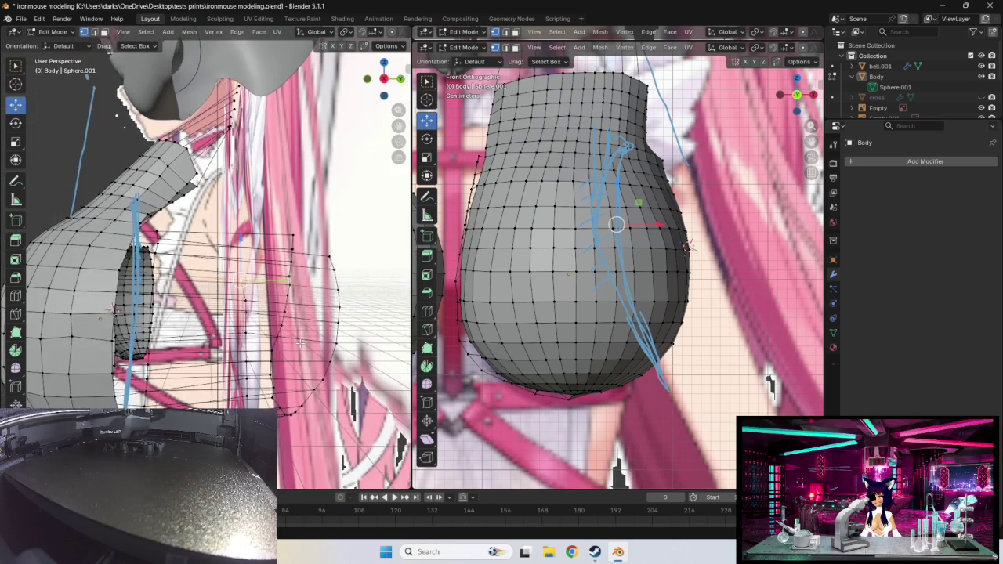
pyautogui.press('KP_3')
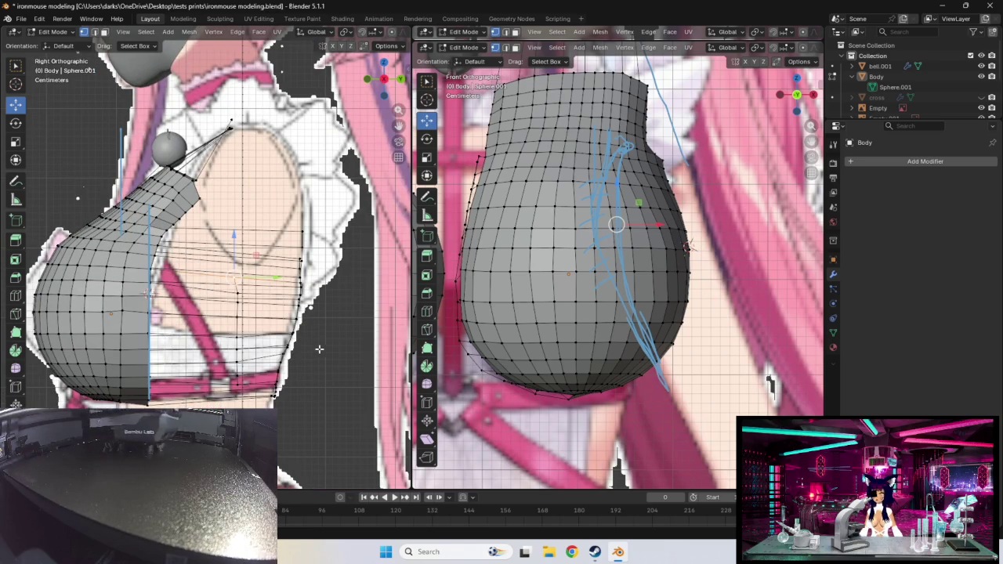
pyautogui.press('g')
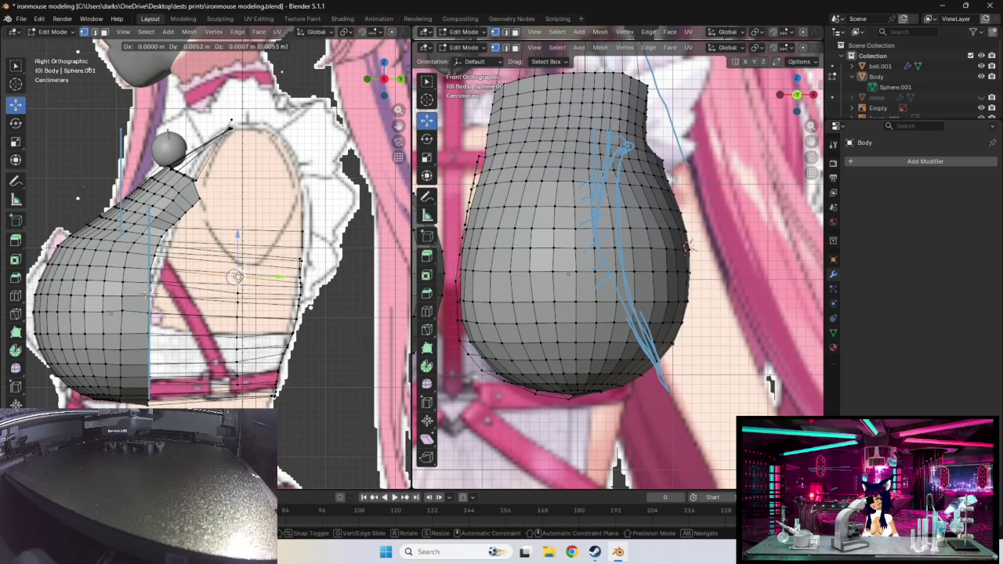
pyautogui.click(238, 277)
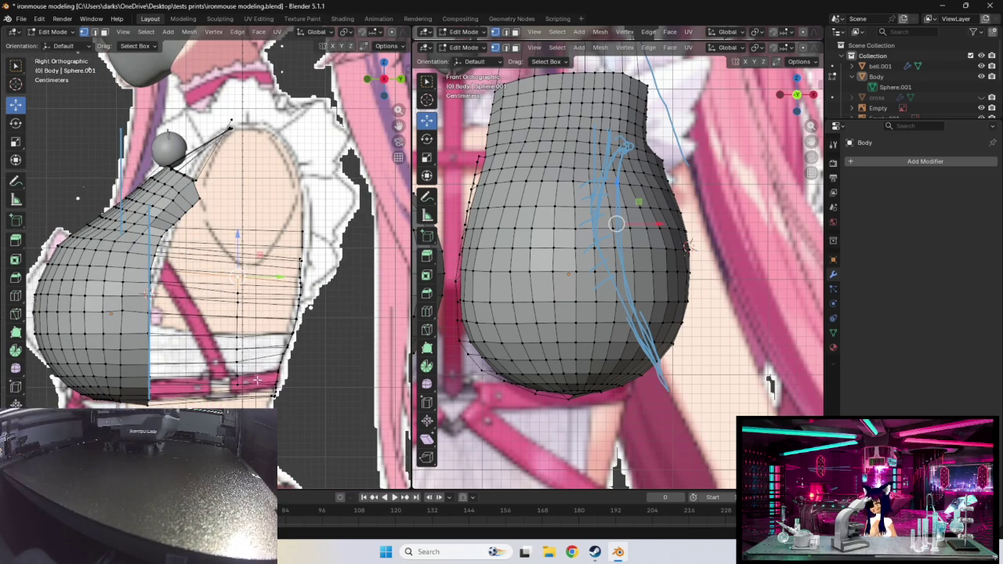
pyautogui.moveTo(238, 277); pyautogui.dragTo(247, 330, button='middle')
pyautogui.press('KP_3')
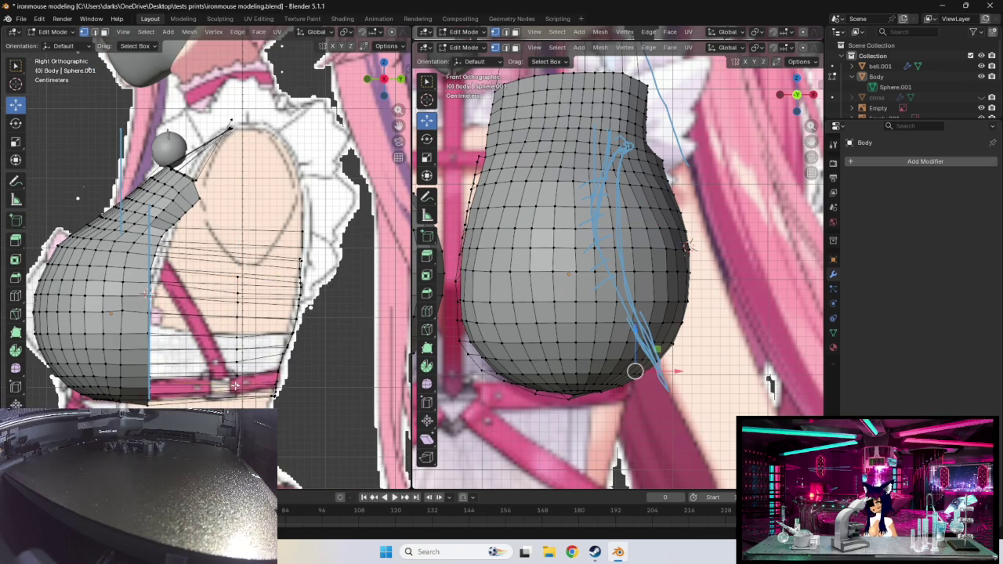
pyautogui.moveTo(235, 386); pyautogui.dragTo(237, 343)
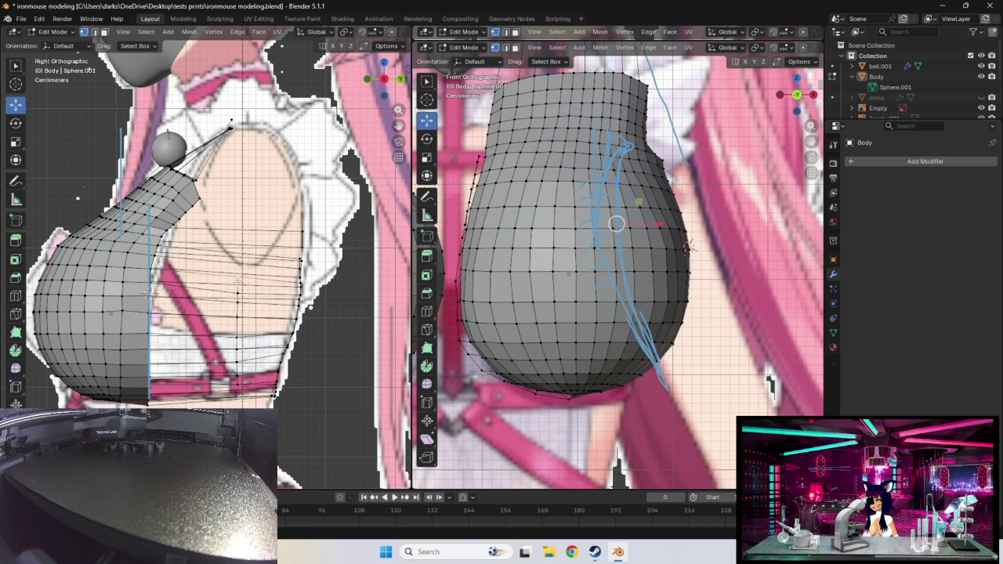
pyautogui.moveTo(237, 316); pyautogui.dragTo(236, 273)
pyautogui.moveTo(342, 392)
pyautogui.mouseDown(button='middle')
pyautogui.moveTo(236, 378)
pyautogui.moveTo(237, 394)
pyautogui.mouseUp(button='middle')
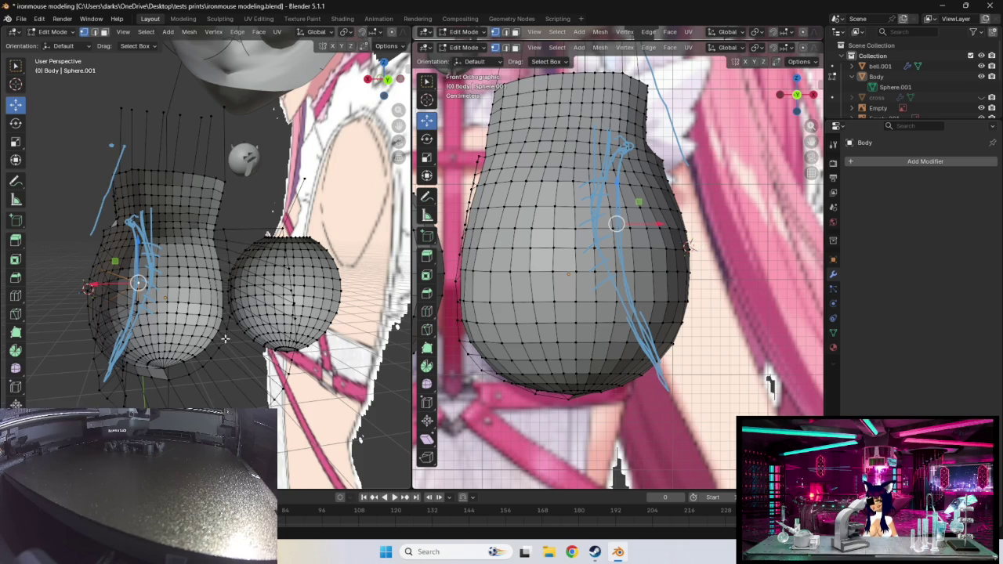
# - Shift the chest's bottom-rim vertices about 0.016 m to tuck the base in
pyautogui.moveTo(225, 339); pyautogui.dragTo(181, 278, button='middle')
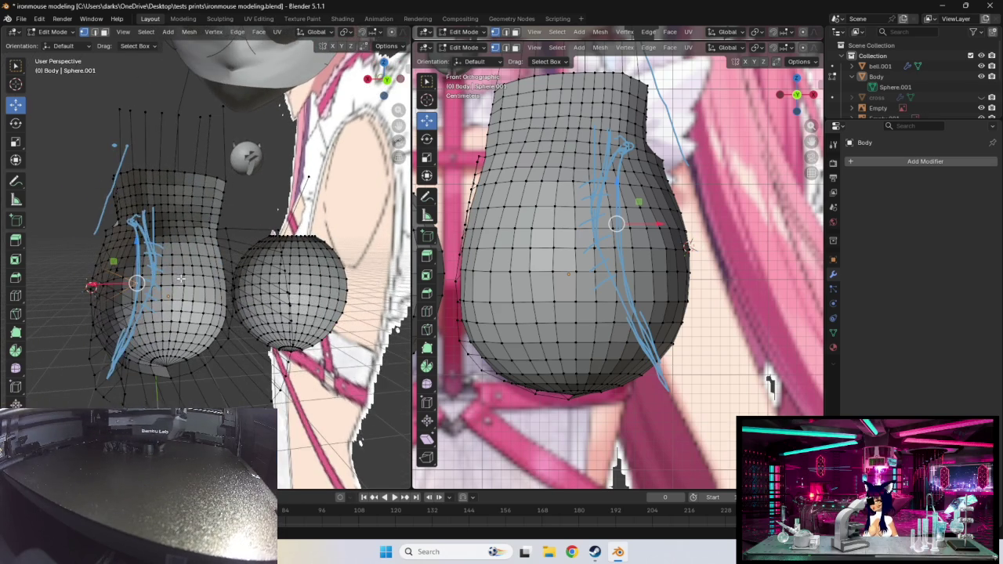
pyautogui.moveTo(178, 293); pyautogui.dragTo(171, 276, button='middle')
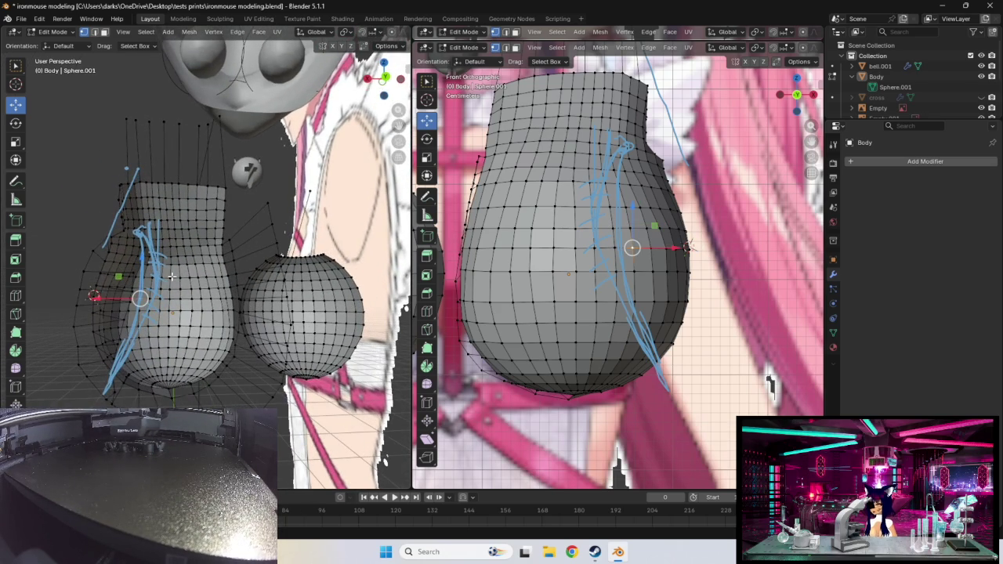
pyautogui.moveTo(463, 339); pyautogui.dragTo(776, 343, button='middle')
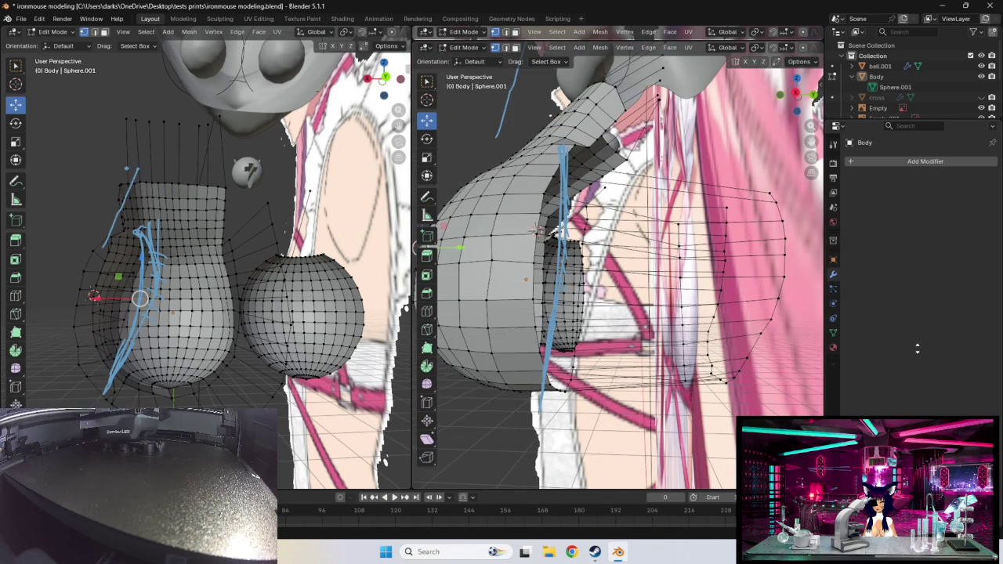
pyautogui.scroll(-4, 762, 337)
pyautogui.moveTo(762, 338)
pyautogui.mouseDown(button='middle')
pyautogui.moveTo(661, 322)
pyautogui.moveTo(693, 339)
pyautogui.moveTo(740, 335)
pyautogui.mouseUp(button='middle')
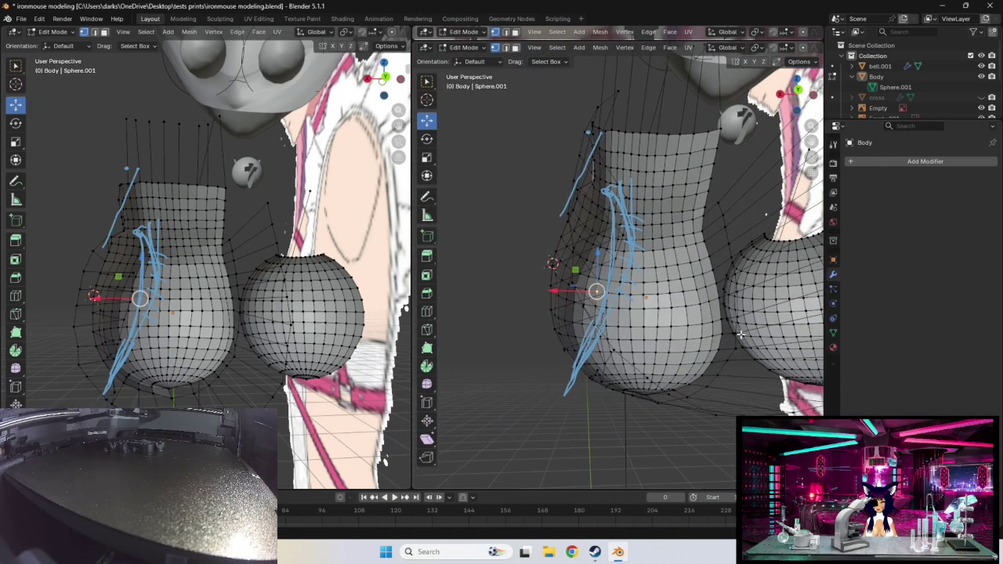
pyautogui.moveTo(646, 375); pyautogui.dragTo(608, 379)
pyautogui.moveTo(608, 380); pyautogui.dragTo(666, 393, button='middle')
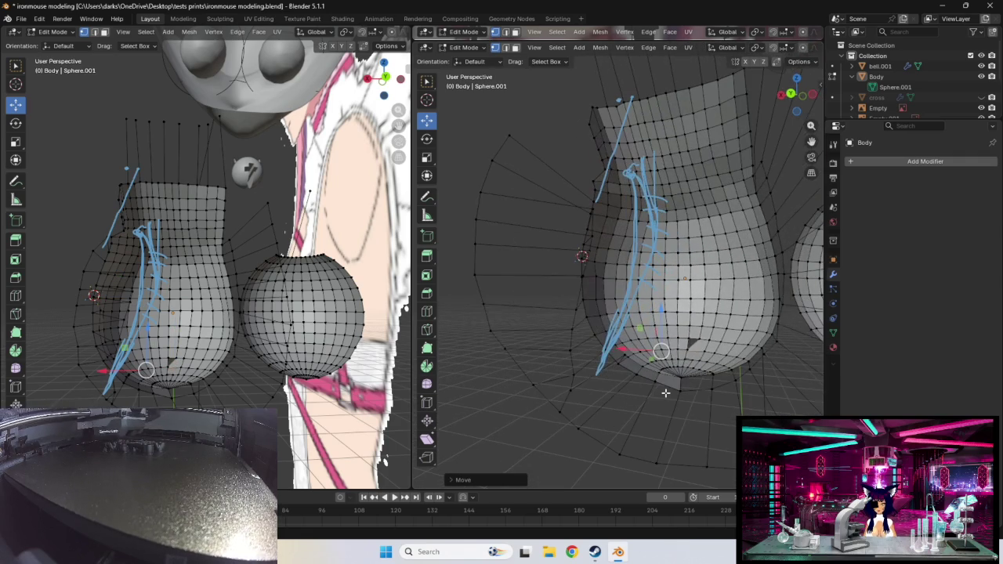
pyautogui.keyDown('ctrl'); pyautogui.click(679, 395); pyautogui.keyUp('ctrl')
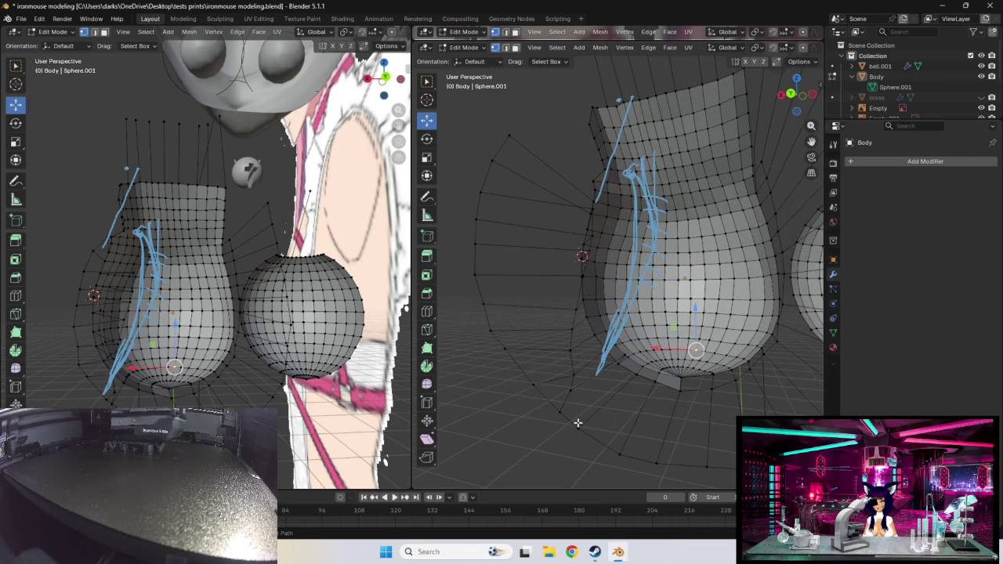
pyautogui.moveTo(594, 399); pyautogui.dragTo(612, 401, button='middle')
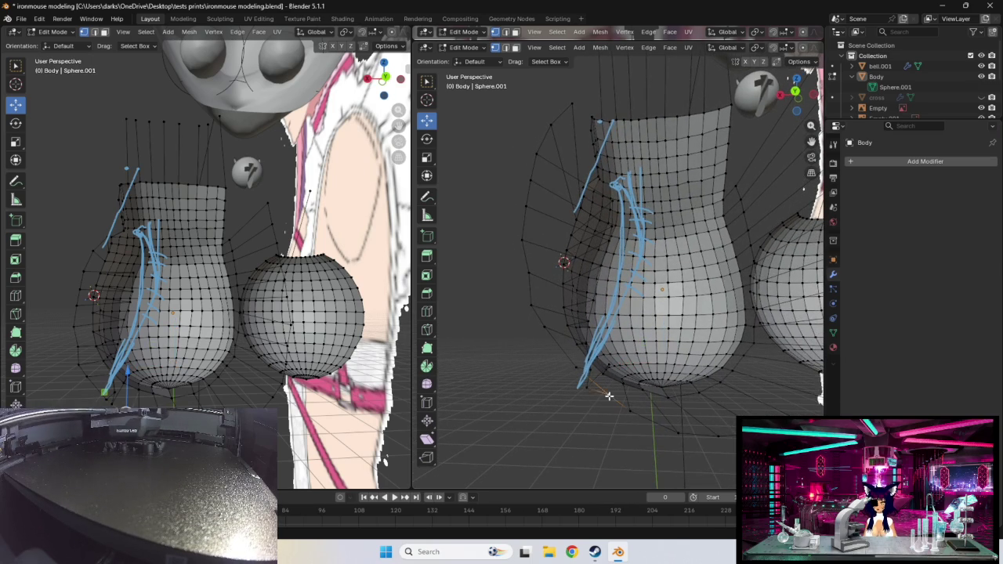
pyautogui.moveTo(608, 394); pyautogui.dragTo(578, 393)
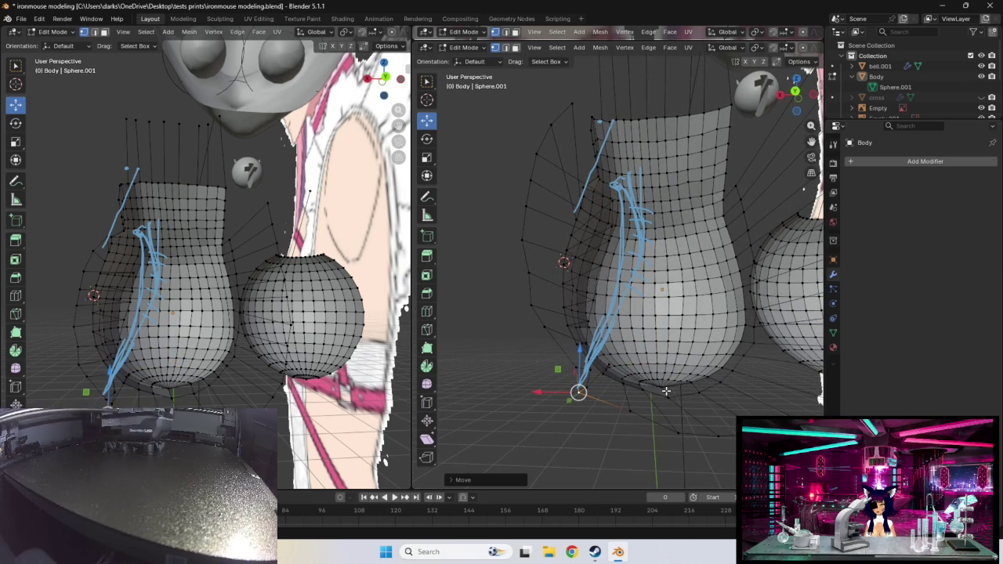
pyautogui.click(631, 411)
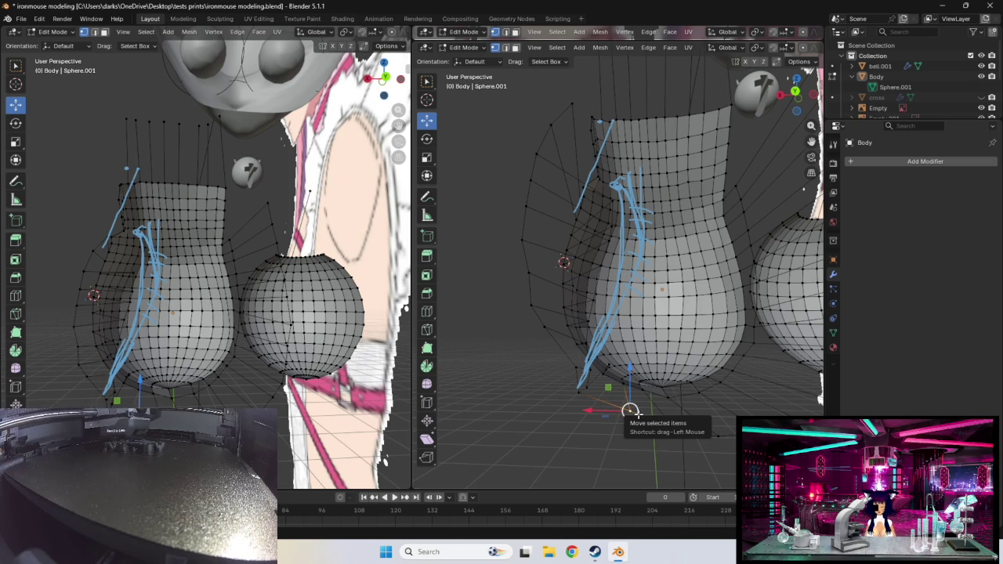
# - Delete the stray vertices hanging below the body with the X Delete menu
pyautogui.press('x')
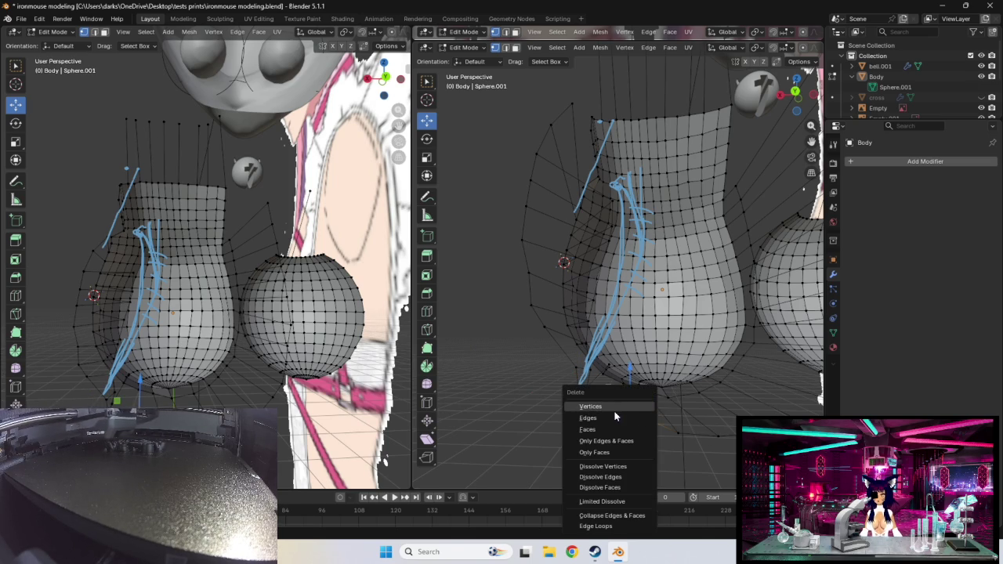
pyautogui.click(651, 429)
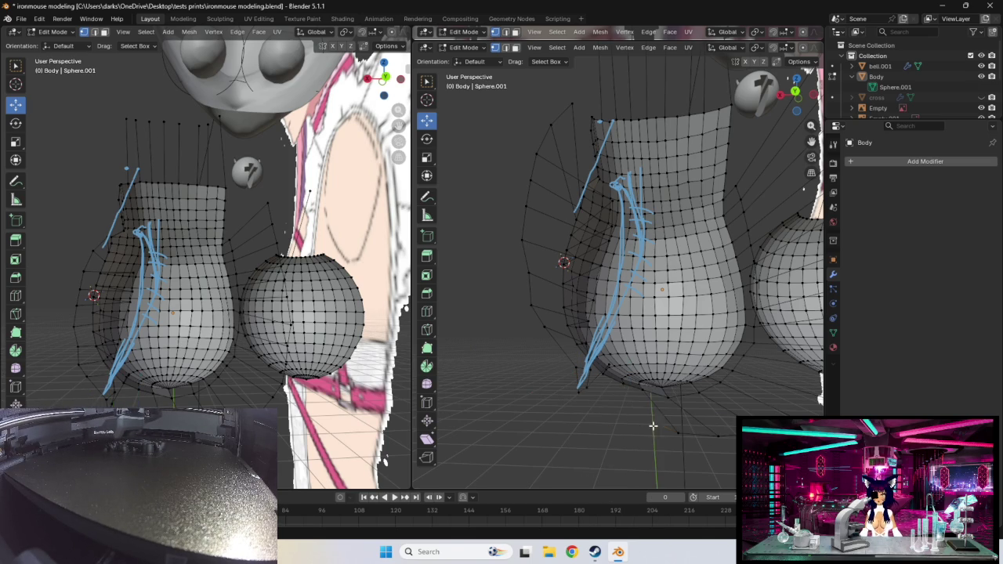
pyautogui.press('x')
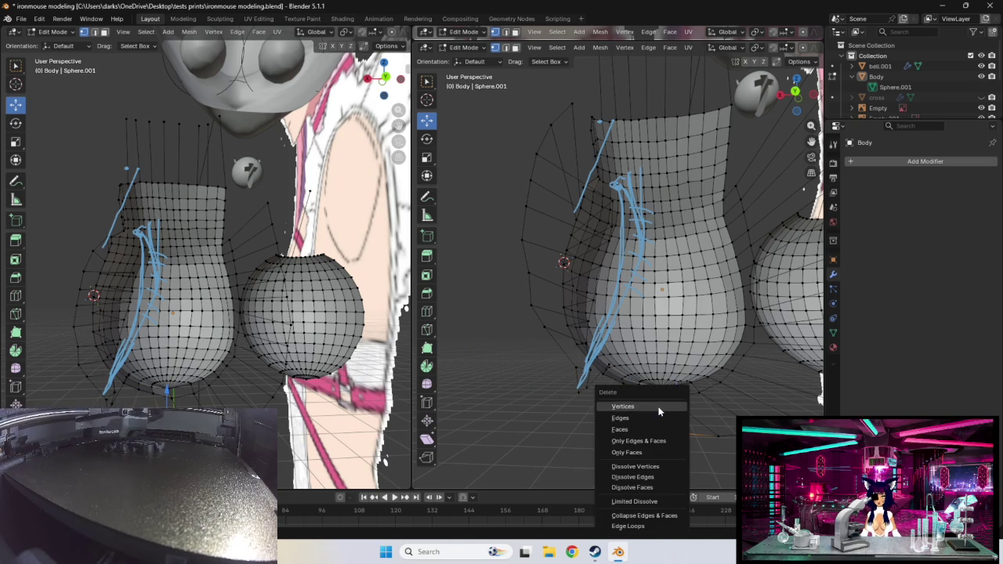
pyautogui.click(639, 406)
pyautogui.press('x')
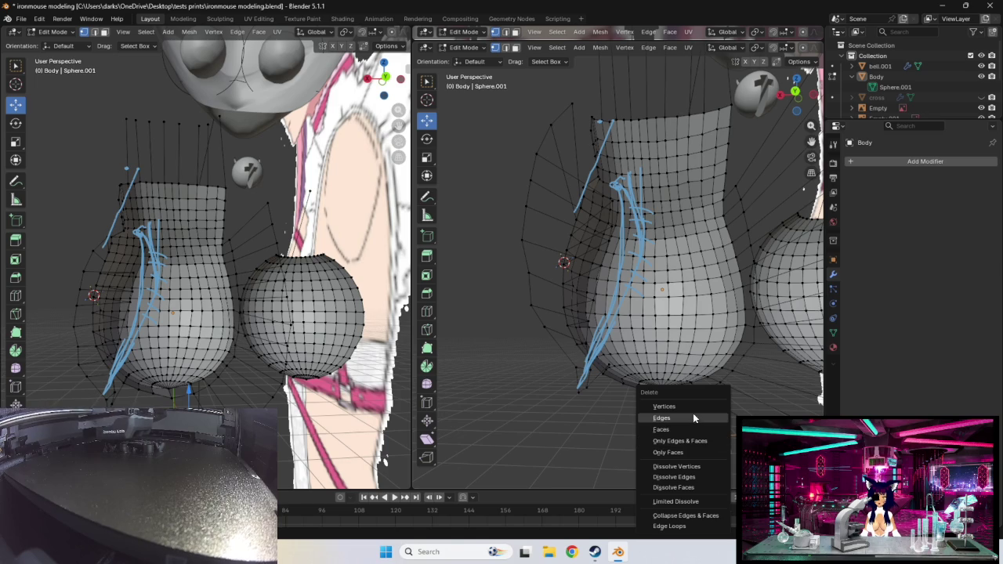
pyautogui.click(697, 409)
pyautogui.press('x')
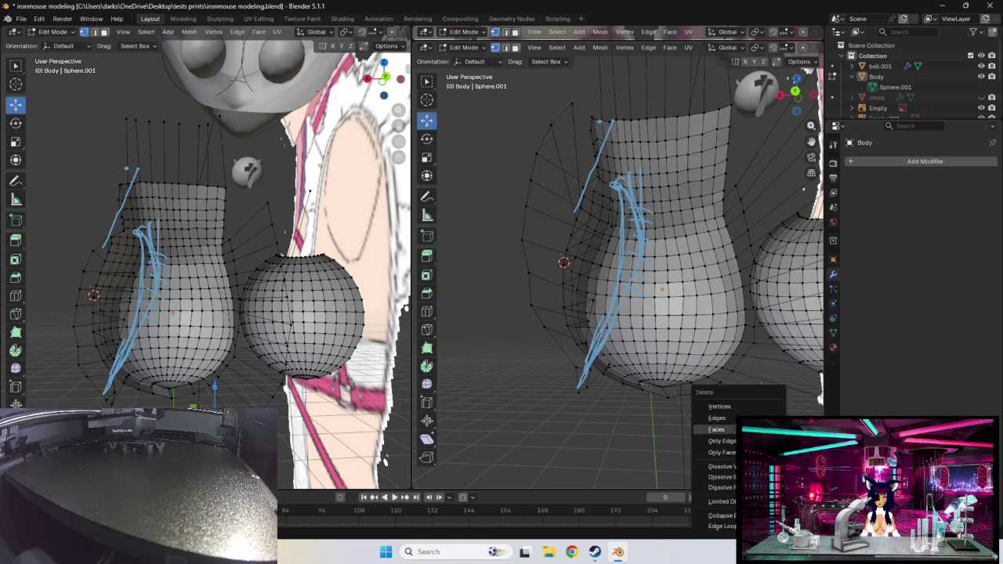
pyautogui.click(696, 407)
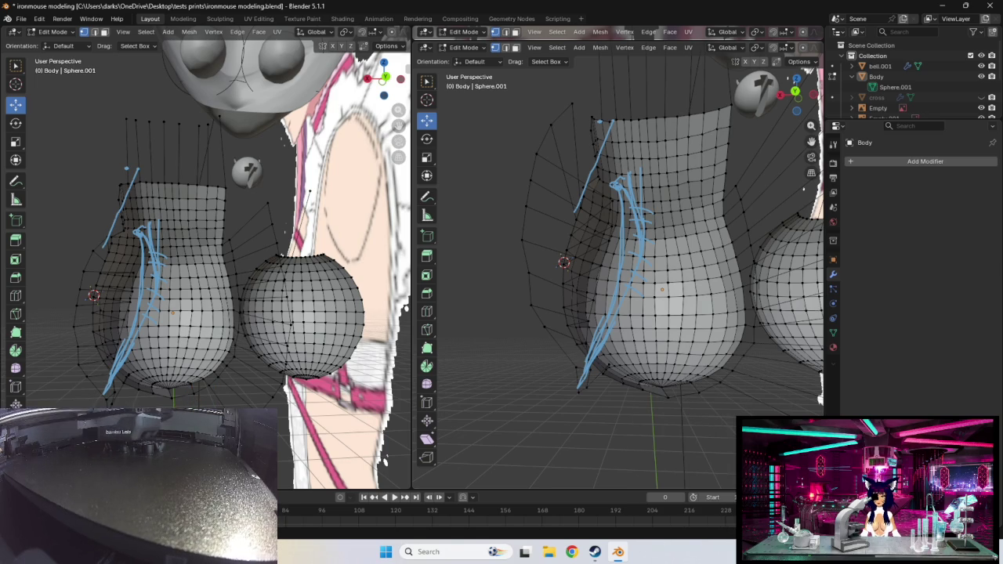
# - Delete the remaining bottom stray vertices from another angle
pyautogui.moveTo(697, 407); pyautogui.dragTo(629, 431, button='middle')
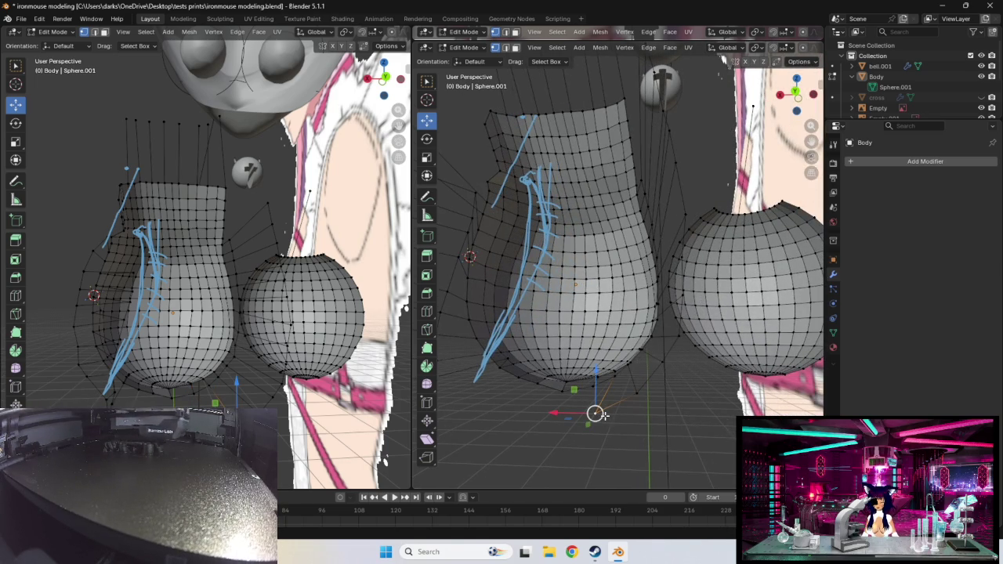
pyautogui.press('x')
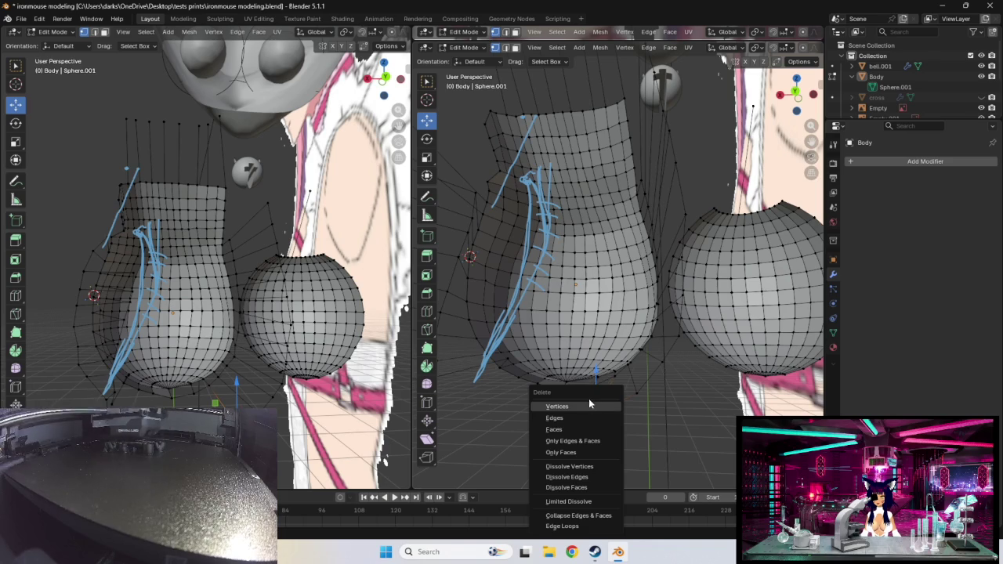
pyautogui.click(589, 406)
pyautogui.press('x')
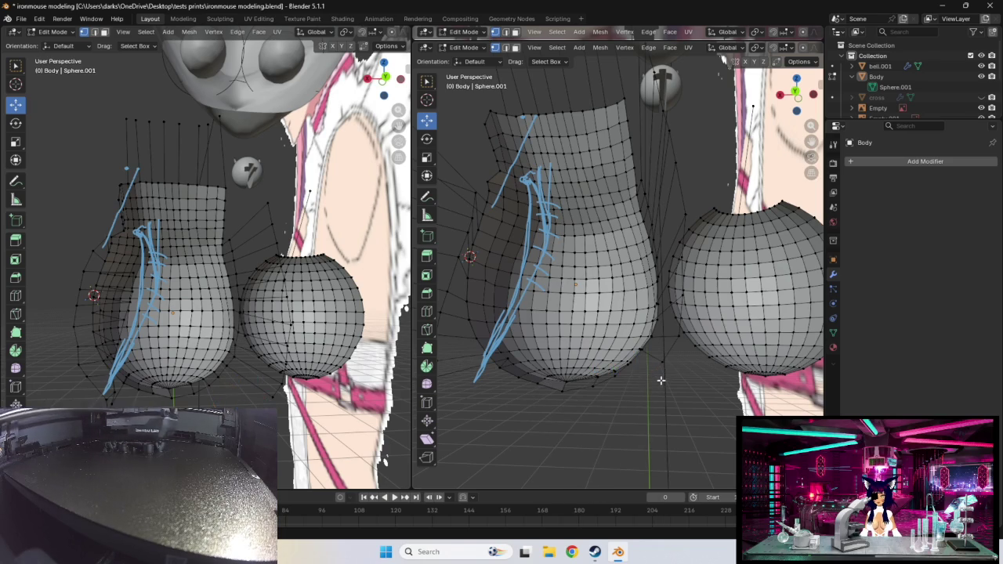
pyautogui.press('x')
pyautogui.click(678, 336)
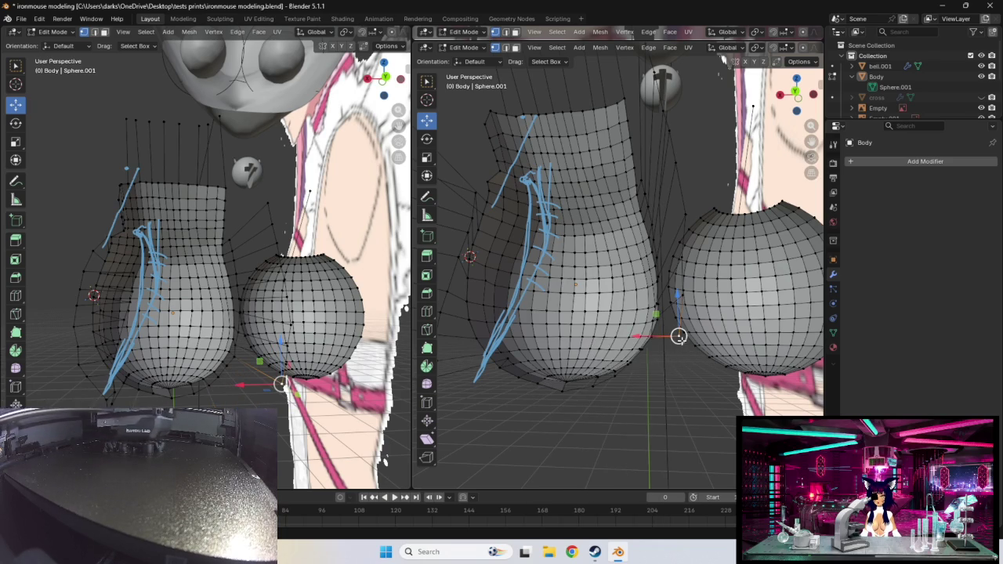
# - In right-side view, nudge a side vertex up to match the reference
pyautogui.press('x')
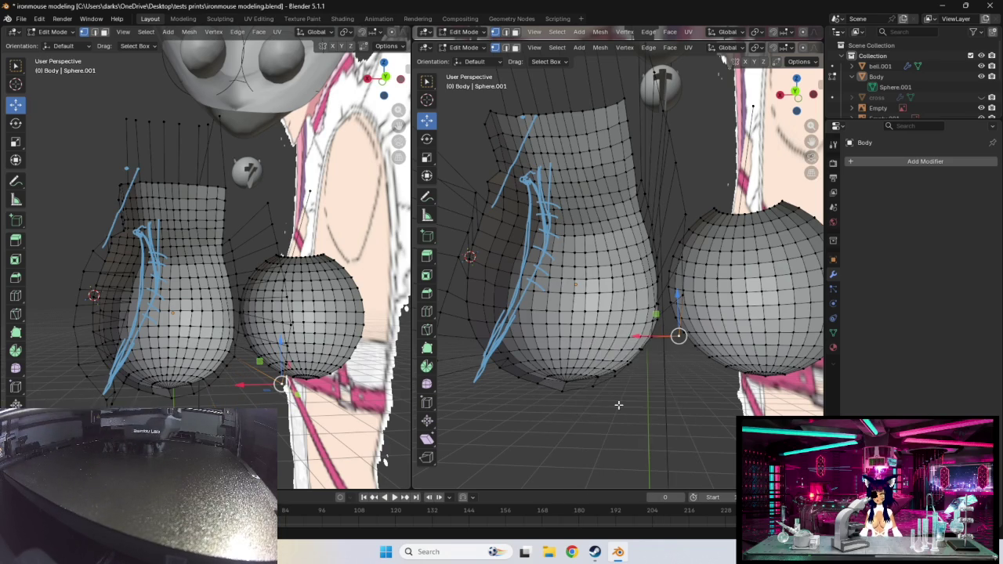
pyautogui.moveTo(575, 410); pyautogui.dragTo(671, 408, button='middle')
pyautogui.moveTo(733, 297); pyautogui.dragTo(743, 376, button='middle')
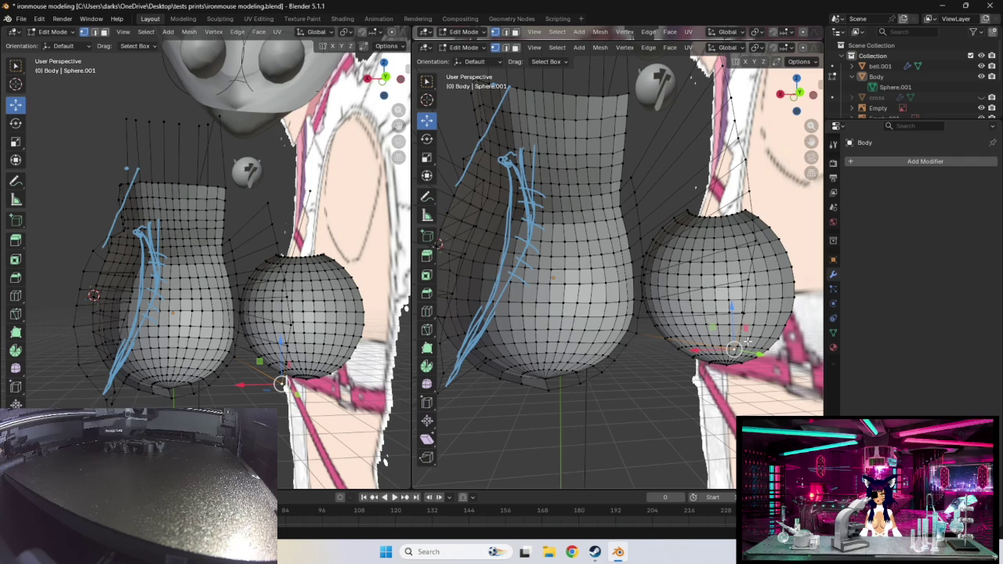
pyautogui.moveTo(655, 392); pyautogui.dragTo(740, 389, button='middle')
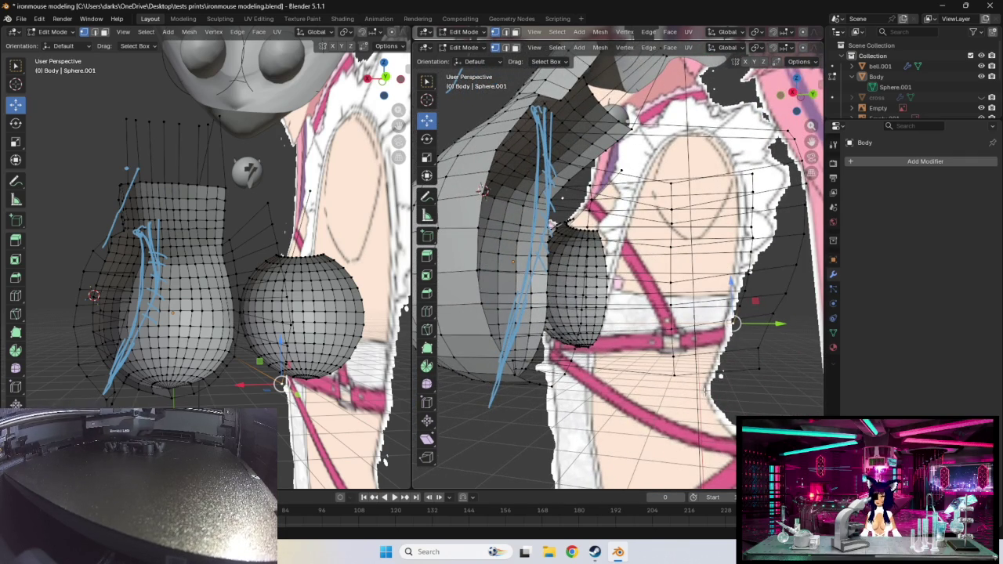
pyautogui.moveTo(697, 392); pyautogui.dragTo(742, 394, button='middle')
pyautogui.press('KP_3')
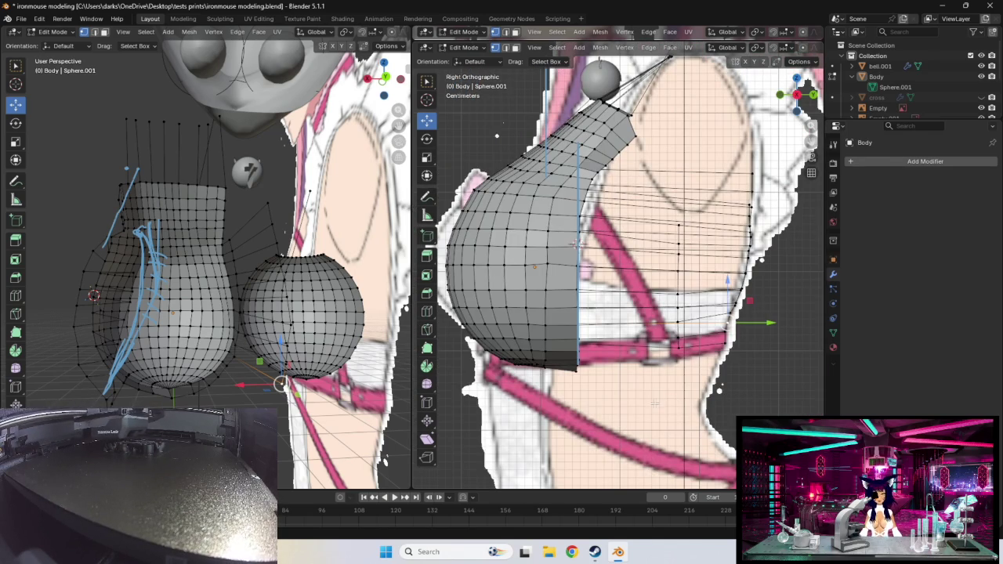
pyautogui.click(678, 244)
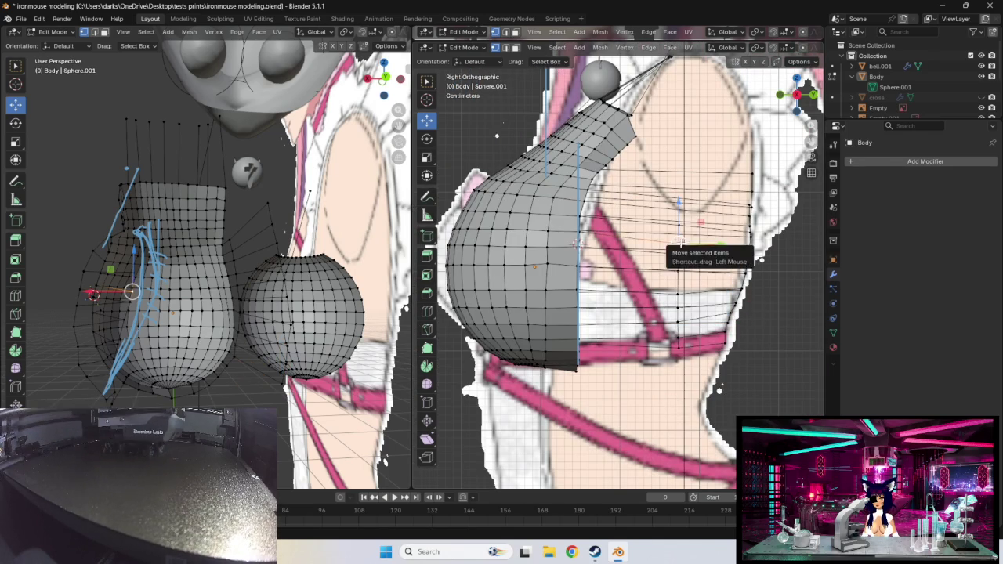
pyautogui.moveTo(679, 244); pyautogui.dragTo(679, 238)
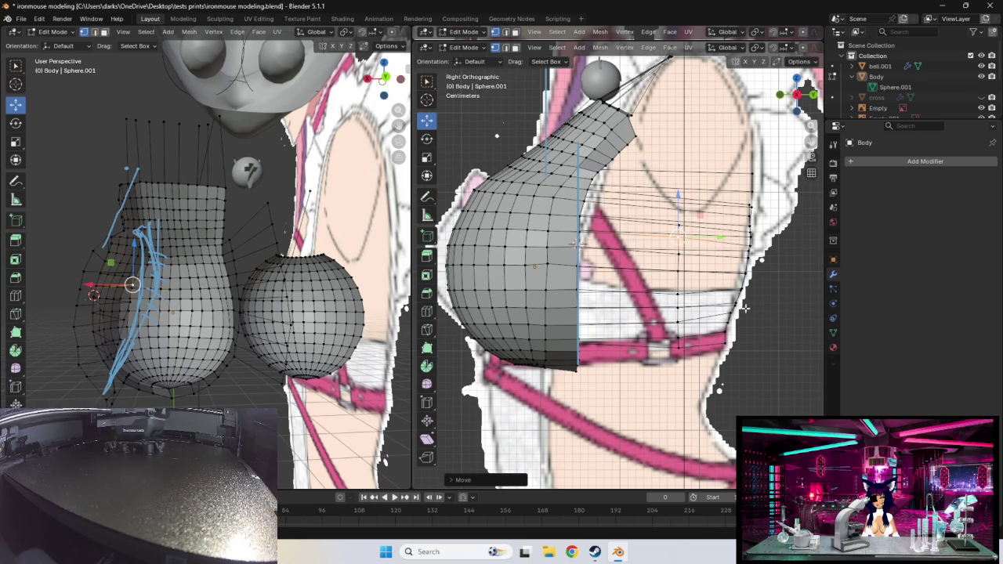
# - Reposition a vertex on the body's side from a perspective view
pyautogui.moveTo(574, 244)
pyautogui.mouseDown(button='middle')
pyautogui.moveTo(682, 317)
pyautogui.moveTo(637, 298)
pyautogui.mouseUp(button='middle')
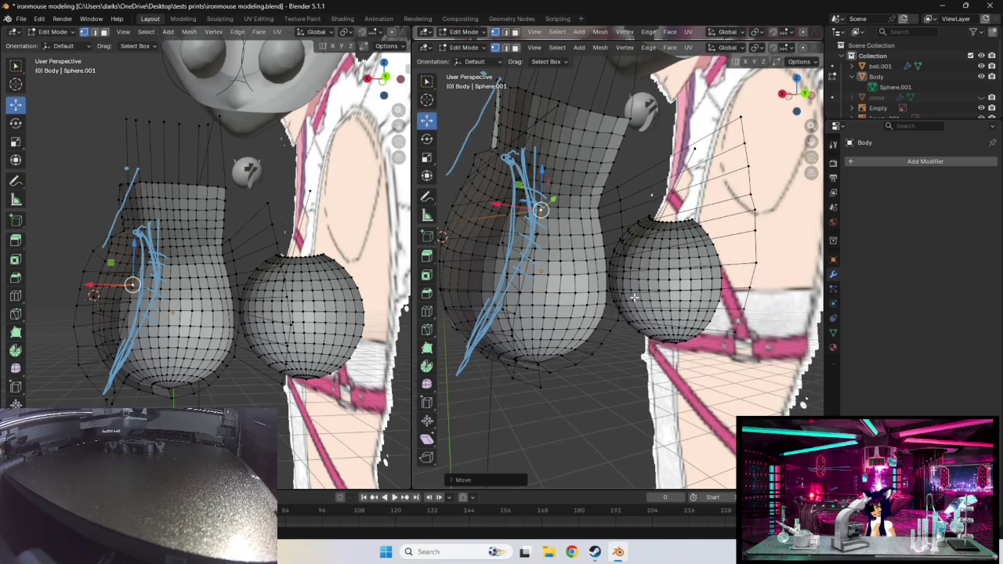
pyautogui.moveTo(509, 342); pyautogui.dragTo(573, 324, button='middle')
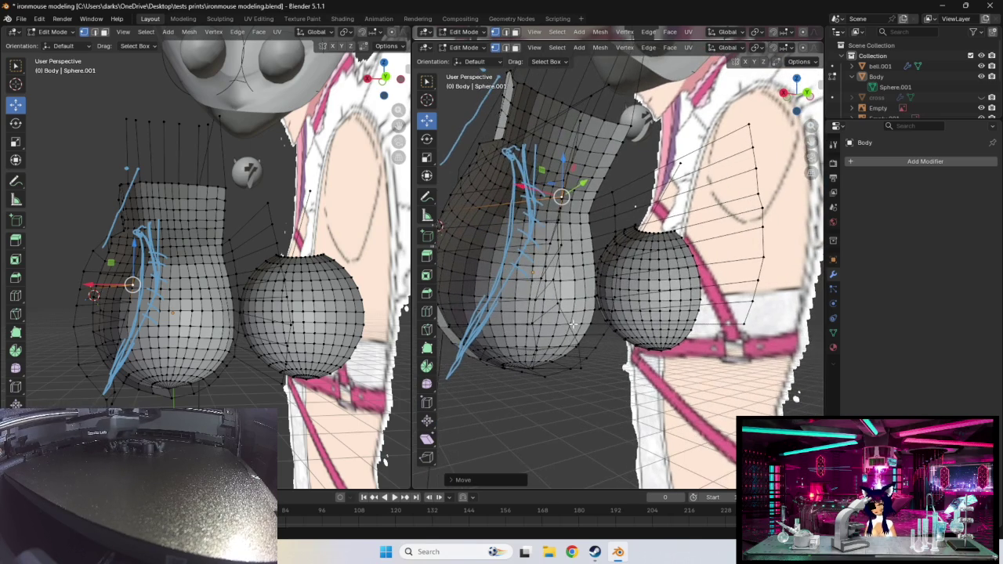
pyautogui.click(559, 308)
pyautogui.press('g')
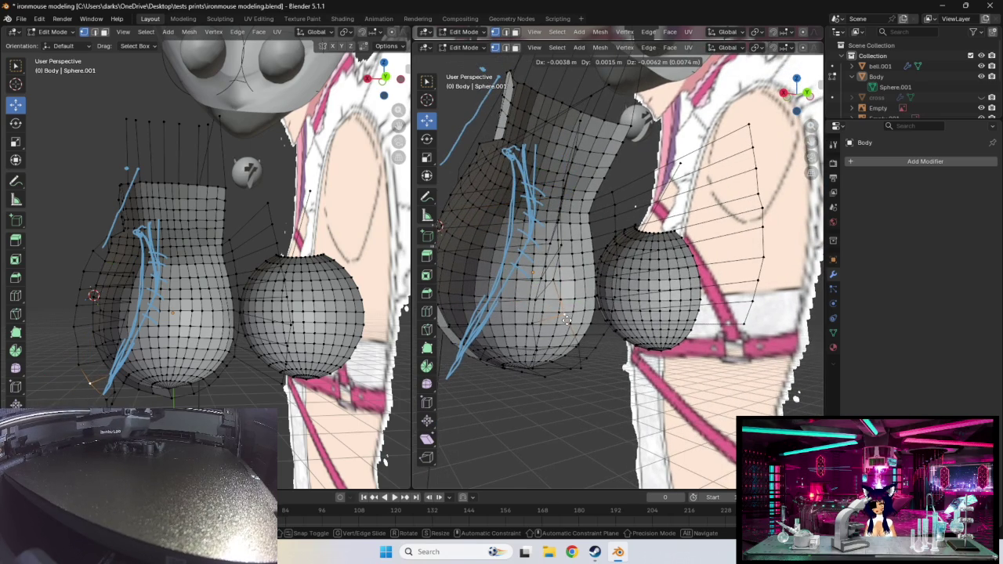
pyautogui.click(568, 322)
pyautogui.moveTo(568, 322); pyautogui.dragTo(593, 329, button='middle')
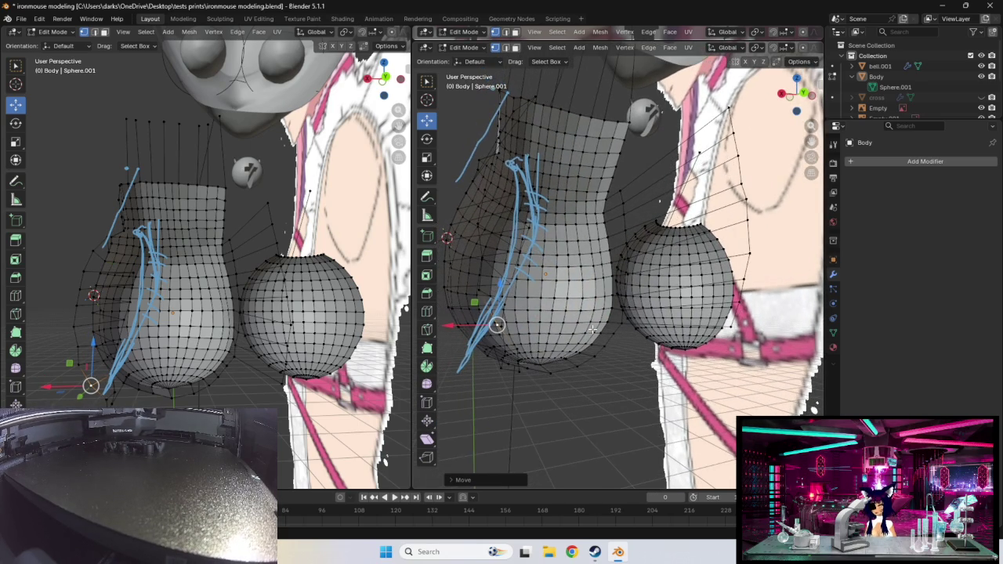
pyautogui.click(517, 370)
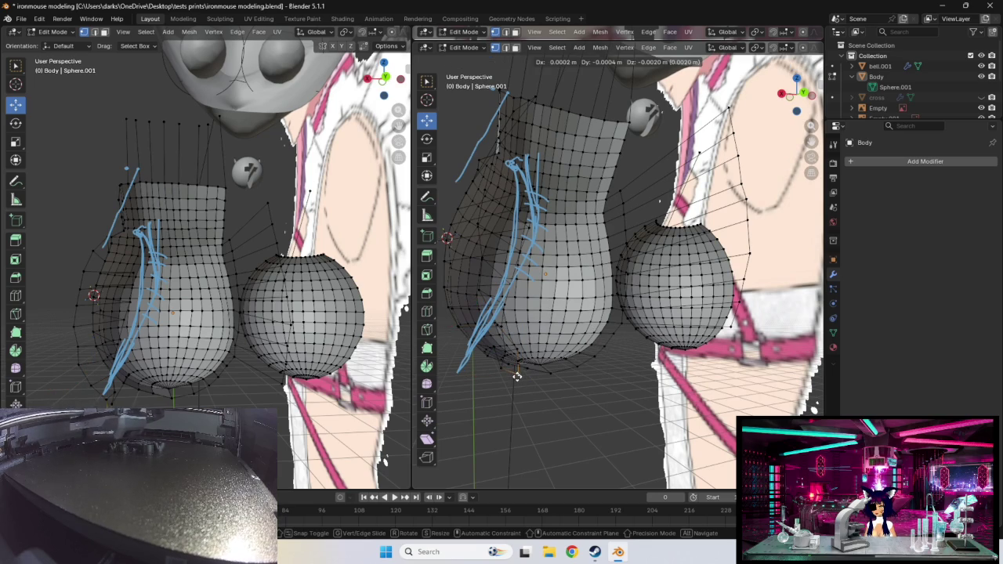
# - Move two lower-body vertices slightly into place
pyautogui.click(515, 369)
pyautogui.moveTo(515, 369); pyautogui.dragTo(578, 358, button='middle')
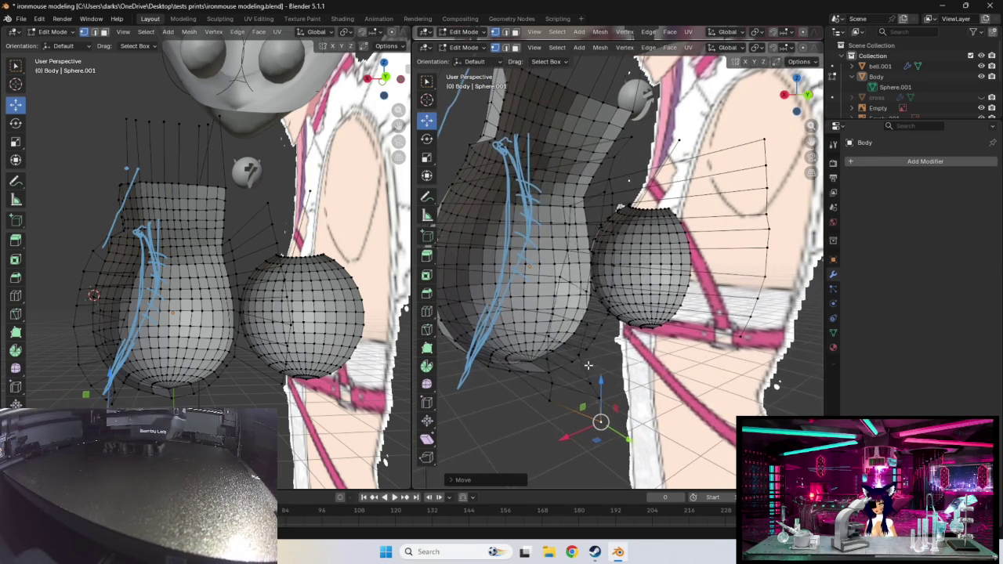
pyautogui.press('g')
pyautogui.moveTo(576, 355); pyautogui.dragTo(586, 355)
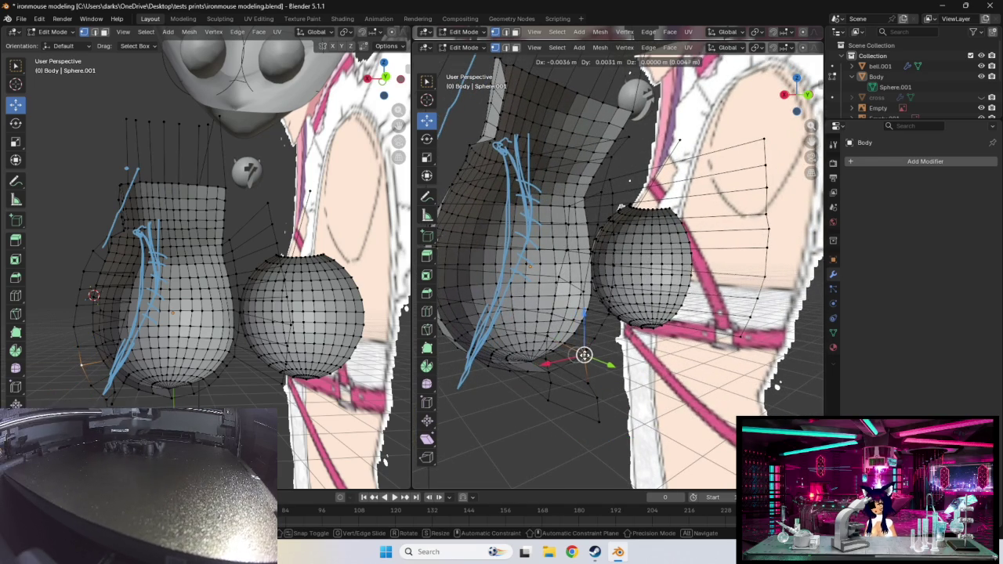
pyautogui.click(588, 355)
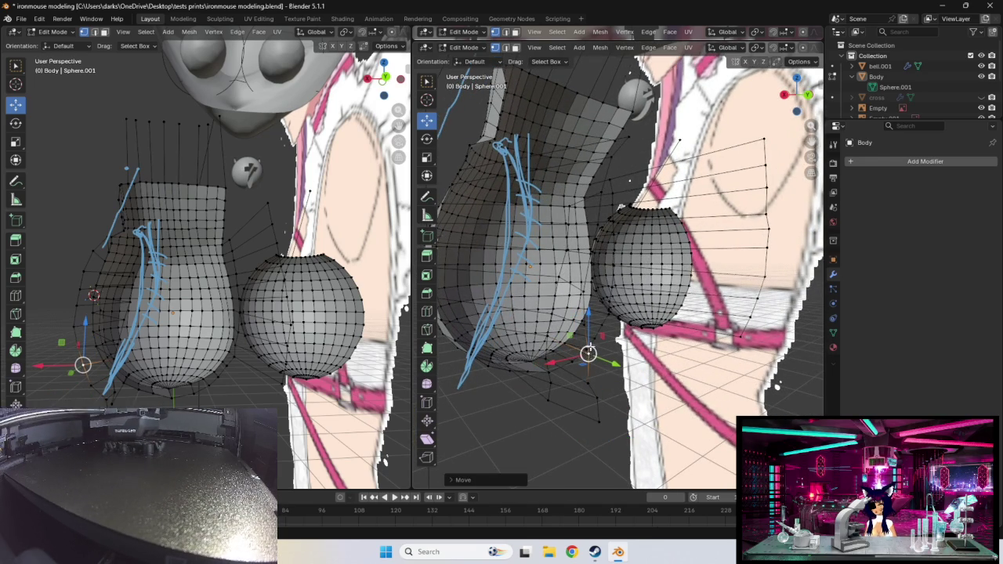
pyautogui.click(583, 324)
pyautogui.moveTo(583, 324); pyautogui.dragTo(587, 325)
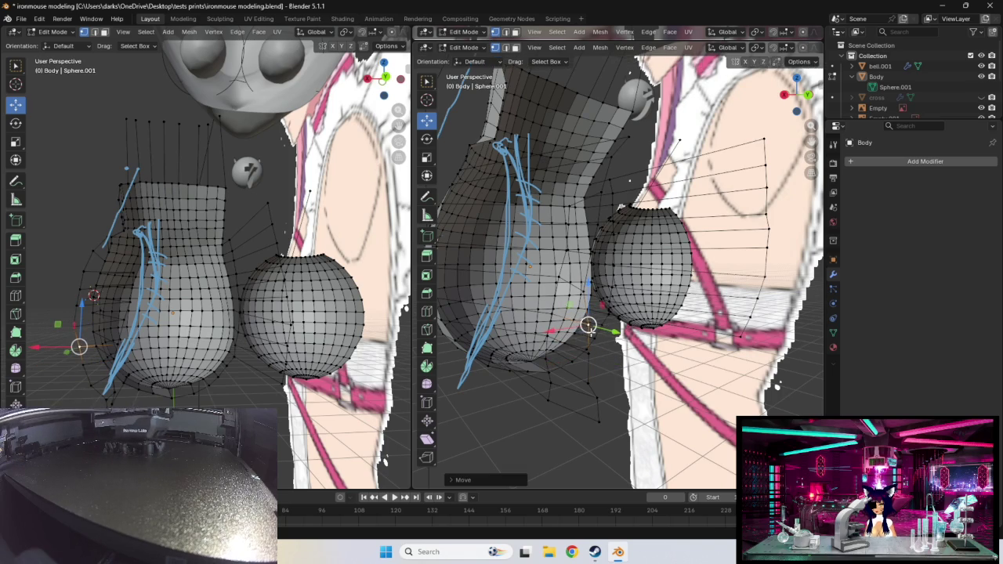
pyautogui.moveTo(588, 325); pyautogui.dragTo(617, 347, button='middle')
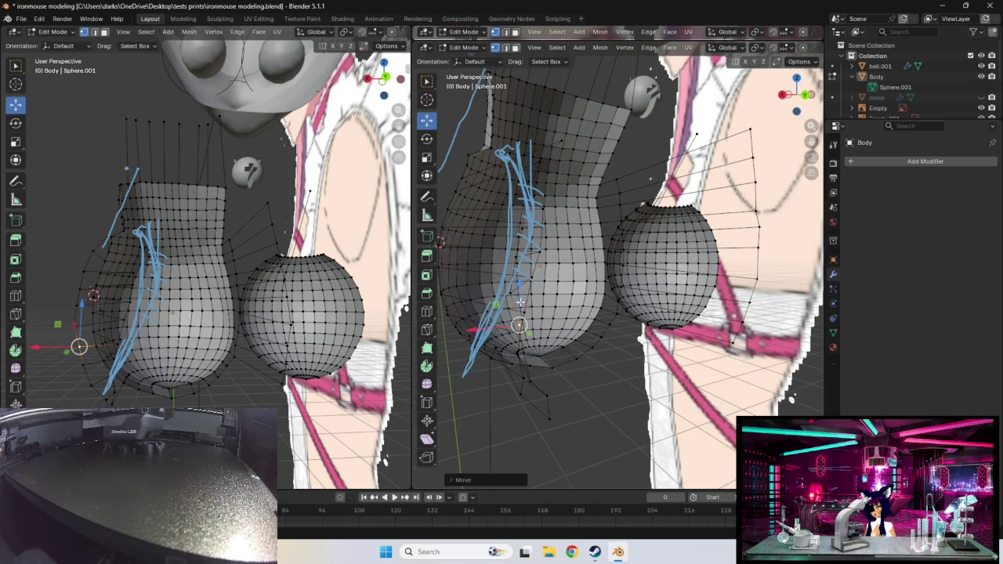
# - Try moving a side vertex toward the reference, then undo the change
pyautogui.click(516, 295)
pyautogui.moveTo(553, 314)
pyautogui.mouseDown(button='middle')
pyautogui.moveTo(602, 324)
pyautogui.moveTo(444, 228)
pyautogui.mouseUp(button='middle')
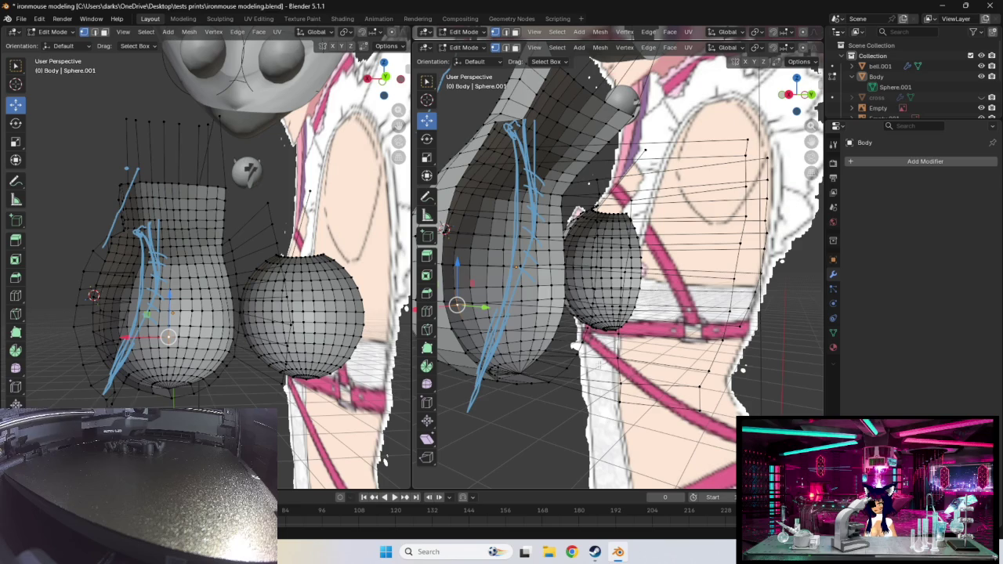
pyautogui.moveTo(500, 367)
pyautogui.mouseDown(button='middle')
pyautogui.moveTo(542, 265)
pyautogui.moveTo(523, 363)
pyautogui.mouseUp(button='middle')
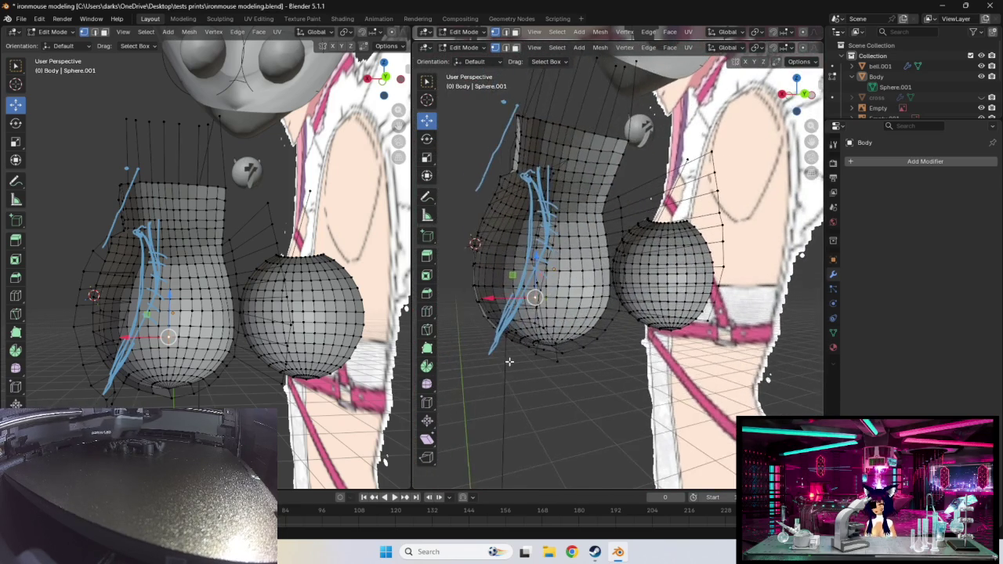
pyautogui.click(588, 268)
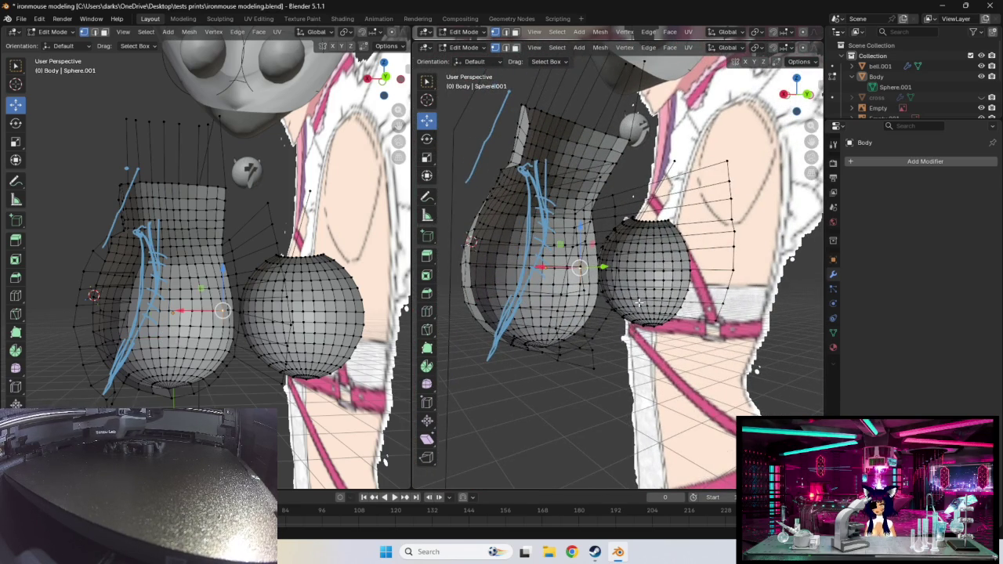
pyautogui.moveTo(639, 302); pyautogui.dragTo(612, 298, button='middle')
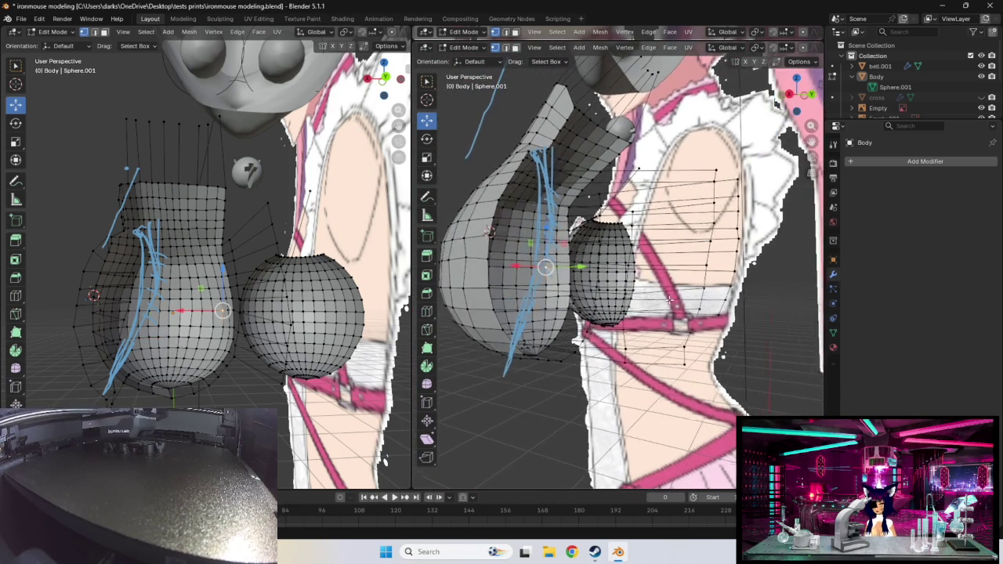
pyautogui.moveTo(742, 289); pyautogui.dragTo(682, 290, button='middle')
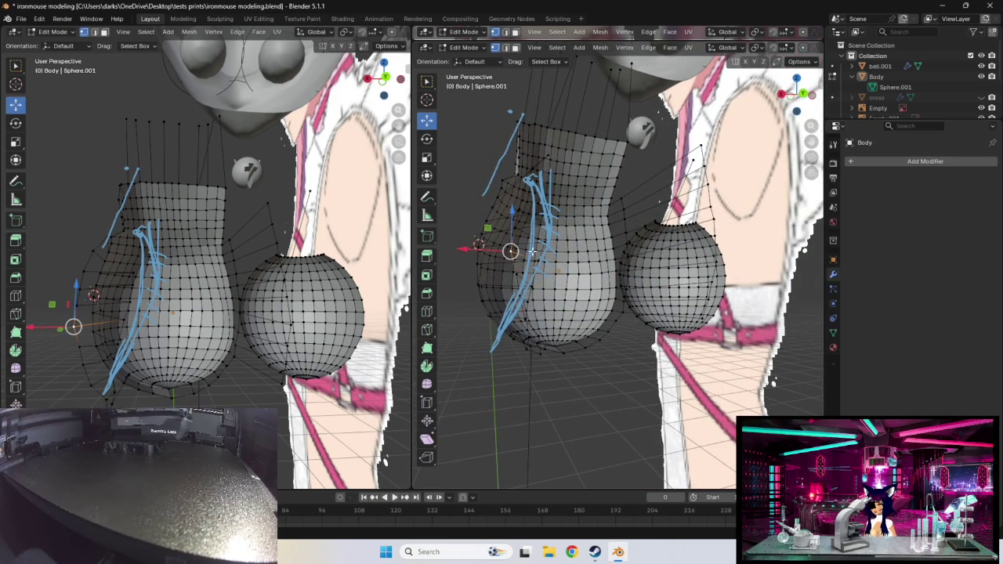
pyautogui.press('g')
pyautogui.click(523, 251)
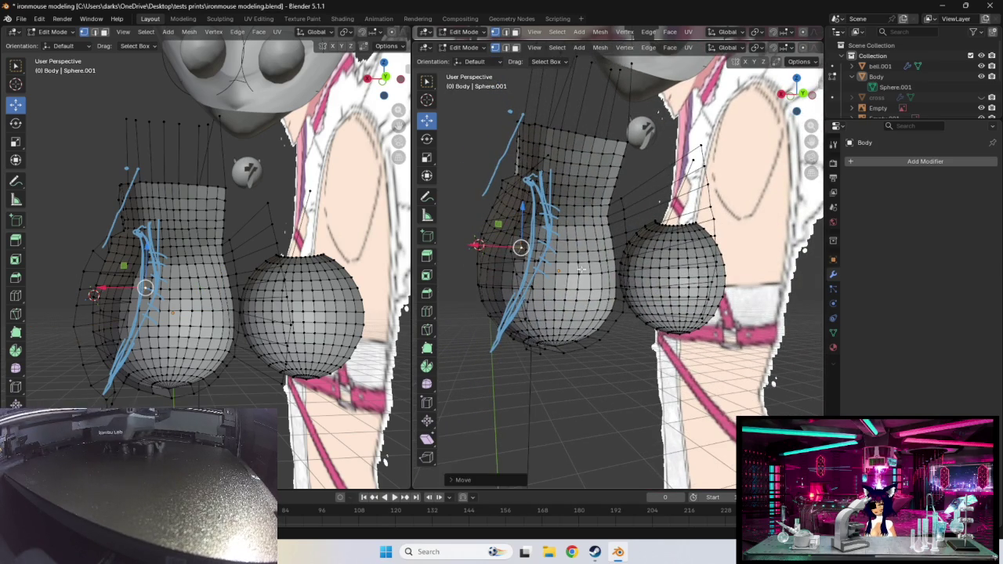
pyautogui.moveTo(523, 251); pyautogui.dragTo(629, 292, button='middle')
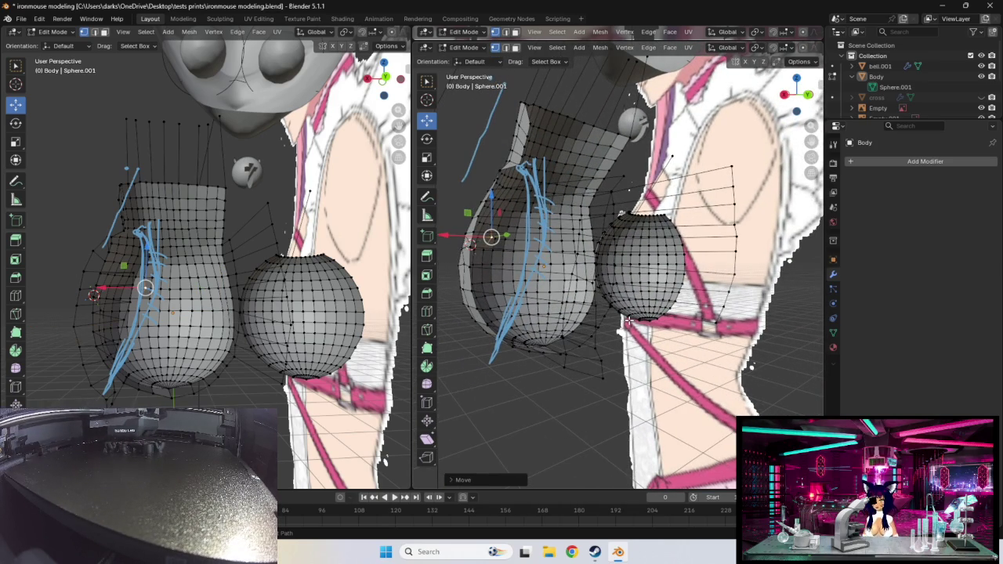
pyautogui.hotkey('ctrl', 'z')
pyautogui.moveTo(610, 323)
pyautogui.mouseDown(button='middle')
pyautogui.moveTo(614, 258)
pyautogui.moveTo(632, 319)
pyautogui.mouseUp(button='middle')
# - Move a left-flank vertex about 0.02 m toward the blue reference curve
pyautogui.click(614, 253)
pyautogui.click(510, 274)
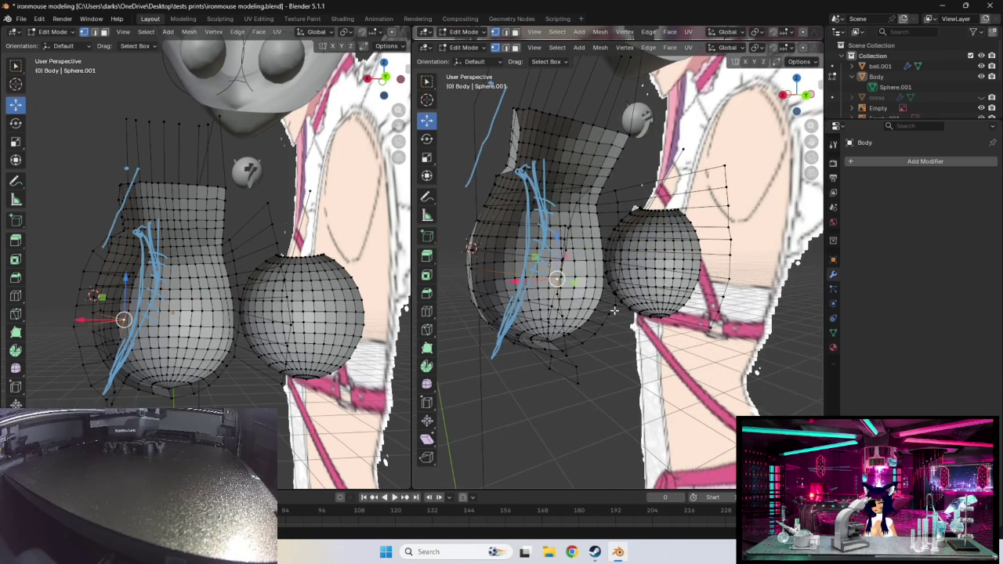
pyautogui.moveTo(509, 274)
pyautogui.mouseDown(button='middle')
pyautogui.moveTo(780, 313)
pyautogui.moveTo(716, 312)
pyautogui.mouseUp(button='middle')
pyautogui.click(771, 307)
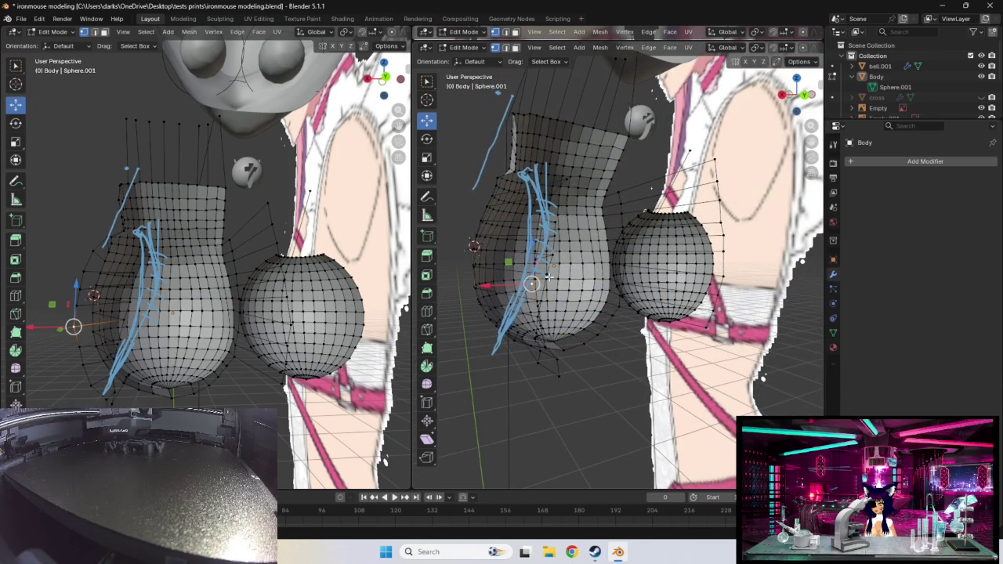
pyautogui.moveTo(532, 287); pyautogui.dragTo(569, 284)
pyautogui.moveTo(568, 284)
pyautogui.mouseDown(button='middle')
pyautogui.moveTo(607, 323)
pyautogui.moveTo(540, 316)
pyautogui.mouseUp(button='middle')
pyautogui.click(574, 291)
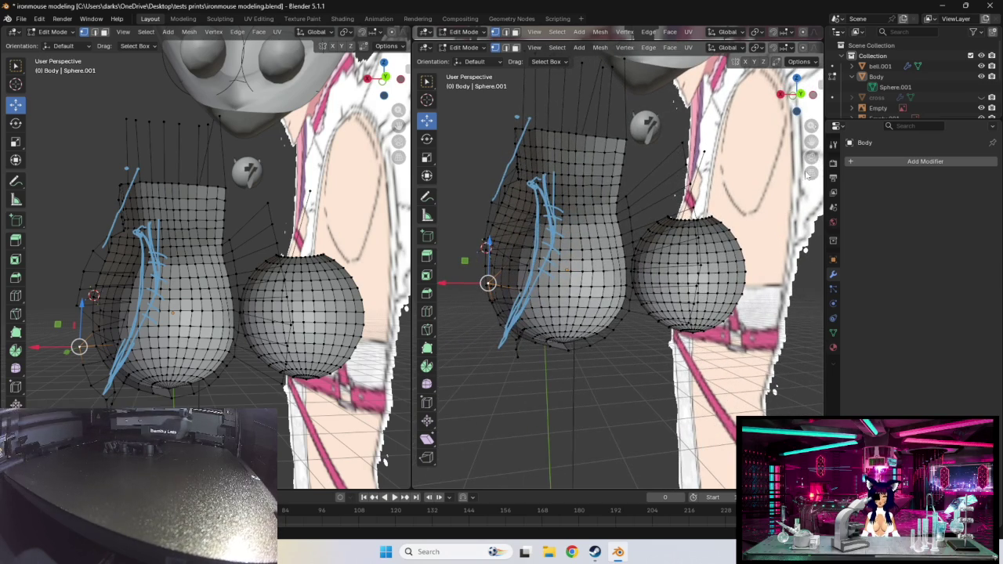
# - Set the right view to Back Orthographic and pull the lower left-flank vertices inward toward the blue guides
pyautogui.click(798, 94)
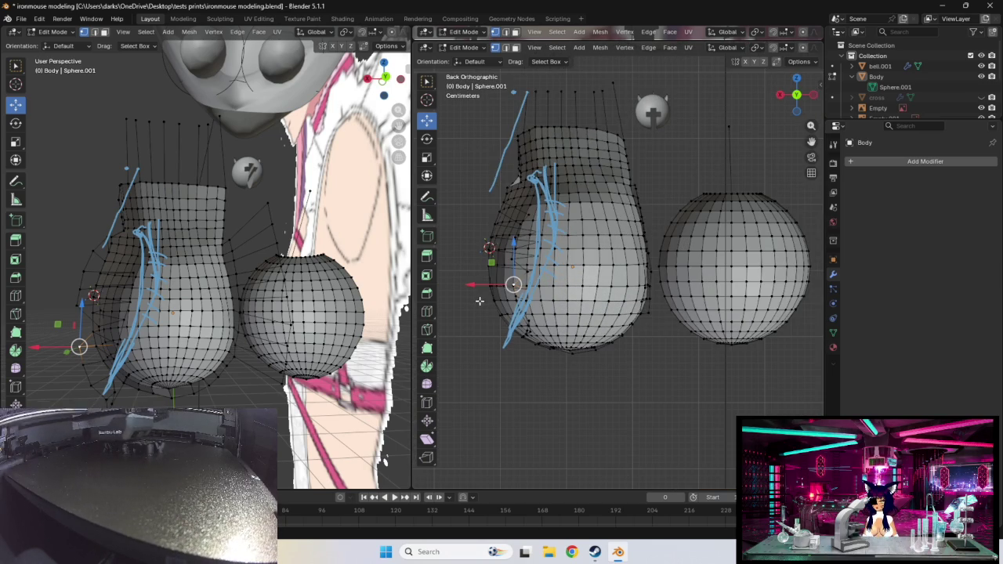
pyautogui.moveTo(513, 285); pyautogui.dragTo(525, 286)
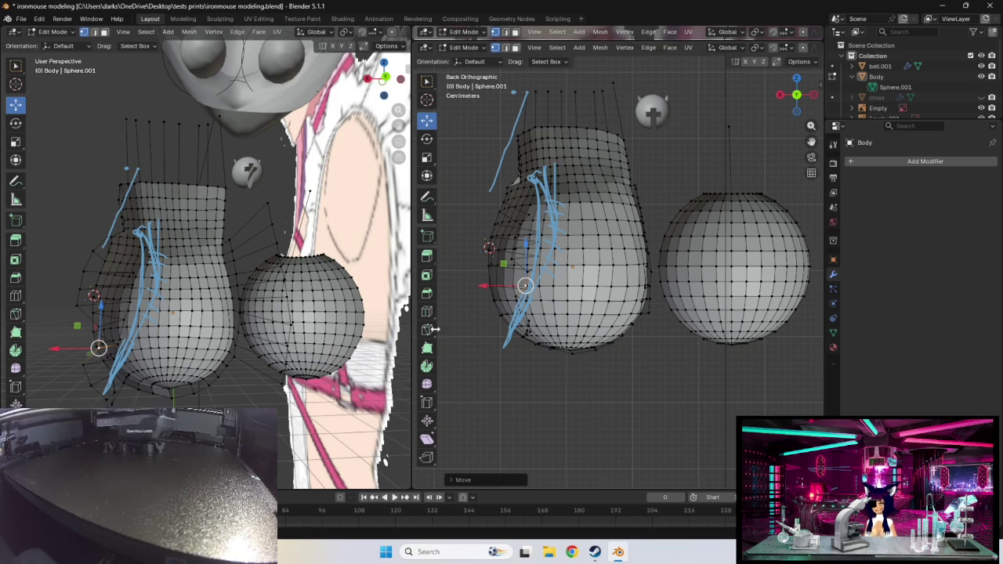
pyautogui.click(83, 365)
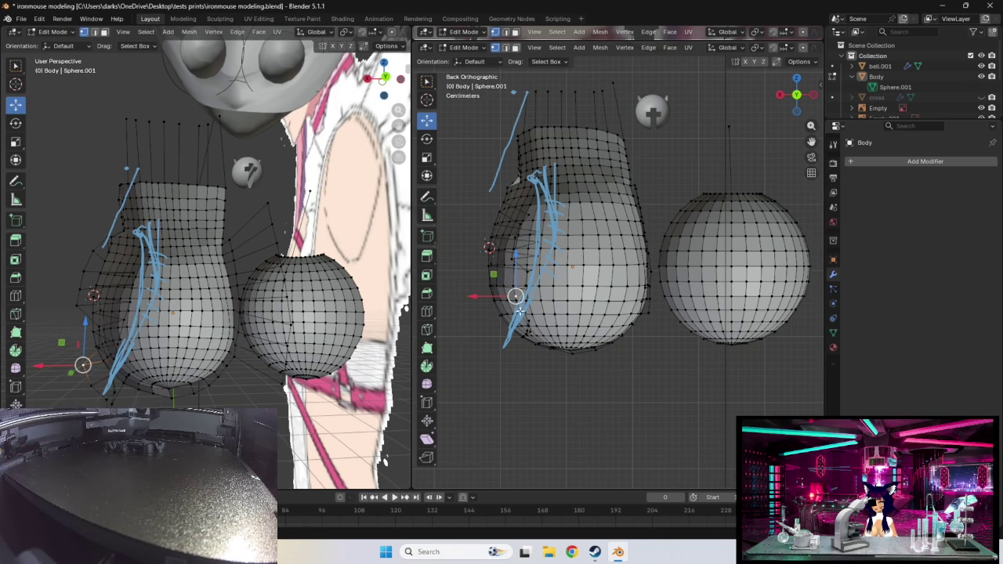
pyautogui.moveTo(515, 297); pyautogui.dragTo(522, 297)
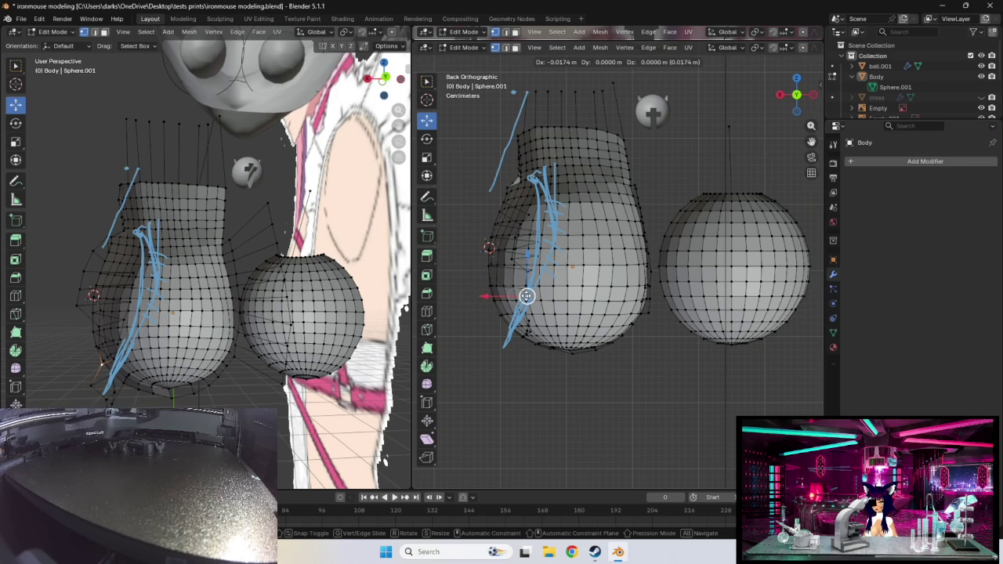
pyautogui.moveTo(526, 296); pyautogui.dragTo(526, 297)
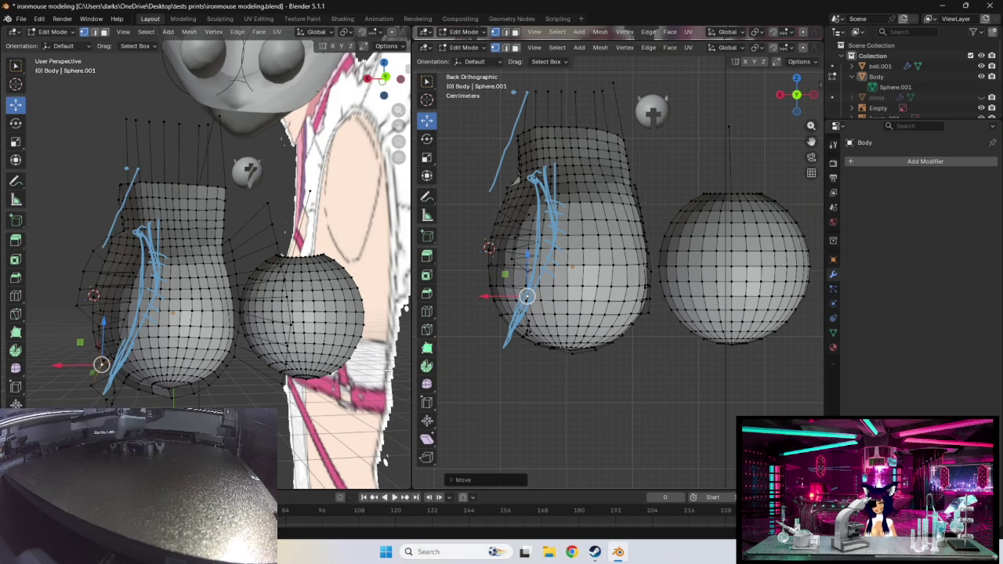
pyautogui.click(92, 387)
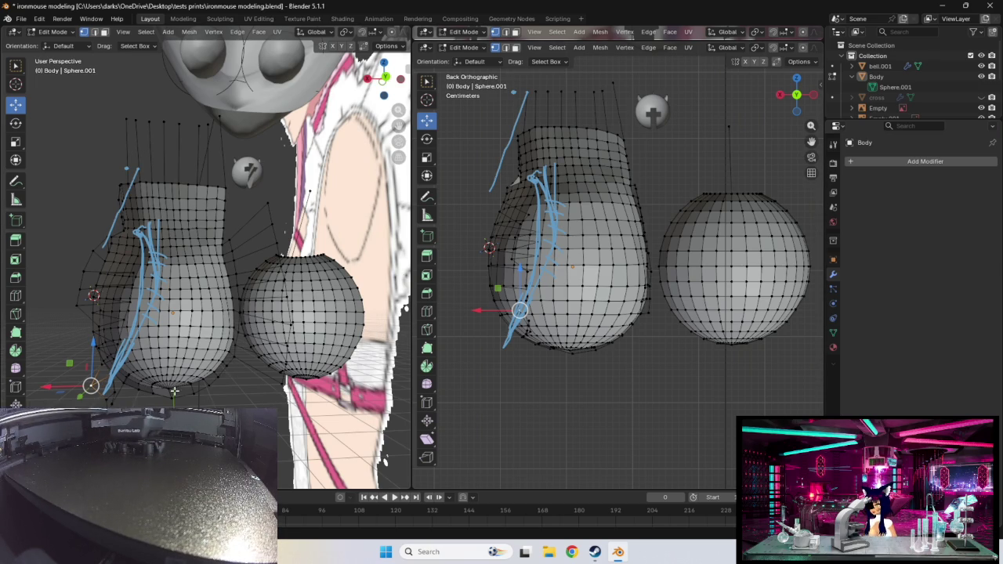
pyautogui.moveTo(174, 390); pyautogui.dragTo(165, 376, button='middle')
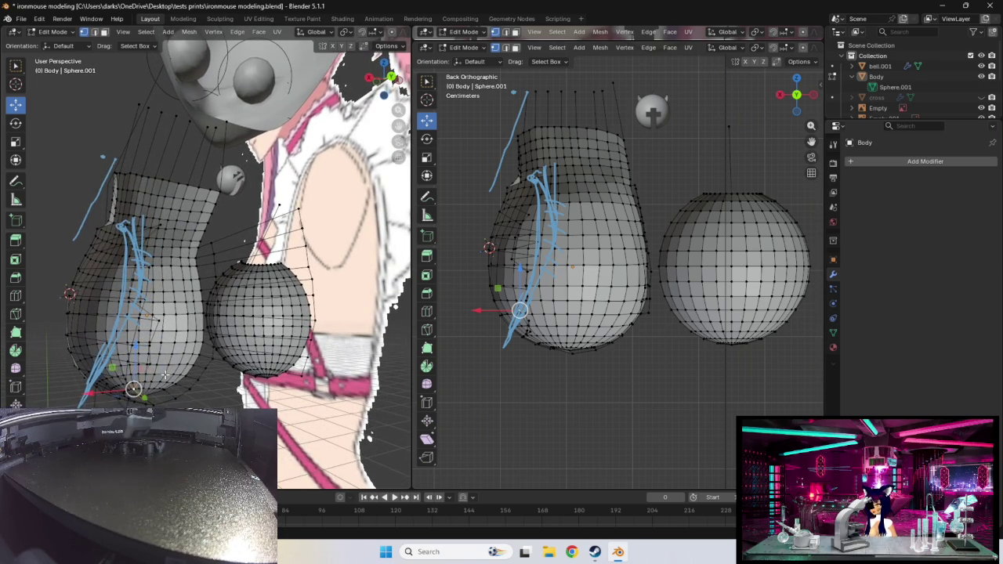
# - Raise a vertex higher on the torso side slightly
pyautogui.click(149, 342)
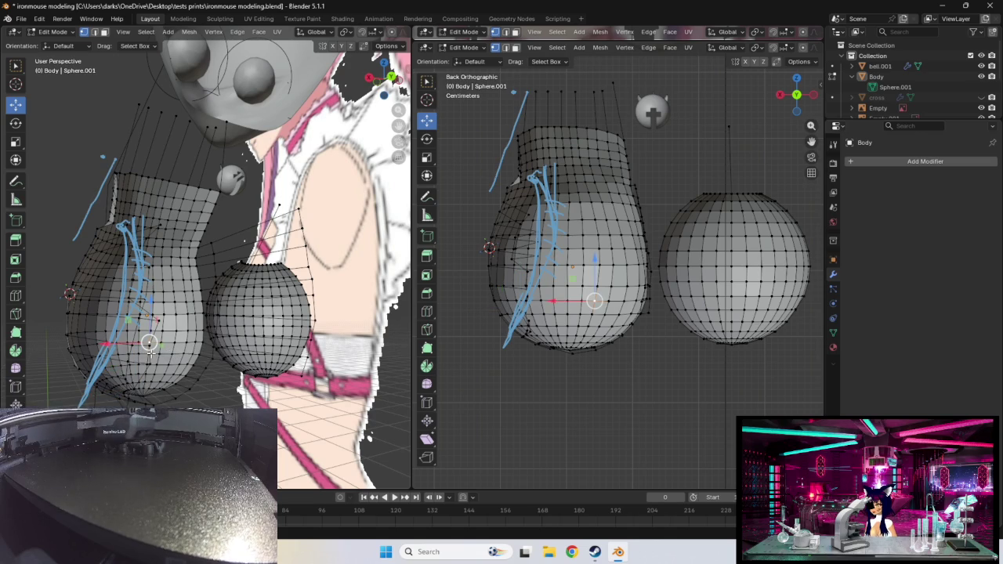
pyautogui.moveTo(228, 365); pyautogui.dragTo(304, 344, button='middle')
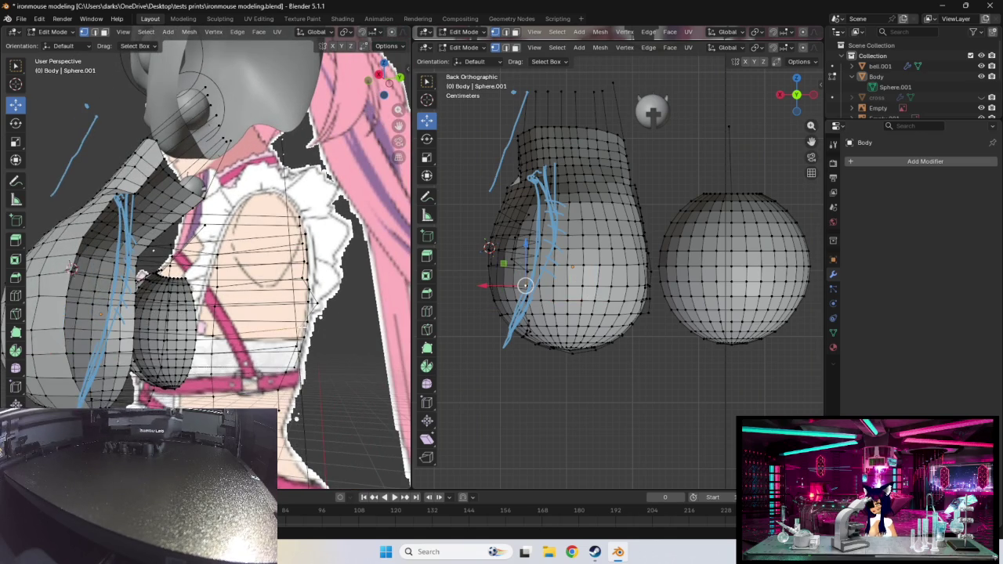
pyautogui.moveTo(525, 285); pyautogui.dragTo(527, 271)
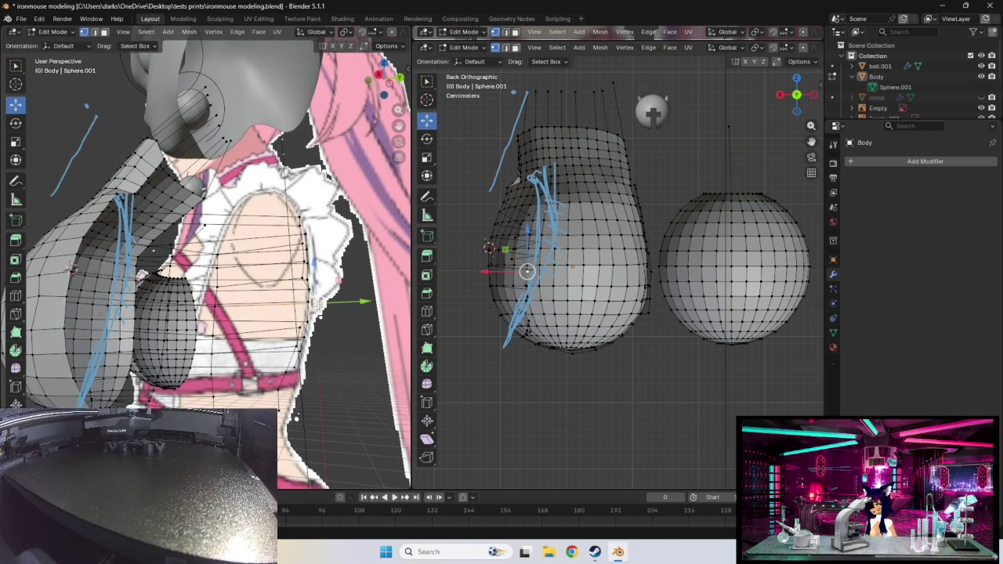
pyautogui.moveTo(363, 370); pyautogui.dragTo(303, 370, button='middle')
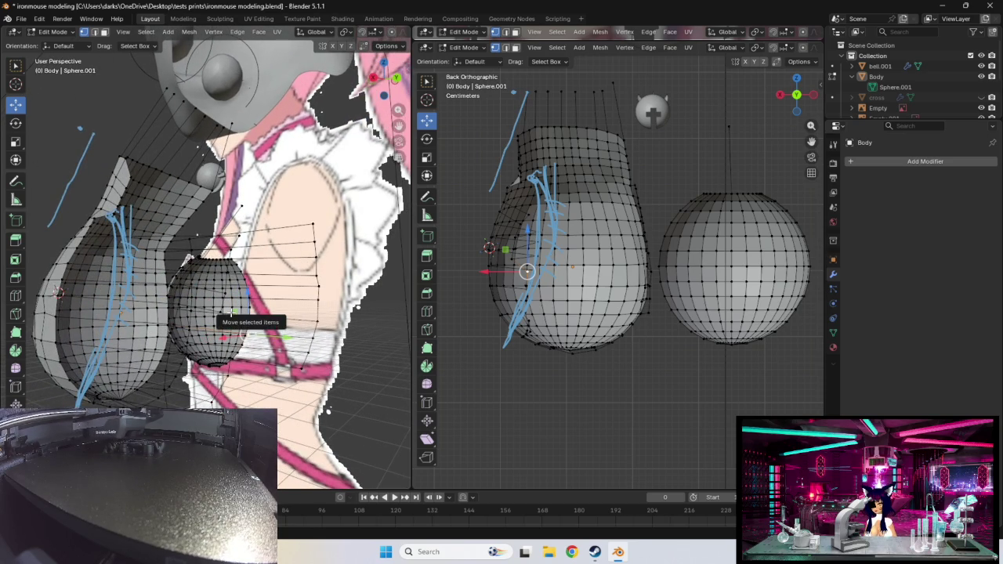
# - Shift two chest vertices up and outward to follow the reference chest outline
pyautogui.moveTo(527, 271); pyautogui.dragTo(529, 271)
pyautogui.moveTo(352, 337); pyautogui.dragTo(329, 339, button='middle')
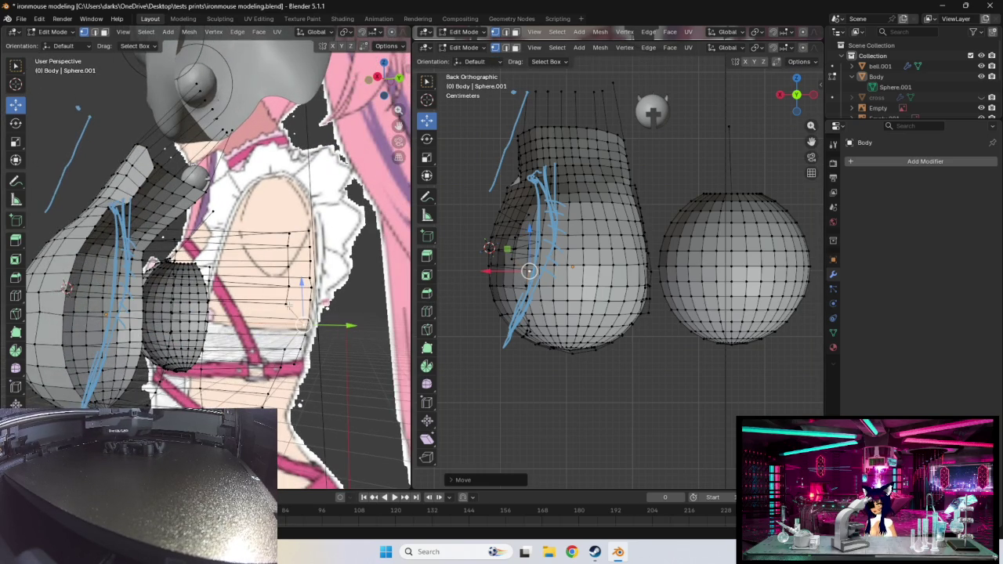
pyautogui.moveTo(529, 271); pyautogui.dragTo(511, 260)
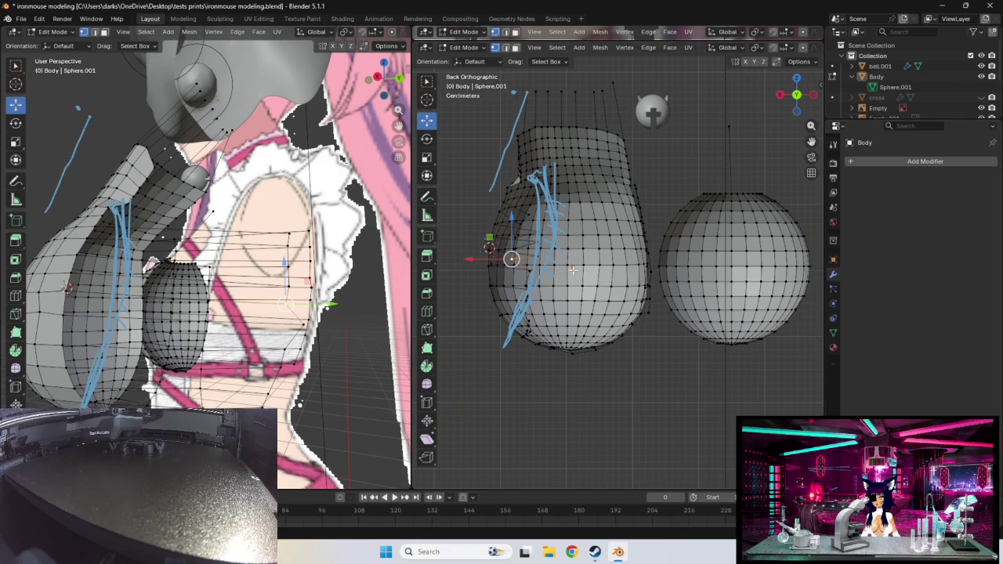
pyautogui.moveTo(511, 259); pyautogui.dragTo(535, 261)
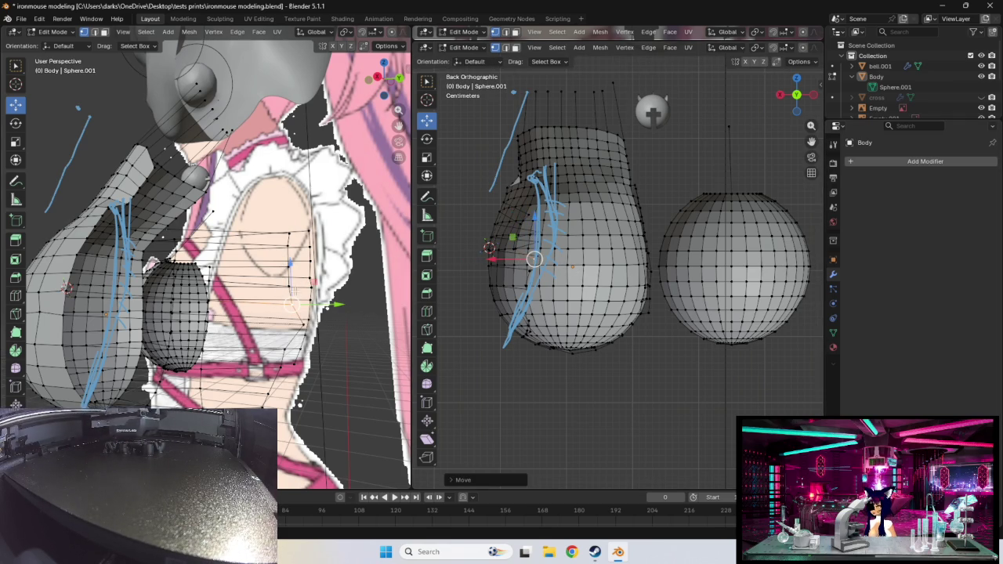
pyautogui.click(514, 250)
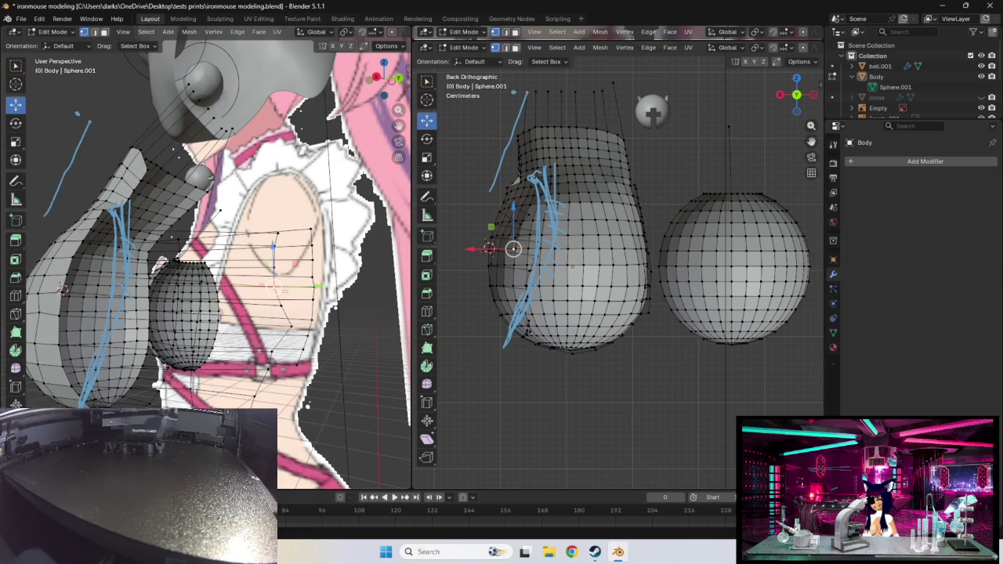
pyautogui.moveTo(352, 305); pyautogui.dragTo(259, 291, button='middle')
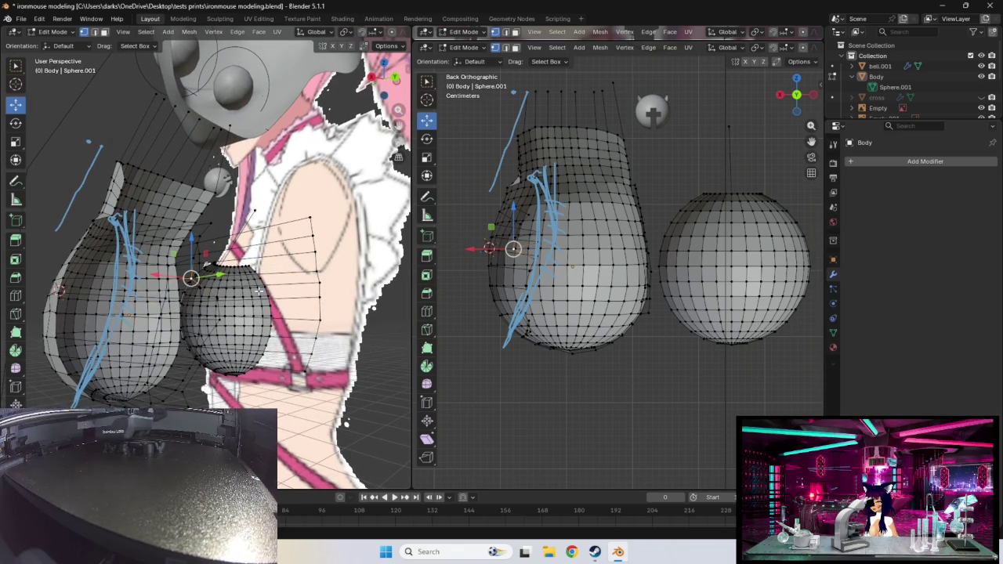
pyautogui.moveTo(513, 250); pyautogui.dragTo(535, 246)
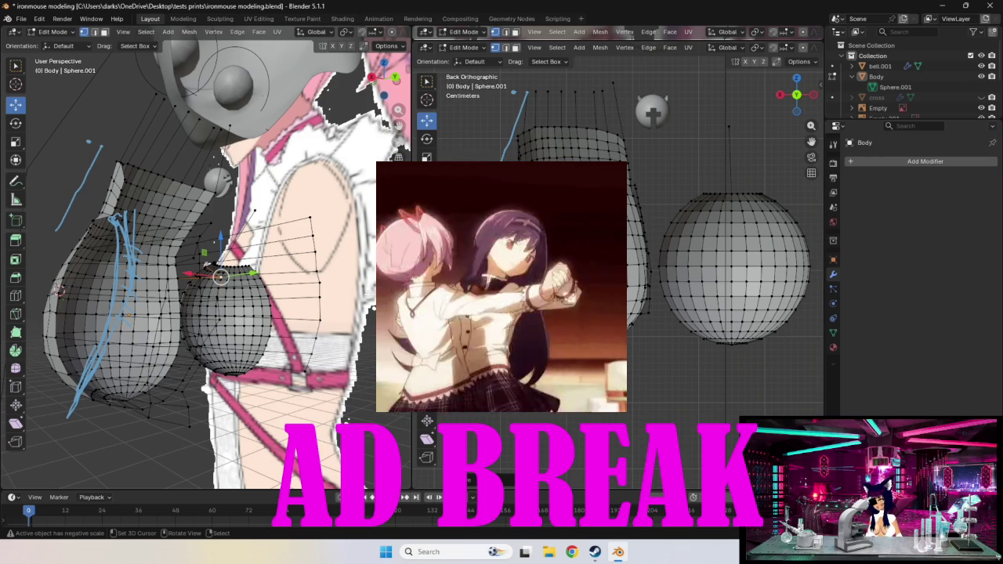
# - Select a vertex at the top of the chest and return the right view to Back Orthographic
pyautogui.moveTo(257, 257); pyautogui.dragTo(185, 256, button='middle')
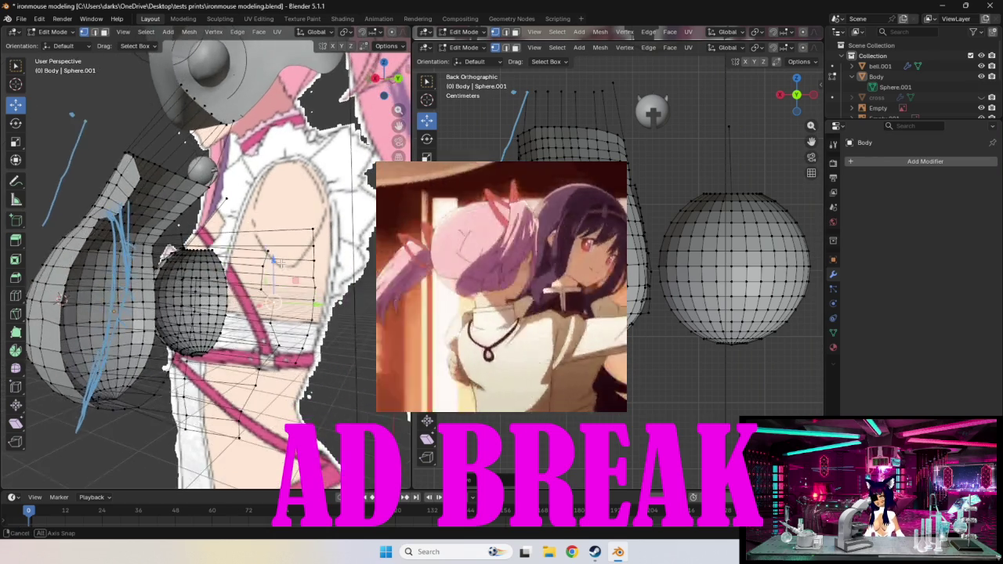
pyautogui.click(204, 262)
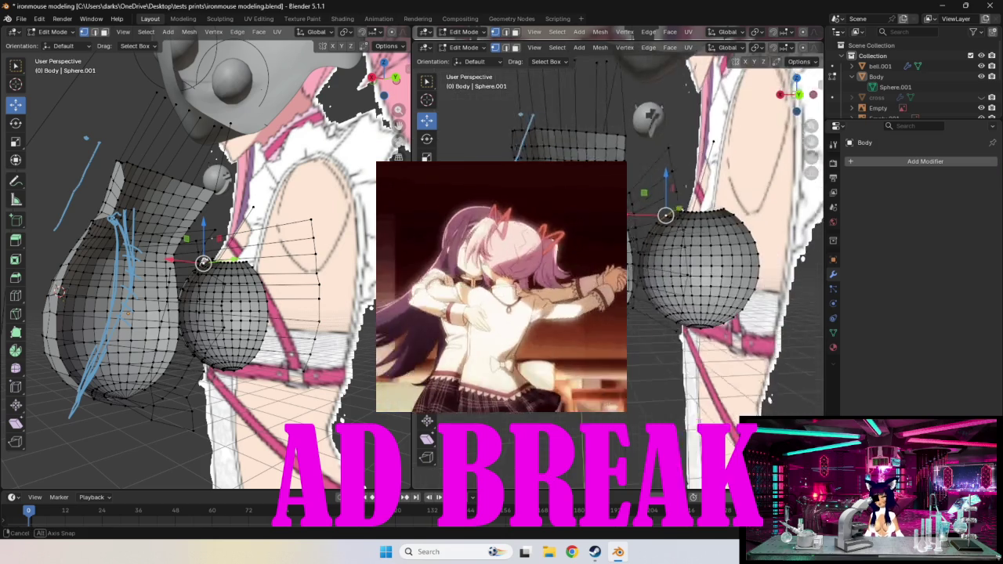
pyautogui.moveTo(705, 313); pyautogui.dragTo(752, 305, button='middle')
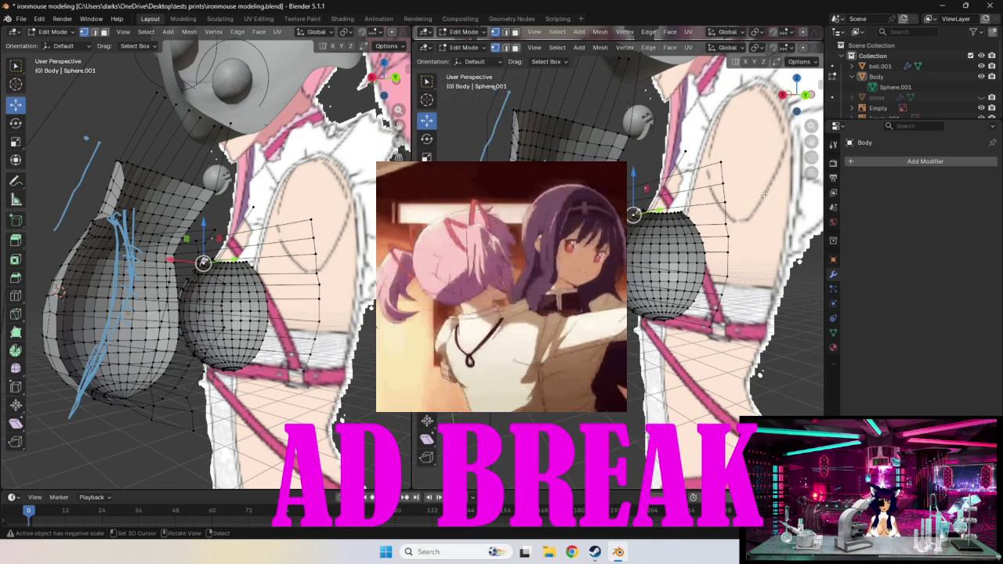
pyautogui.click(806, 95)
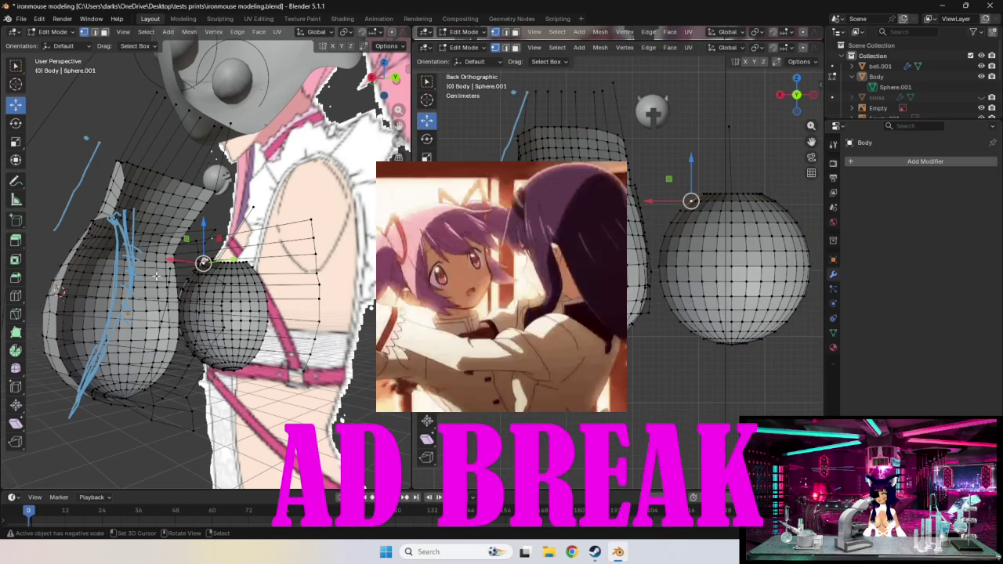
# - Select a chest-outline vertex and move it with G to a new position
pyautogui.moveTo(365, 253); pyautogui.dragTo(232, 290, button='middle')
pyautogui.click(219, 303)
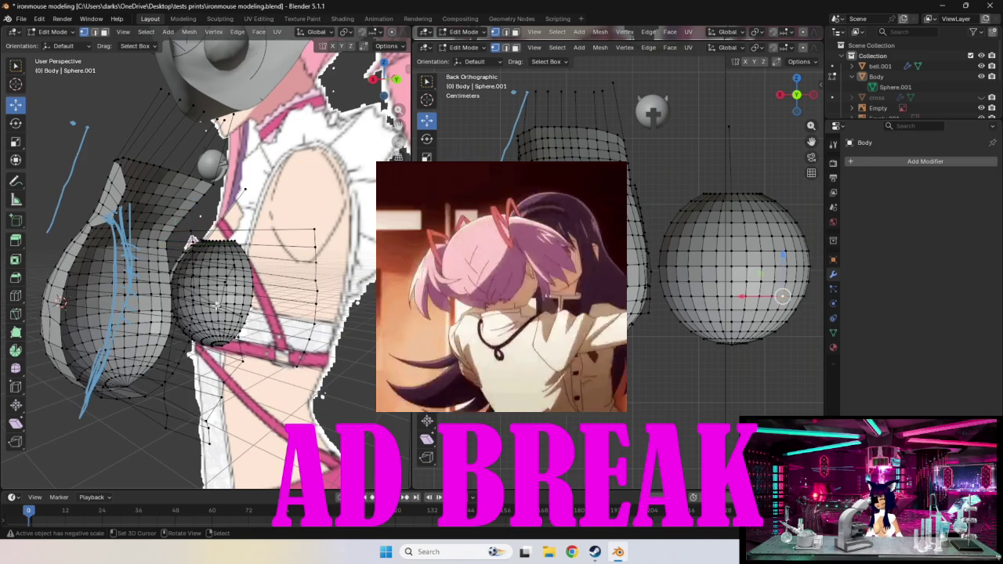
pyautogui.moveTo(295, 302)
pyautogui.mouseDown(button='middle')
pyautogui.moveTo(308, 267)
pyautogui.moveTo(289, 270)
pyautogui.mouseUp(button='middle')
pyautogui.click(308, 267)
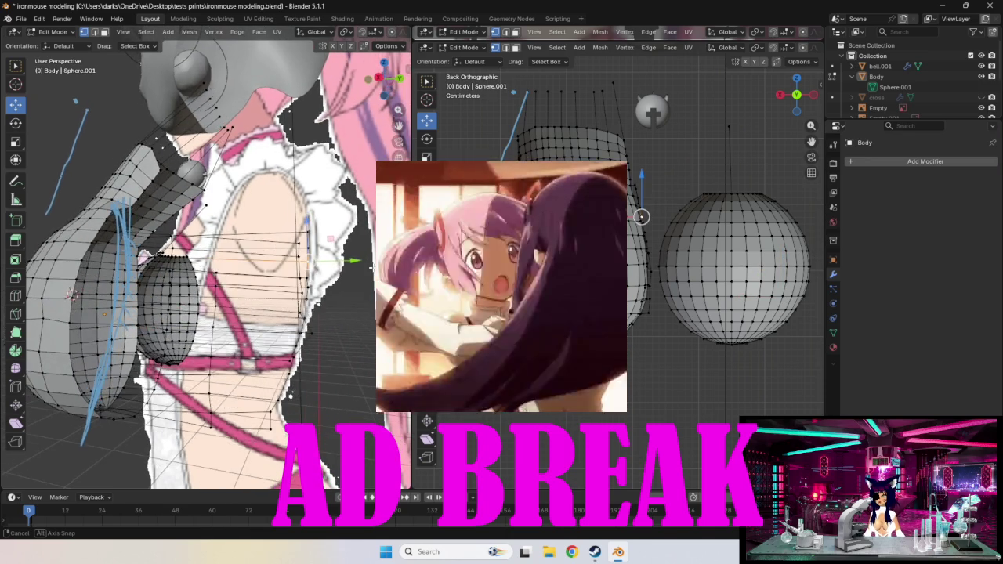
pyautogui.click(350, 263)
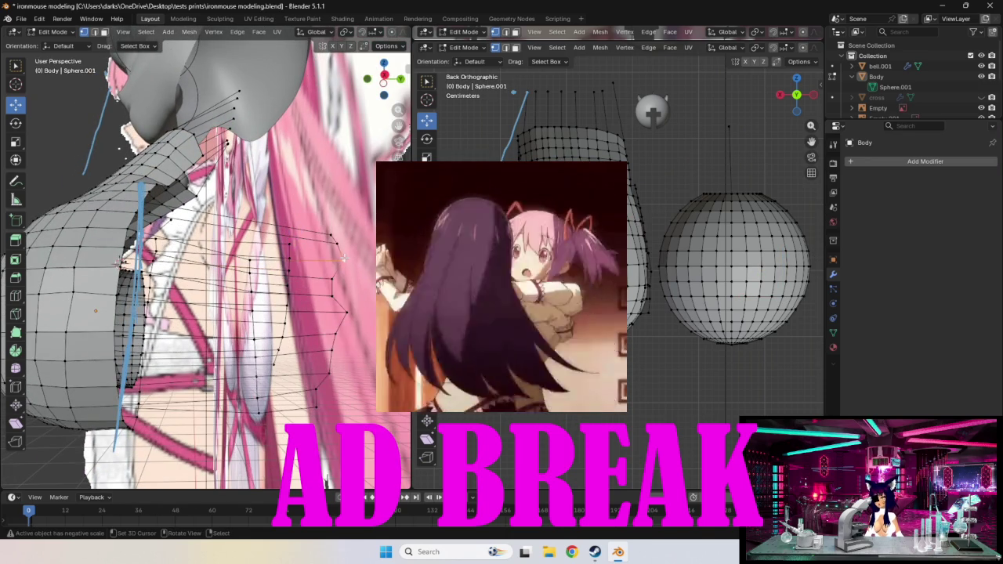
pyautogui.moveTo(350, 263); pyautogui.dragTo(340, 284, button='middle')
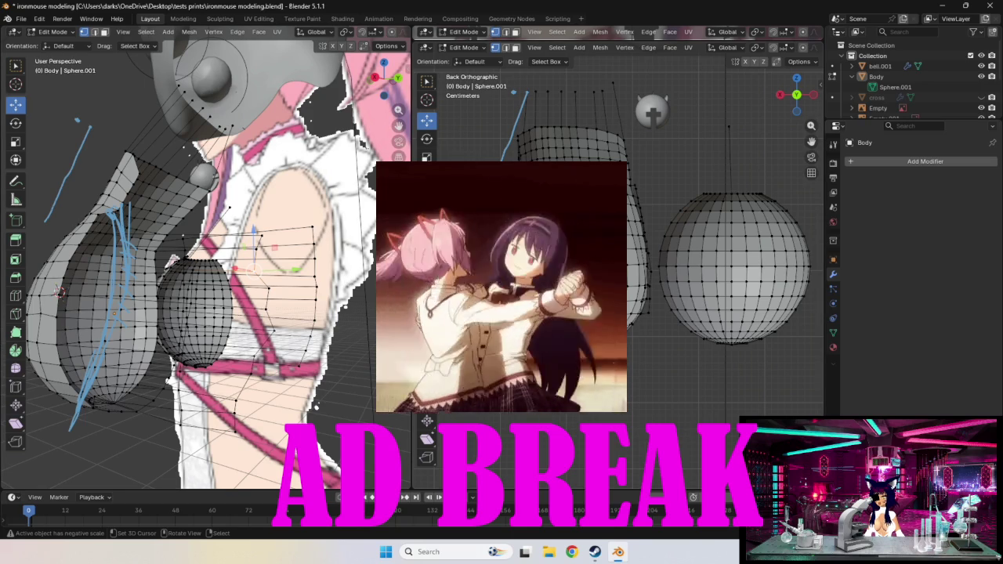
pyautogui.press('g')
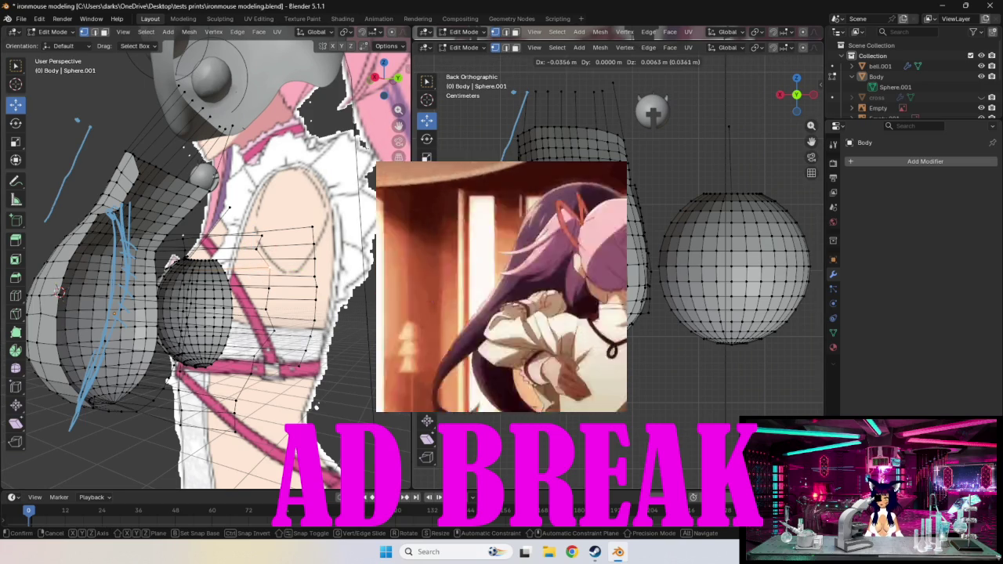
pyautogui.click(365, 279)
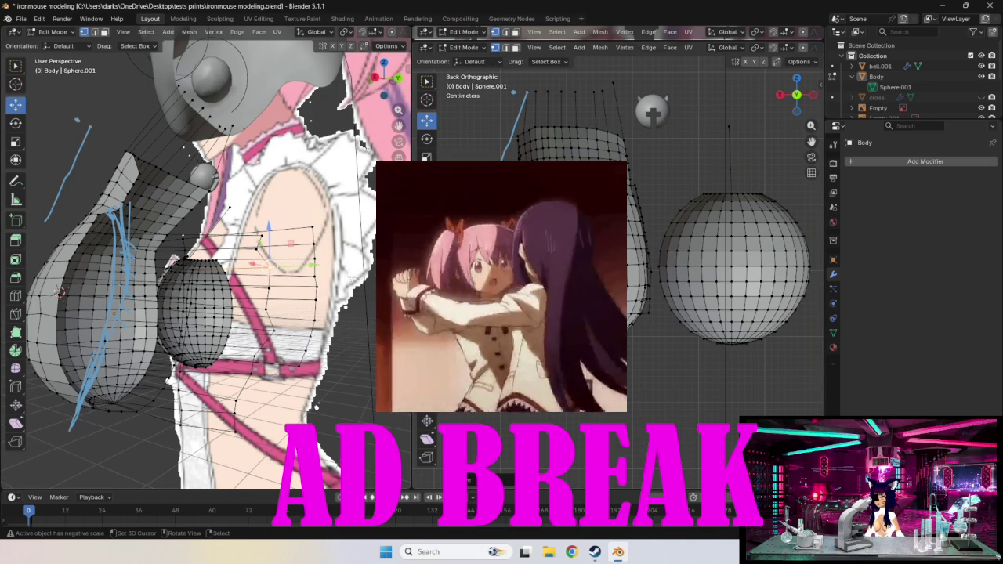
# - Reposition the selected vertices with G, checking them in the back view
pyautogui.moveTo(350, 276); pyautogui.dragTo(345, 282, button='middle')
pyautogui.moveTo(345, 282); pyautogui.dragTo(350, 275)
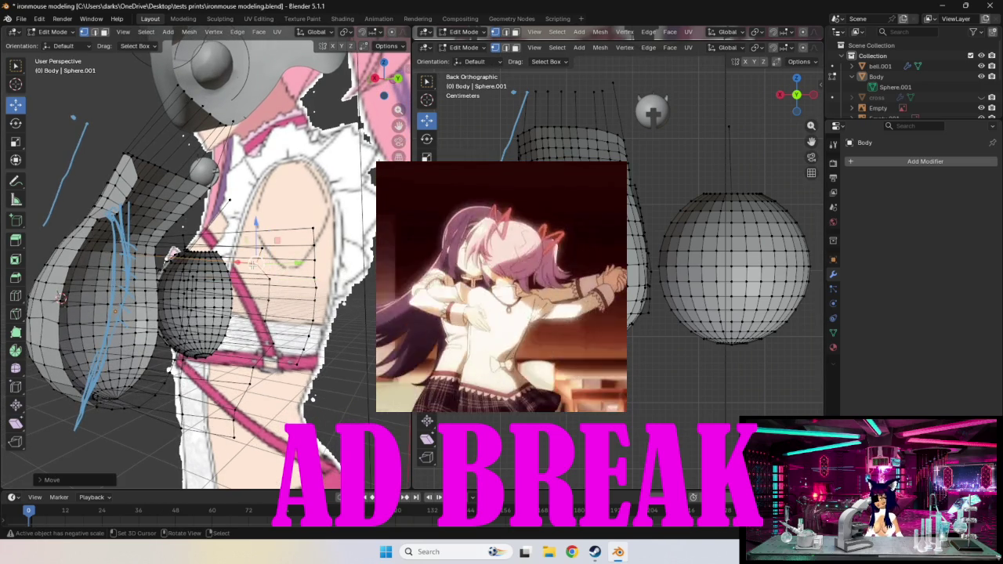
pyautogui.press('g')
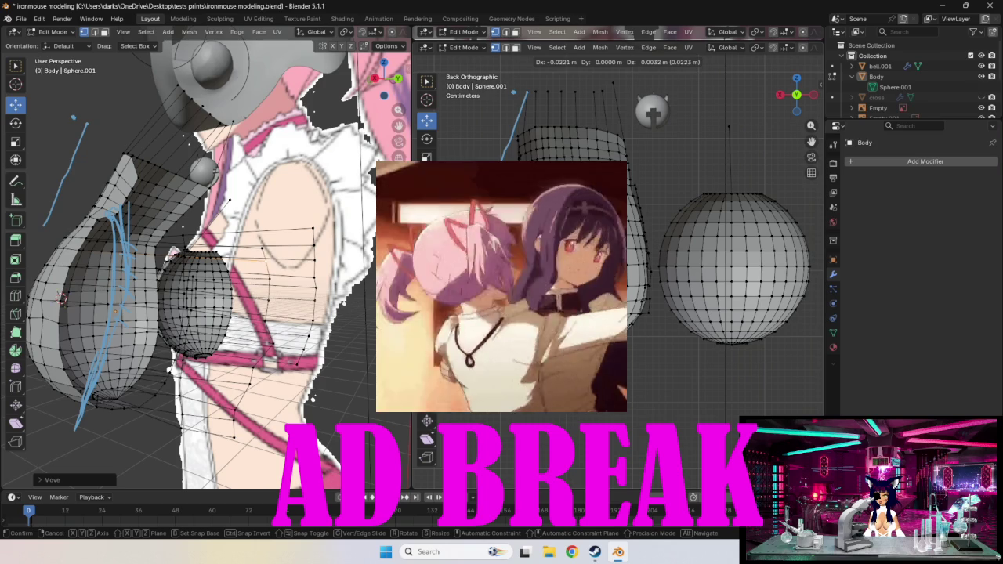
pyautogui.press('Escape')
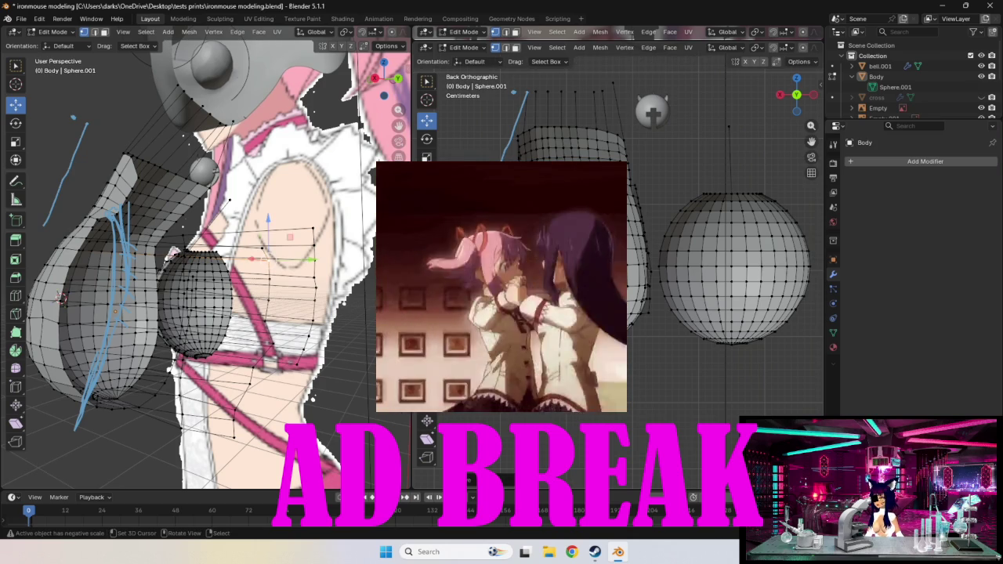
pyautogui.moveTo(290, 236); pyautogui.dragTo(285, 224, button='middle')
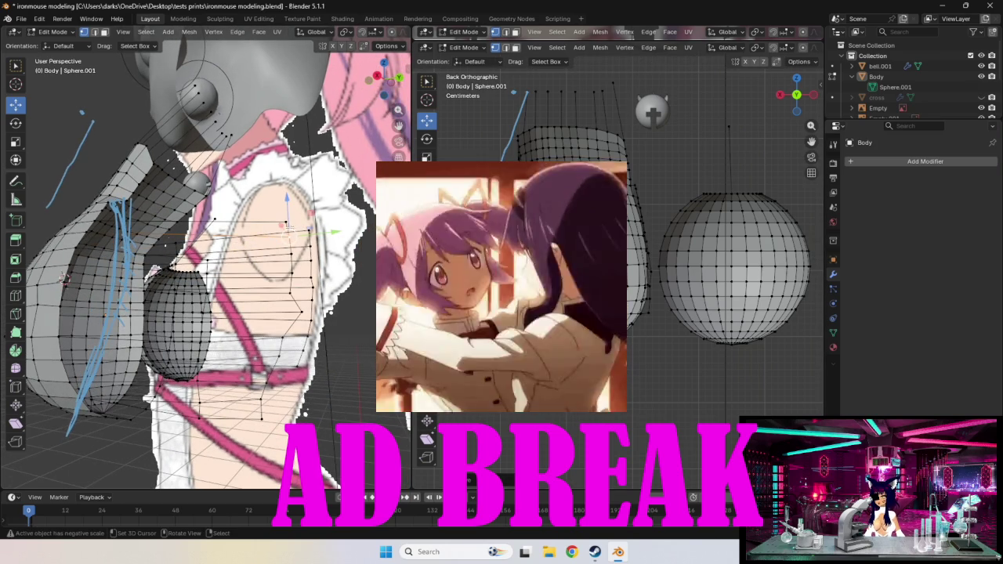
pyautogui.moveTo(796, 95); pyautogui.dragTo(801, 100)
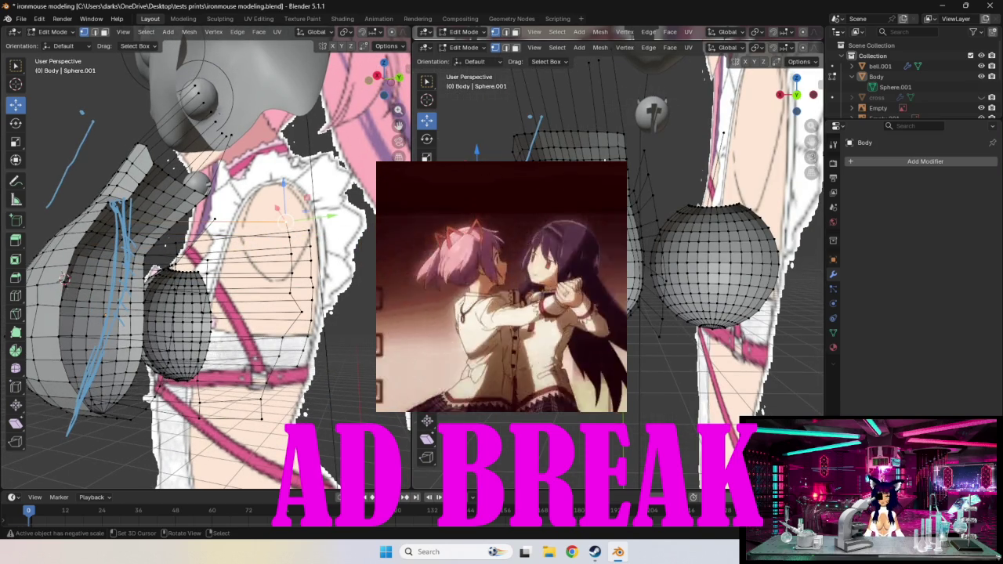
pyautogui.click(798, 95)
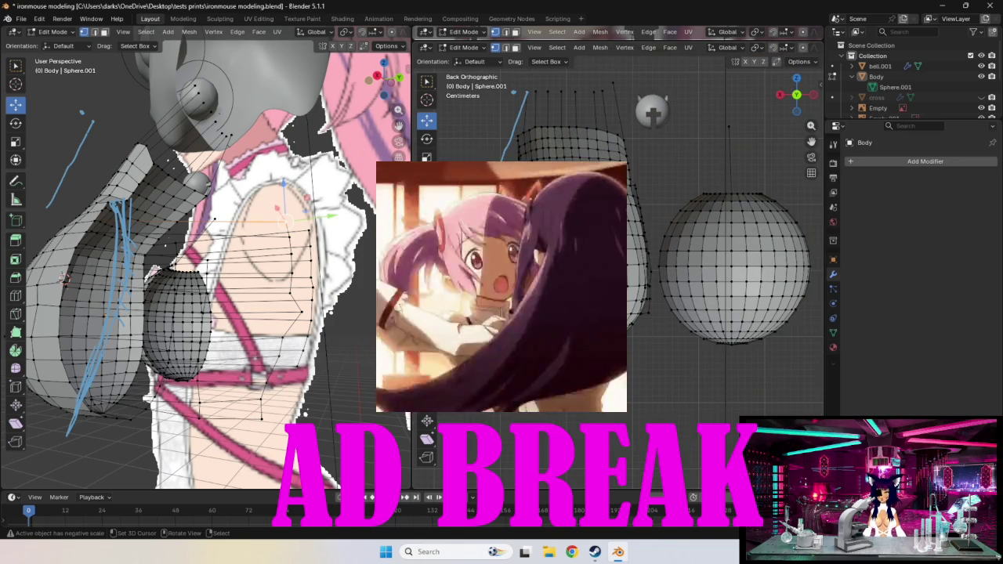
pyautogui.press('g')
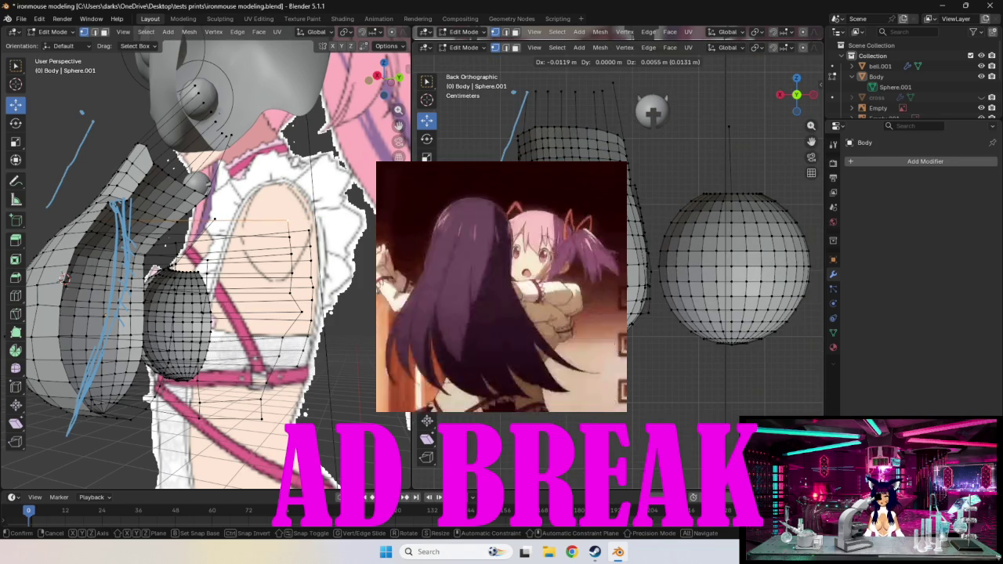
pyautogui.press('Return')
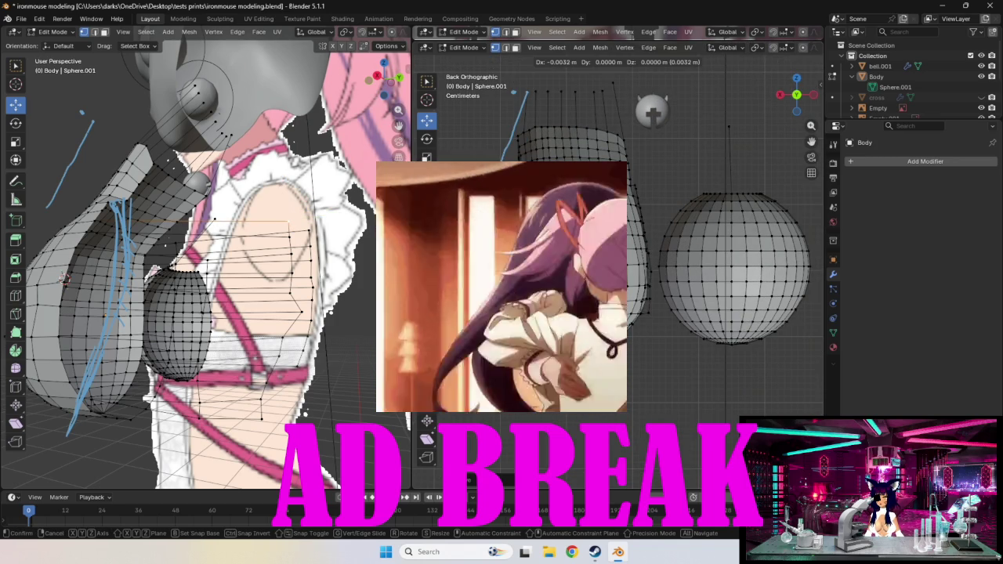
# - Switch the left view to Right Orthographic and pull the side vertex onto the reference outline
pyautogui.moveTo(705, 235)
pyautogui.mouseDown(button='middle')
pyautogui.moveTo(753, 251)
pyautogui.moveTo(776, 236)
pyautogui.mouseUp(button='middle')
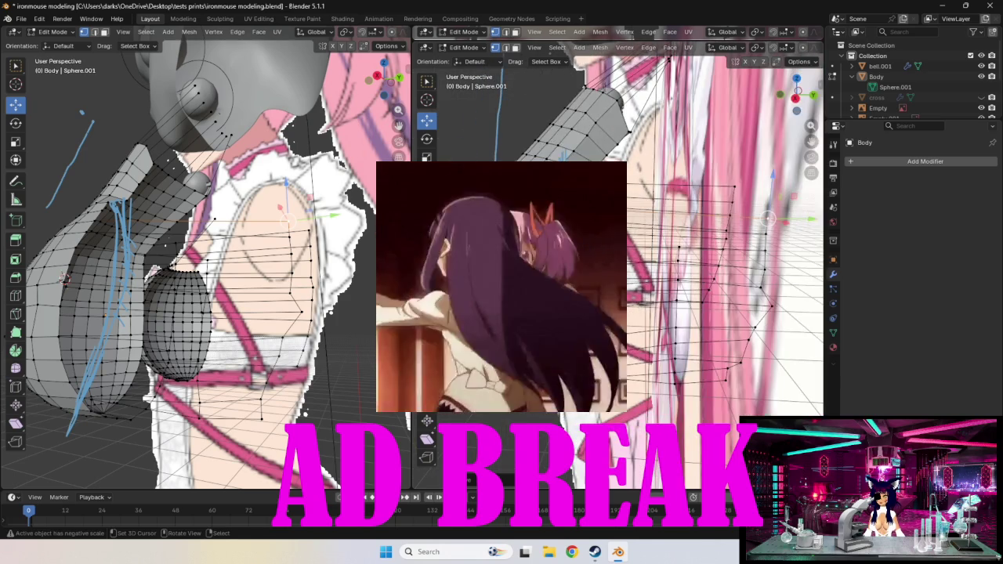
pyautogui.moveTo(631, 256); pyautogui.dragTo(658, 251, button='middle')
pyautogui.moveTo(235, 275); pyautogui.dragTo(258, 267, button='middle')
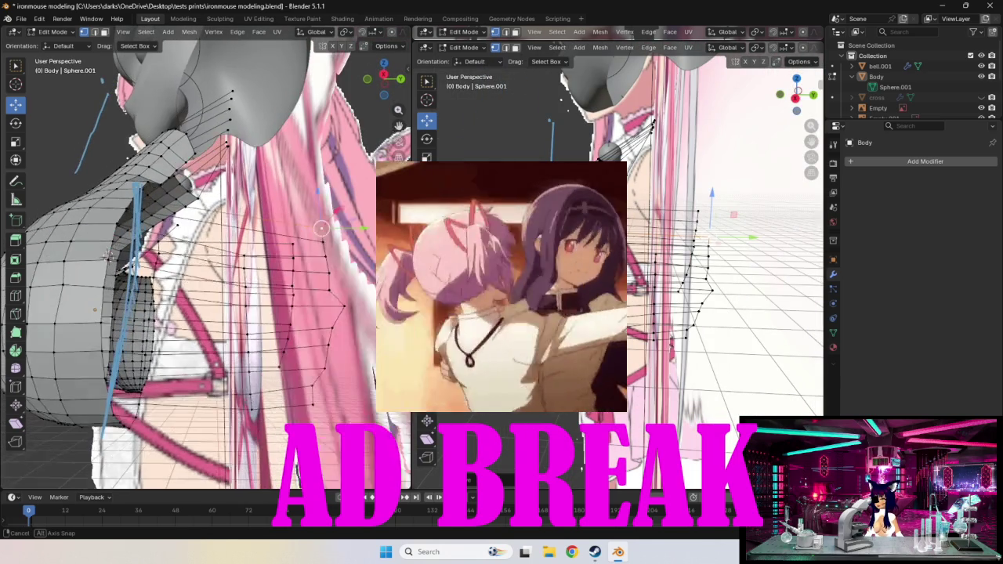
pyautogui.moveTo(79, 255)
pyautogui.mouseDown(button='middle')
pyautogui.moveTo(106, 259)
pyautogui.moveTo(94, 269)
pyautogui.mouseUp(button='middle')
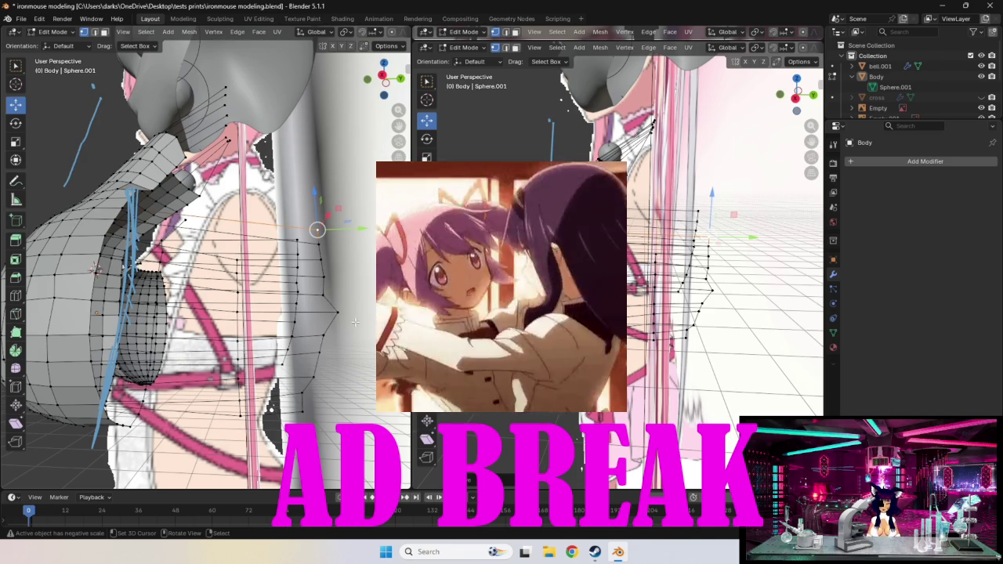
pyautogui.press('KP_3')
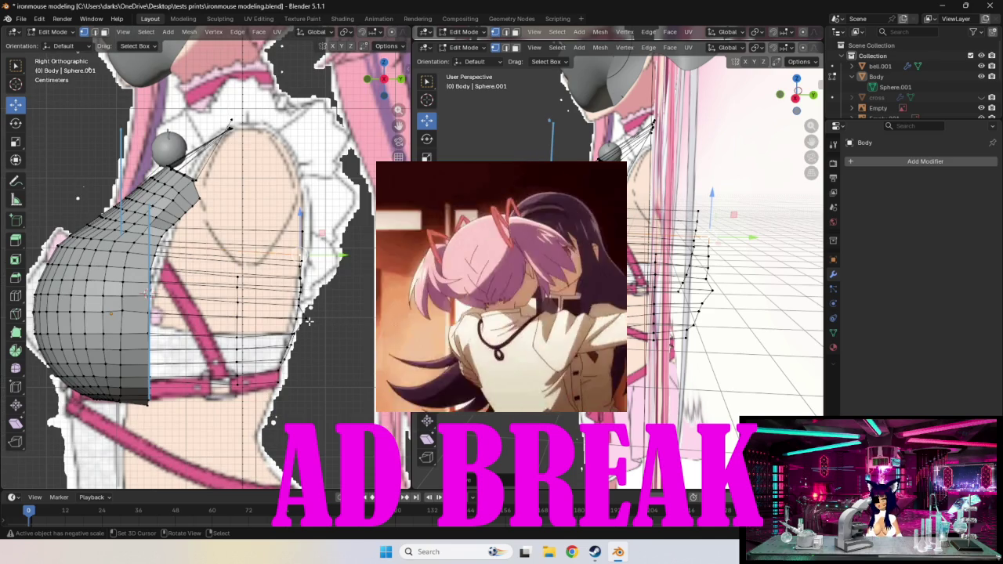
pyautogui.moveTo(309, 322); pyautogui.dragTo(298, 319)
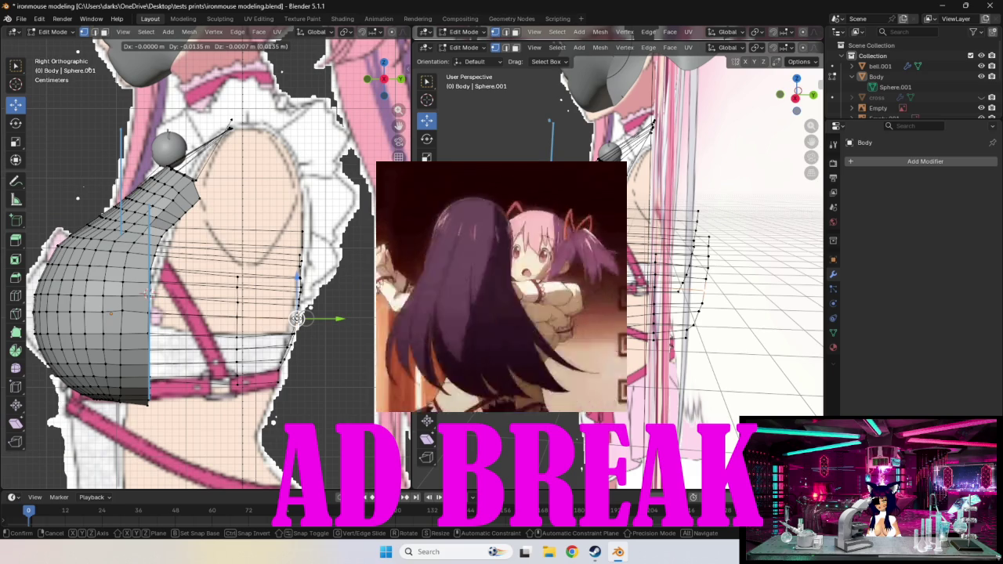
pyautogui.moveTo(297, 319); pyautogui.dragTo(298, 319)
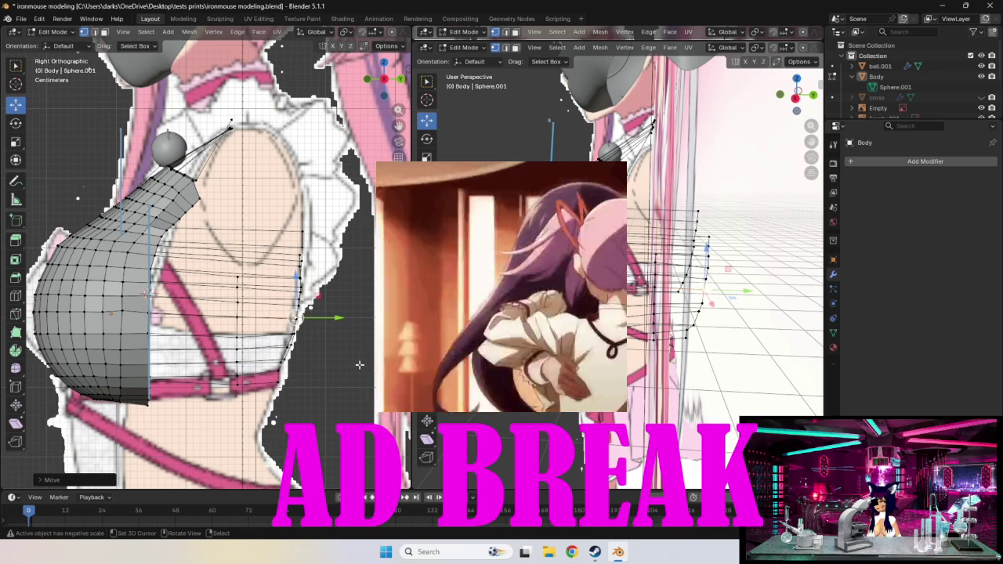
pyautogui.click(149, 389)
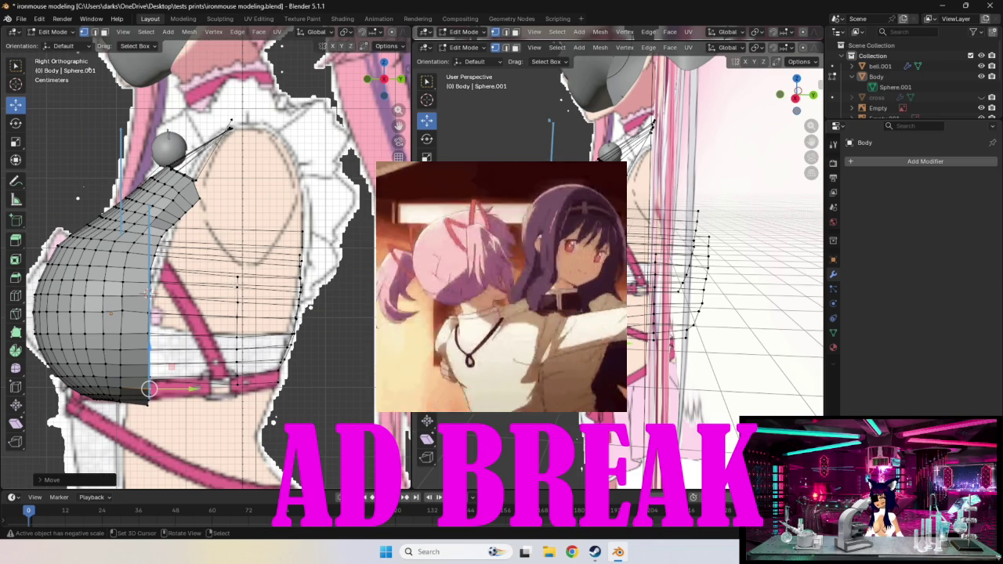
pyautogui.click(200, 273)
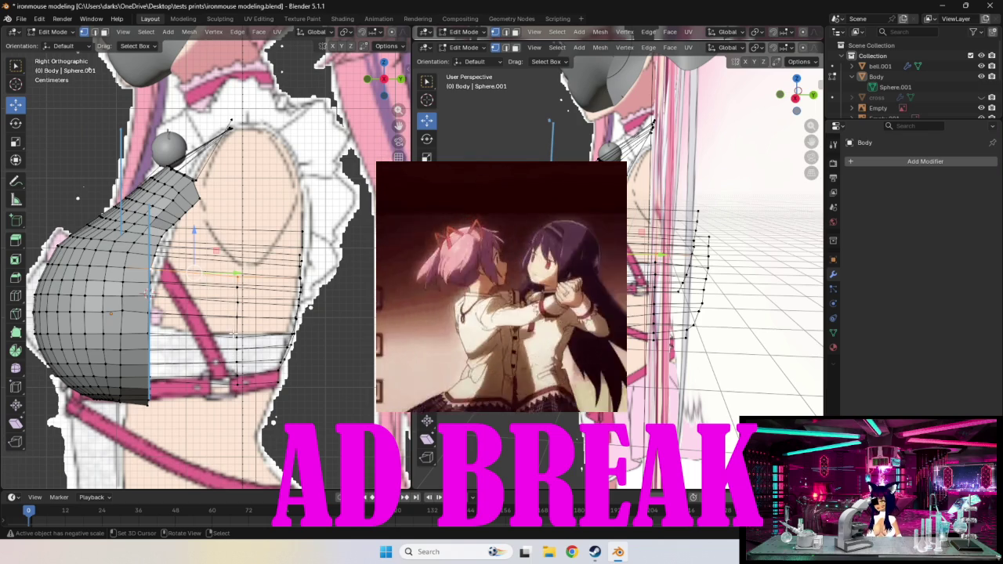
pyautogui.moveTo(234, 333)
pyautogui.mouseDown(button='middle')
pyautogui.moveTo(258, 321)
pyautogui.moveTo(264, 285)
pyautogui.moveTo(283, 278)
pyautogui.moveTo(327, 330)
pyautogui.moveTo(343, 332)
pyautogui.mouseUp(button='middle')
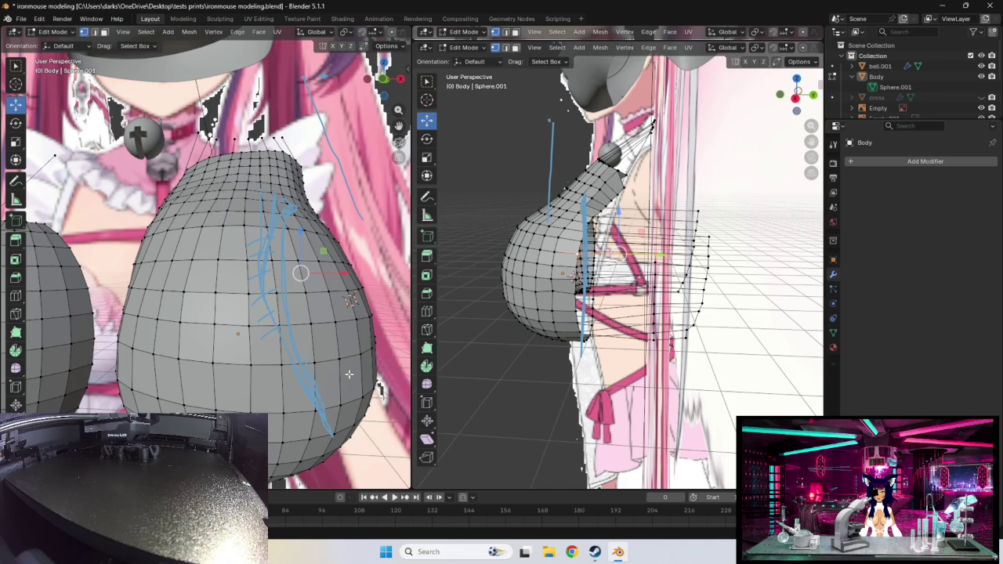
# - Nudge a vertex on the chest's outer edge slightly left toward the reference
pyautogui.scroll(5, 514, 294)
pyautogui.scroll(-2, 513, 294)
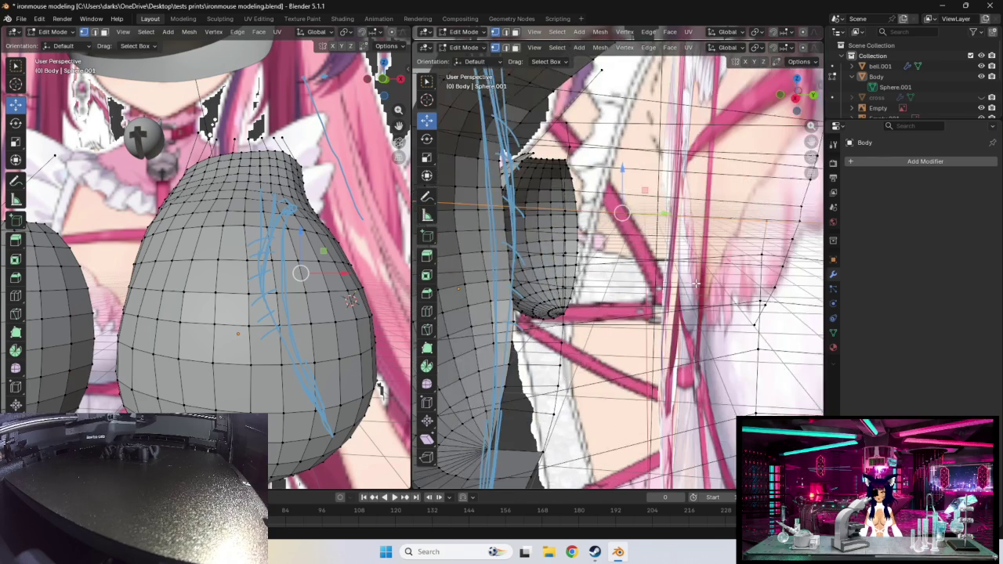
pyautogui.scroll(-2, 533, 279)
pyautogui.scroll(4, 577, 245)
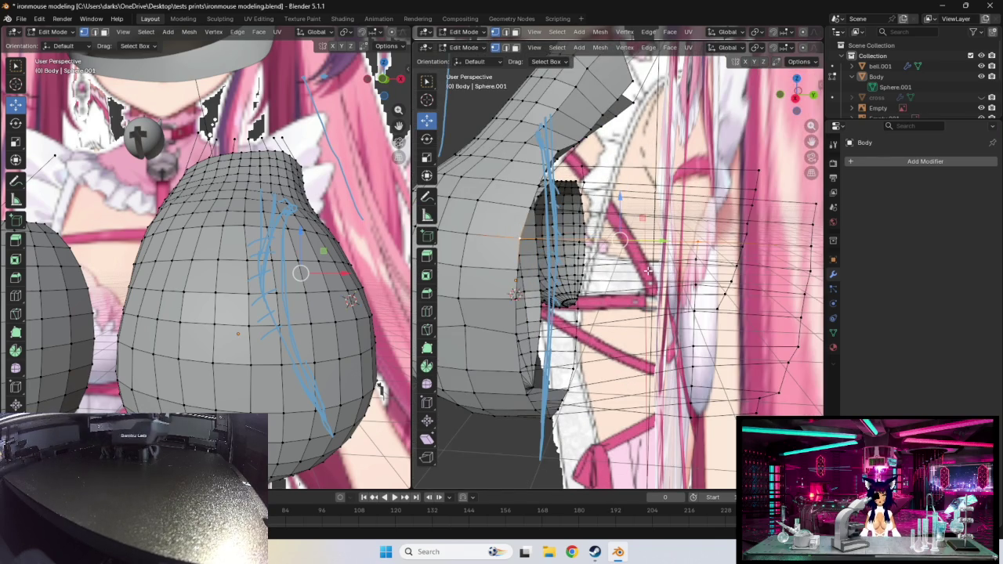
pyautogui.moveTo(572, 333); pyautogui.dragTo(692, 310, button='middle')
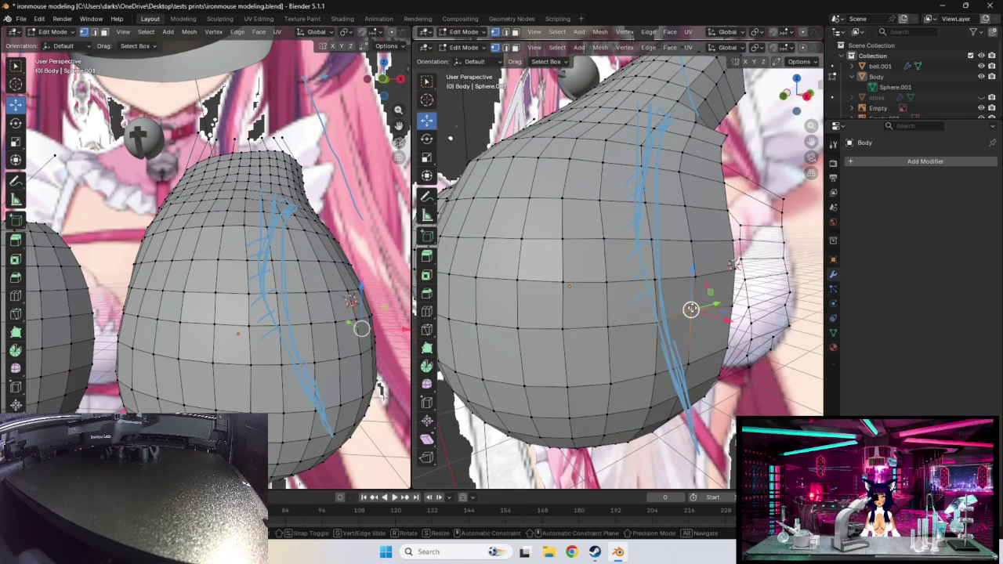
pyautogui.moveTo(692, 309); pyautogui.dragTo(697, 313)
pyautogui.moveTo(788, 324); pyautogui.dragTo(549, 259, button='middle')
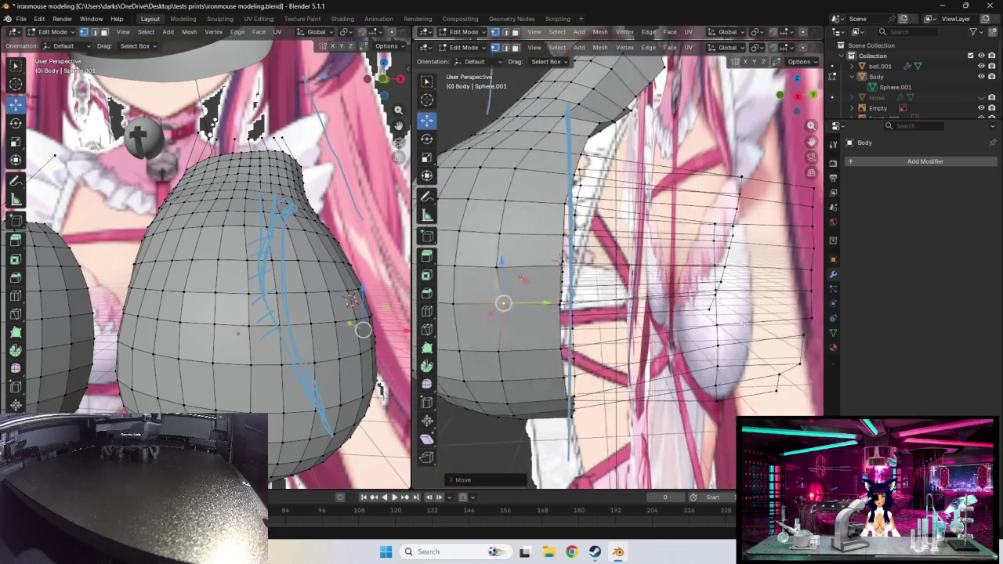
pyautogui.moveTo(491, 282); pyautogui.dragTo(482, 282)
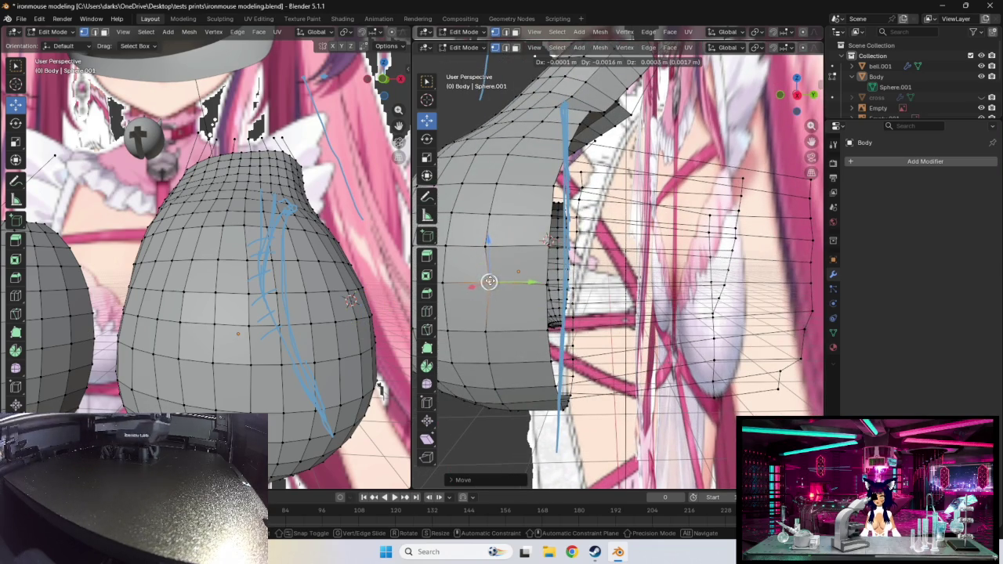
# - Select the side-torso faces beside the chest and bring up the Ctrl+F Face menu
pyautogui.moveTo(675, 302)
pyautogui.mouseDown(button='middle')
pyautogui.moveTo(673, 250)
pyautogui.moveTo(605, 301)
pyautogui.mouseUp(button='middle')
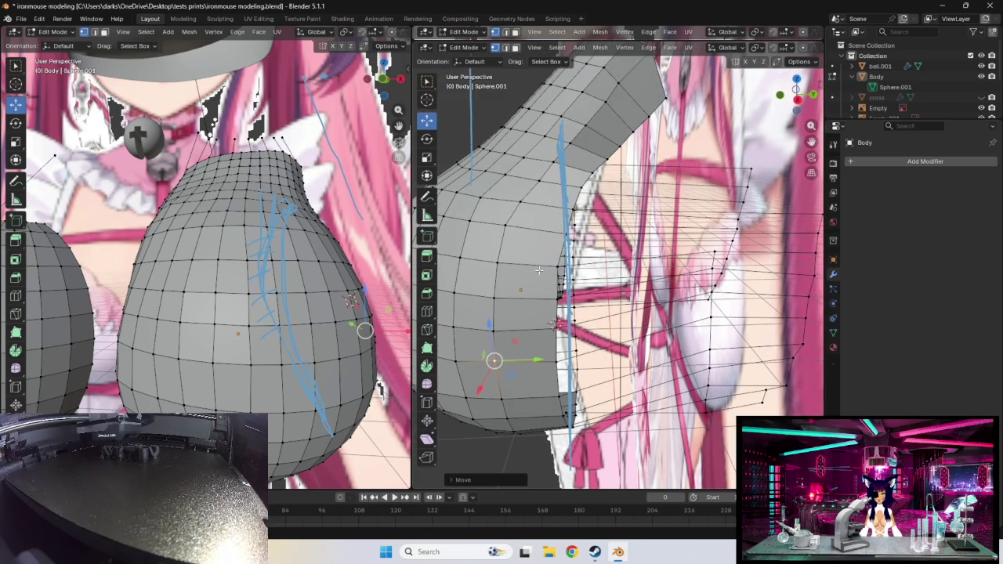
pyautogui.moveTo(671, 276)
pyautogui.mouseDown(button='middle')
pyautogui.moveTo(556, 297)
pyautogui.moveTo(501, 329)
pyautogui.moveTo(584, 272)
pyautogui.mouseUp(button='middle')
pyautogui.moveTo(574, 319); pyautogui.dragTo(560, 245, button='middle')
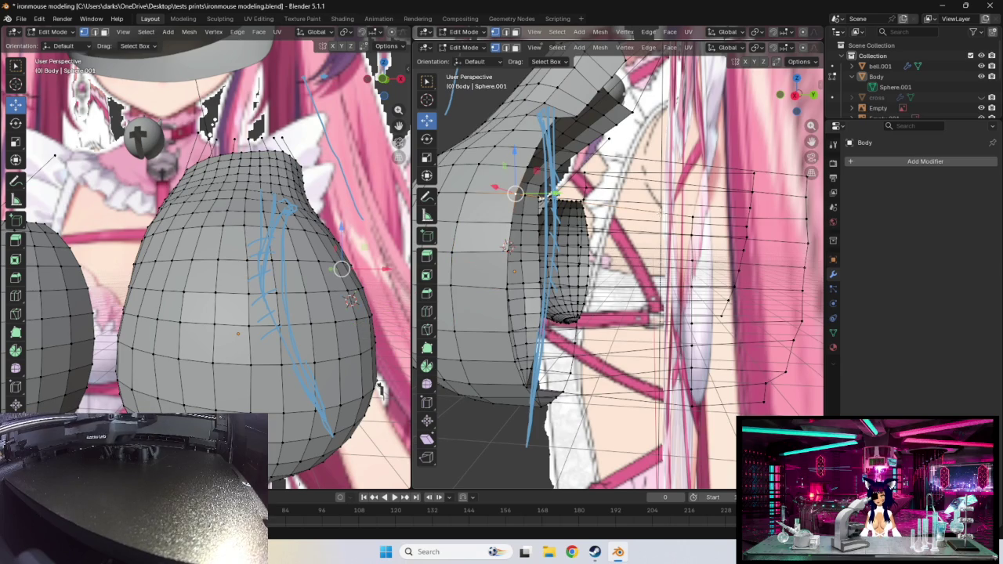
pyautogui.click(674, 220)
pyautogui.moveTo(508, 247); pyautogui.dragTo(533, 293, button='middle')
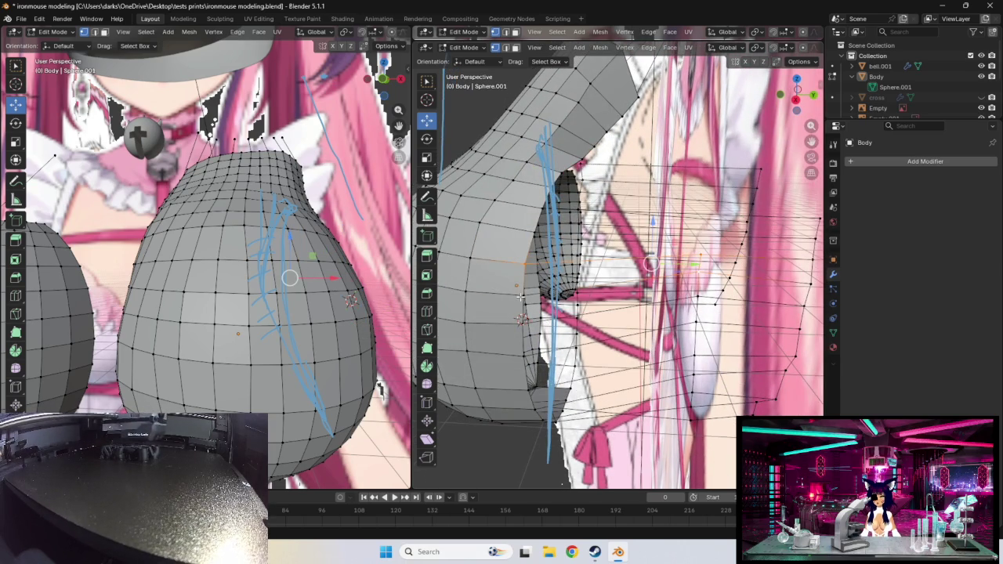
pyautogui.click(527, 294)
pyautogui.hotkey('ctrl', 'f')
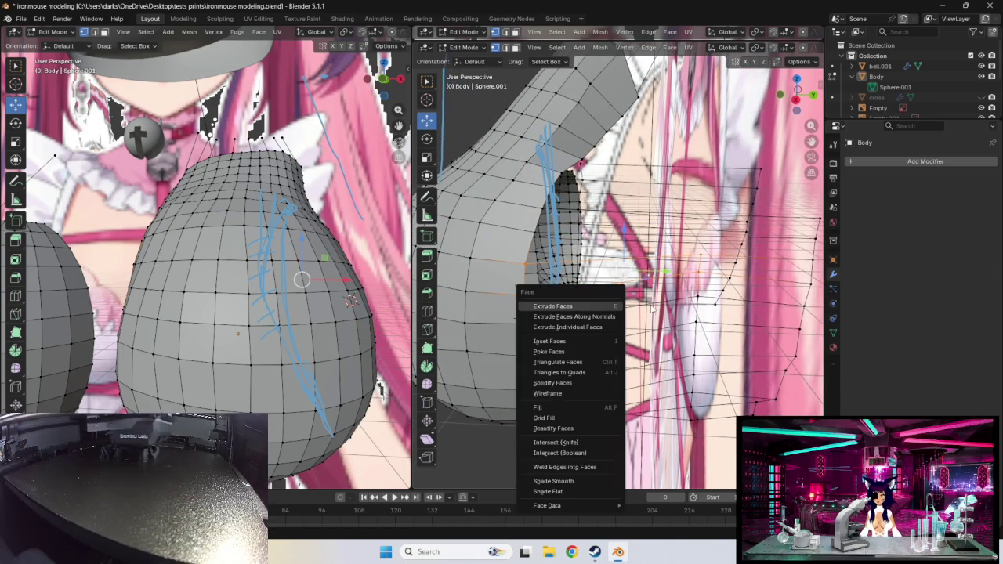
# - Extrude the selected side-torso face strip, then deselect it
pyautogui.click(604, 307)
pyautogui.moveTo(624, 287)
pyautogui.mouseDown(button='middle')
pyautogui.moveTo(522, 288)
pyautogui.moveTo(582, 242)
pyautogui.mouseUp(button='middle')
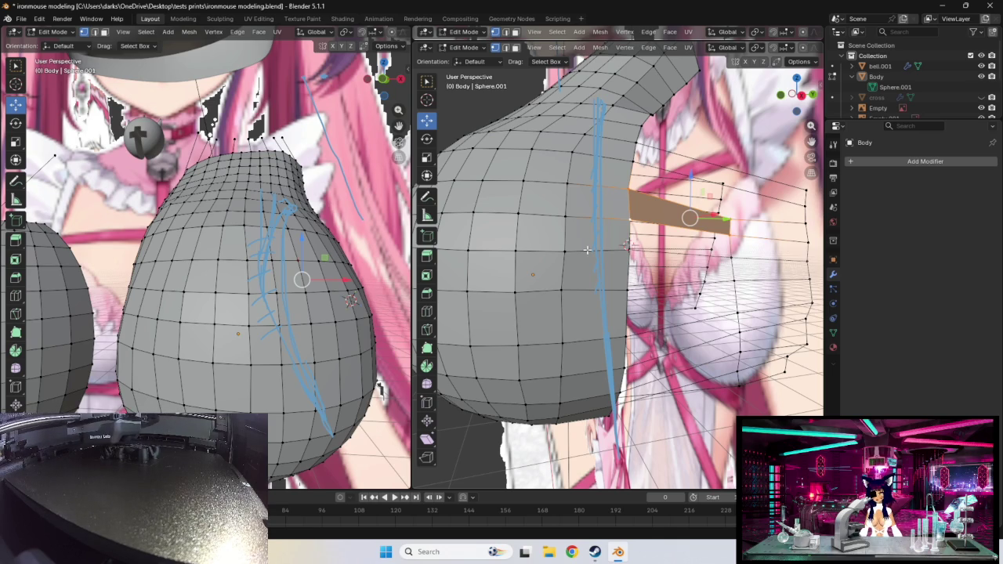
pyautogui.click(715, 310)
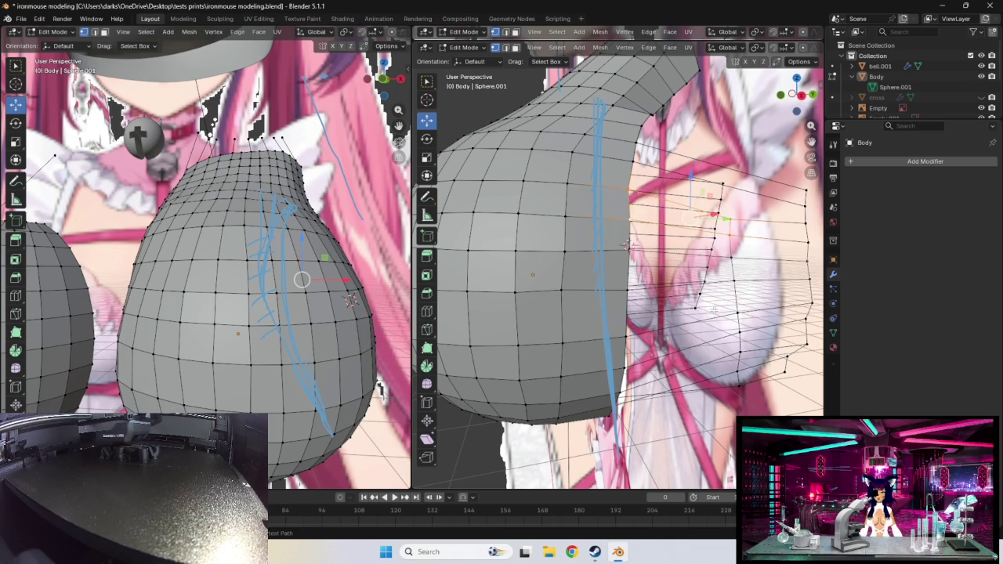
pyautogui.moveTo(714, 310)
pyautogui.mouseDown(button='middle')
pyautogui.moveTo(686, 310)
pyautogui.moveTo(627, 212)
pyautogui.mouseUp(button='middle')
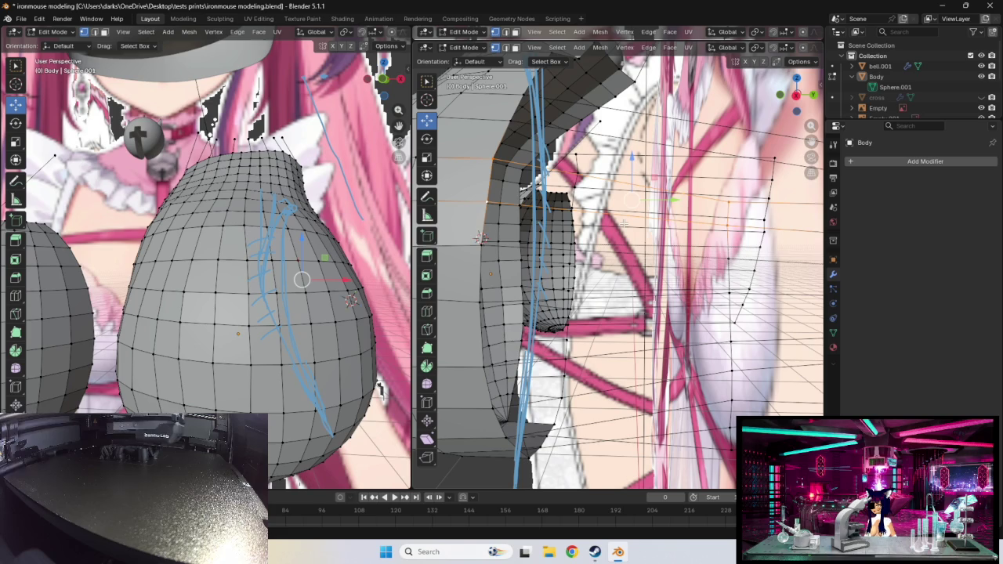
# - Add an edge loop through the side torso and select vertices on it
pyautogui.hotkey('ctrl', 'r')
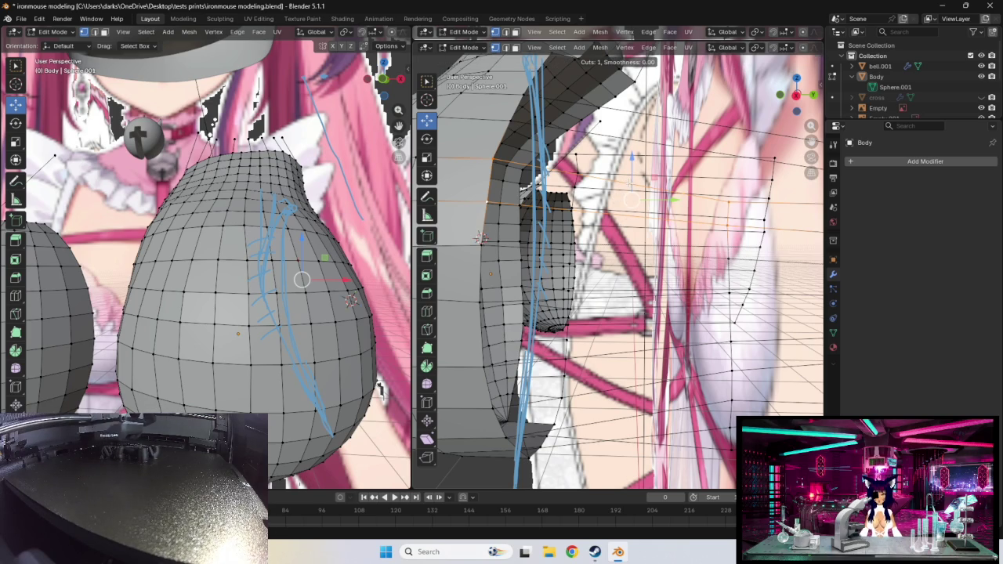
pyautogui.click(541, 224)
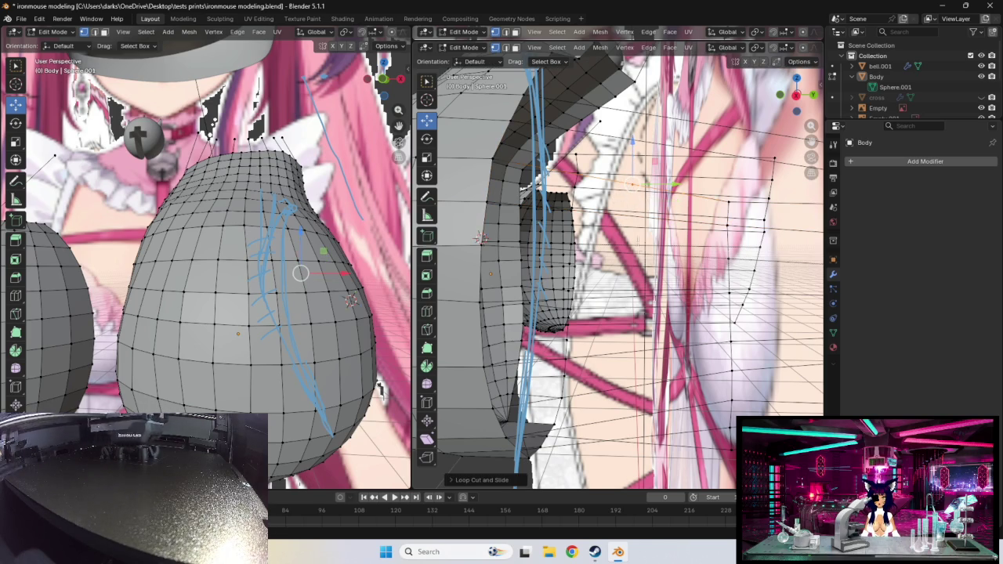
pyautogui.click(487, 202)
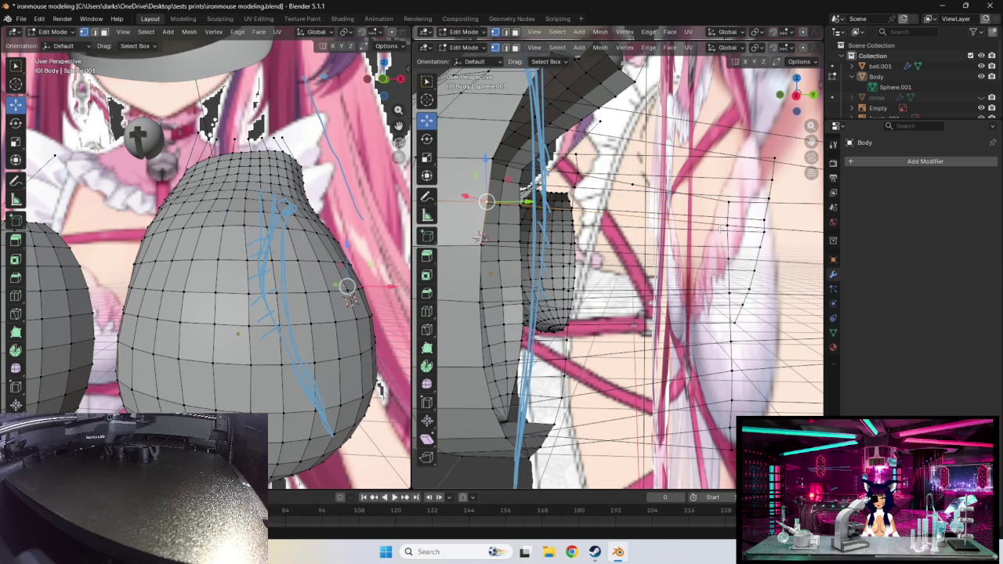
pyautogui.keyDown('alt'); pyautogui.click(638, 216); pyautogui.keyUp('alt')
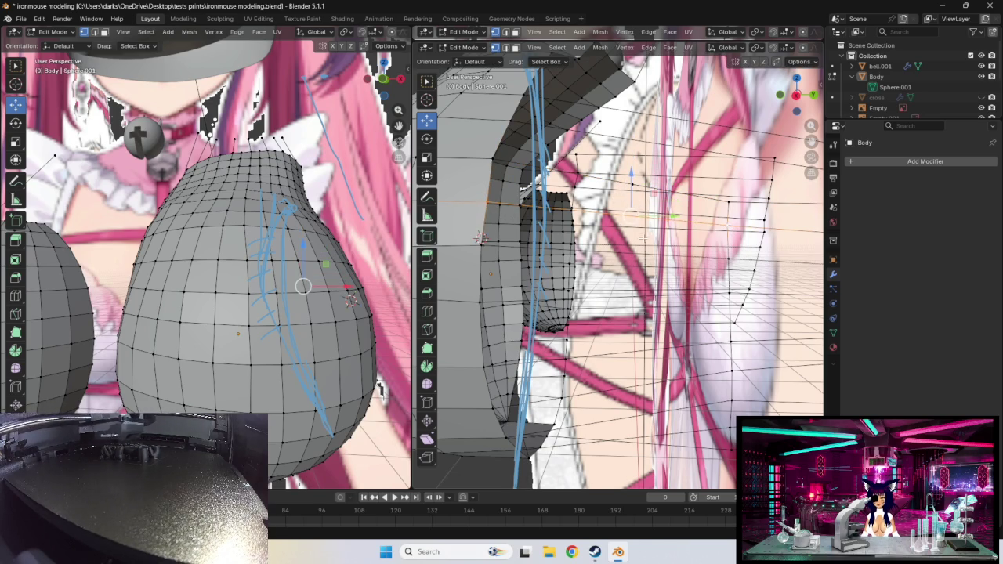
pyautogui.click(481, 245)
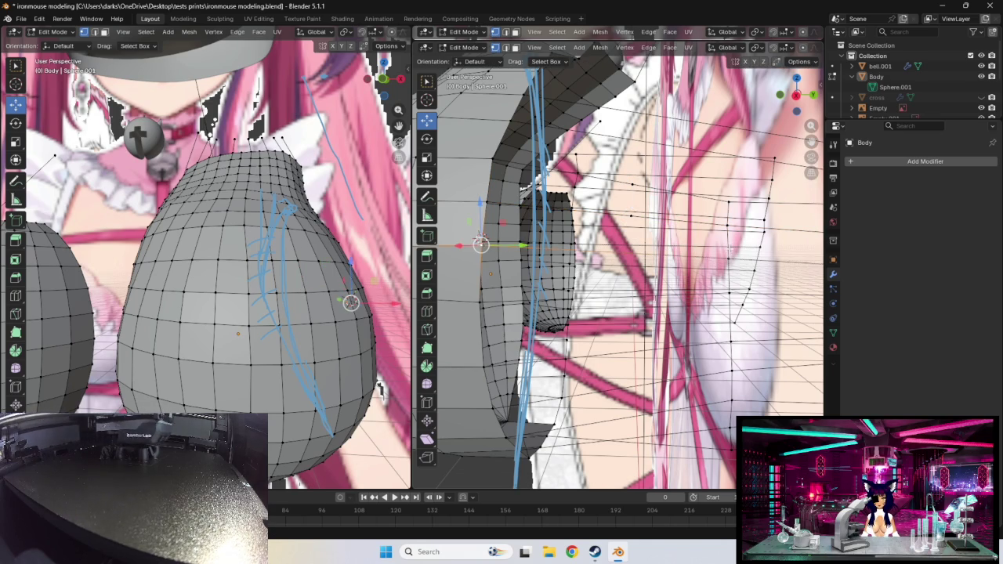
pyautogui.moveTo(777, 249)
pyautogui.mouseDown(button='middle')
pyautogui.moveTo(764, 254)
pyautogui.moveTo(759, 237)
pyautogui.mouseUp(button='middle')
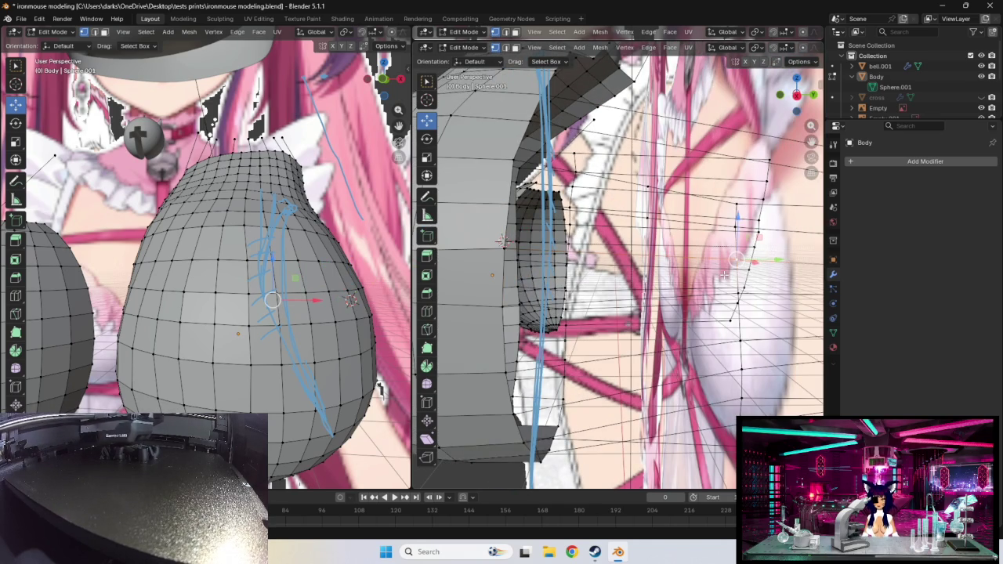
# - Cut another edge loop across the mesh and nudge a chest vertex toward the reference
pyautogui.hotkey('ctrl', 'r')
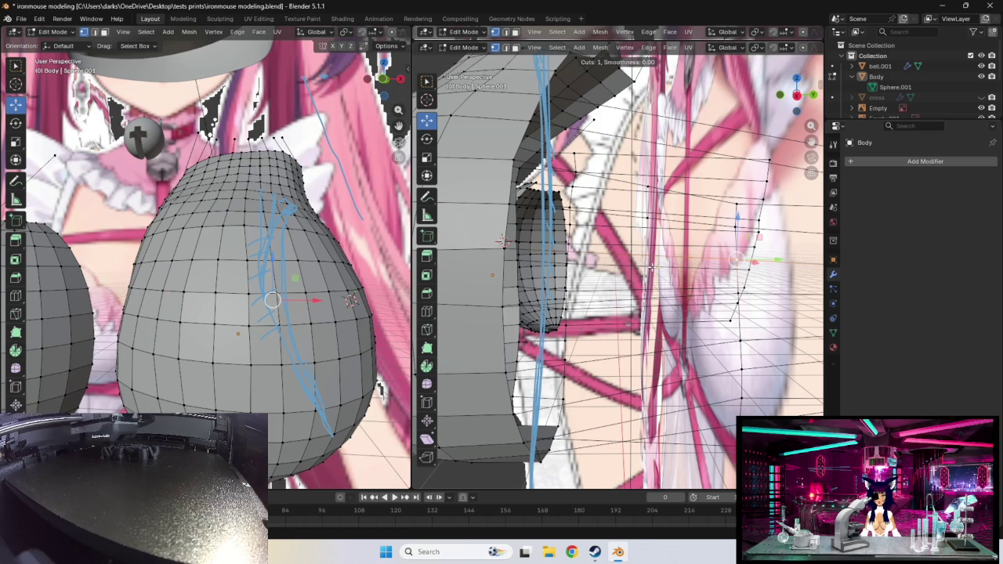
pyautogui.click(650, 272)
pyautogui.moveTo(698, 271); pyautogui.dragTo(691, 258, button='middle')
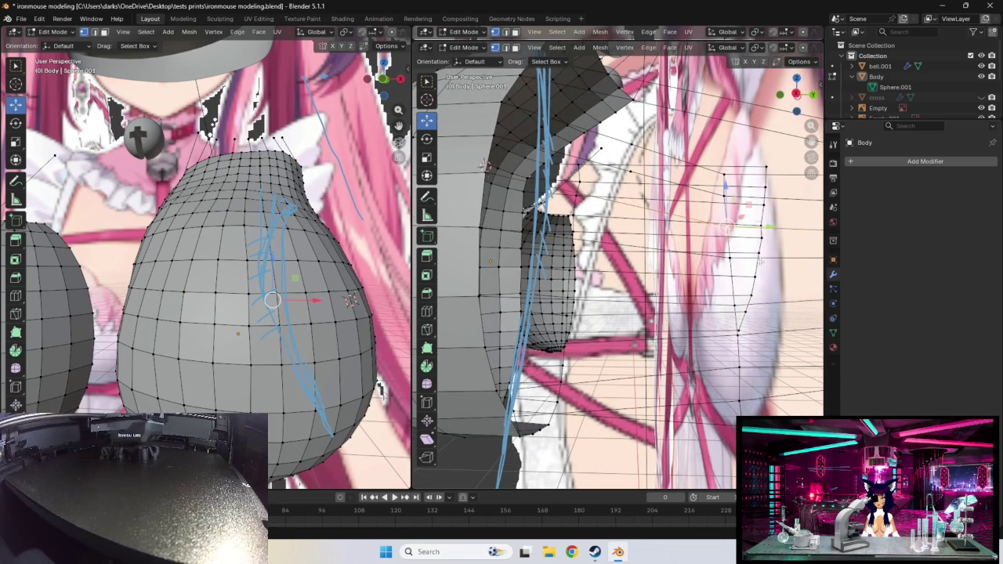
pyautogui.moveTo(485, 164)
pyautogui.mouseDown(button='middle')
pyautogui.moveTo(479, 245)
pyautogui.moveTo(444, 229)
pyautogui.mouseUp(button='middle')
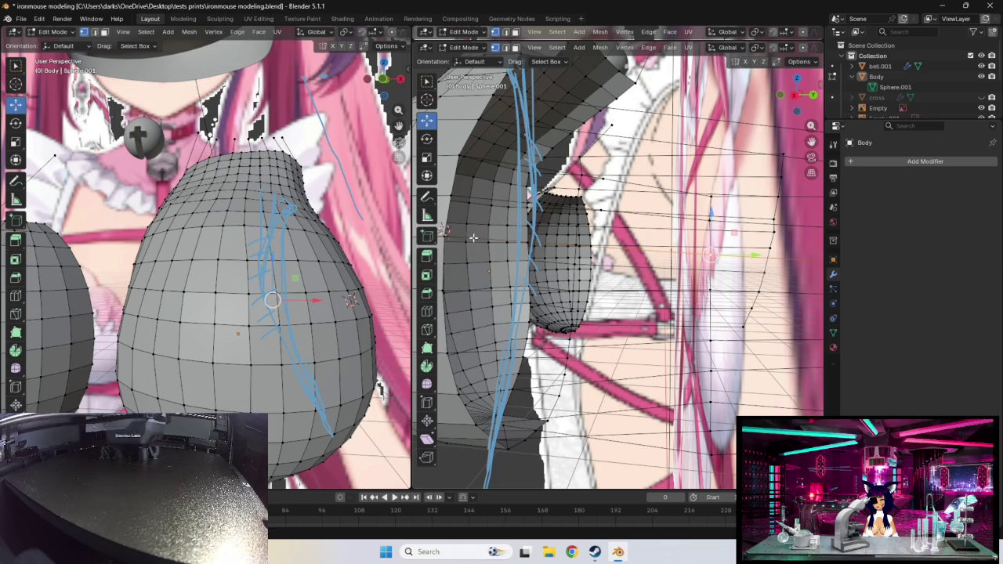
pyautogui.moveTo(444, 236); pyautogui.dragTo(447, 237)
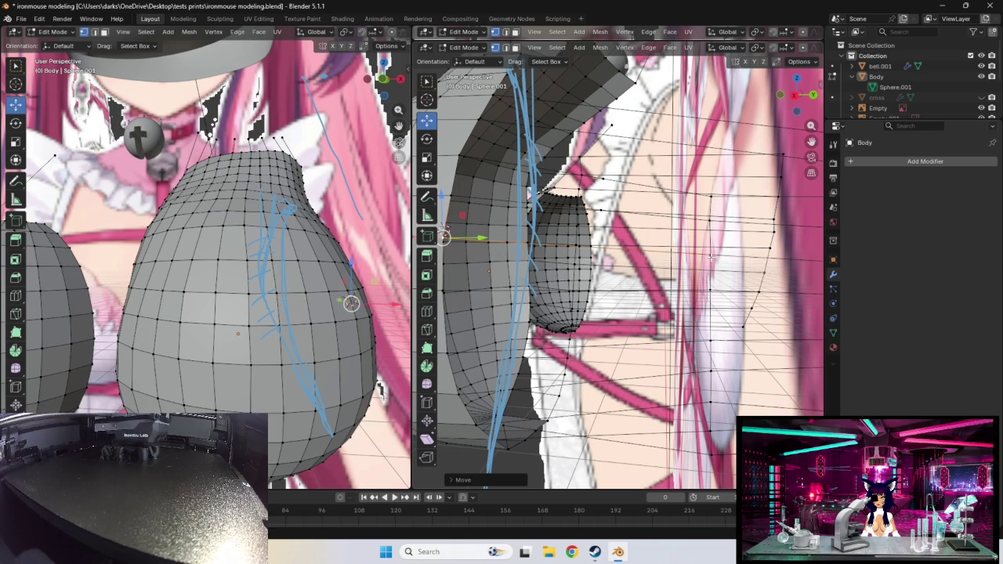
pyautogui.moveTo(443, 236); pyautogui.dragTo(561, 207, button='middle')
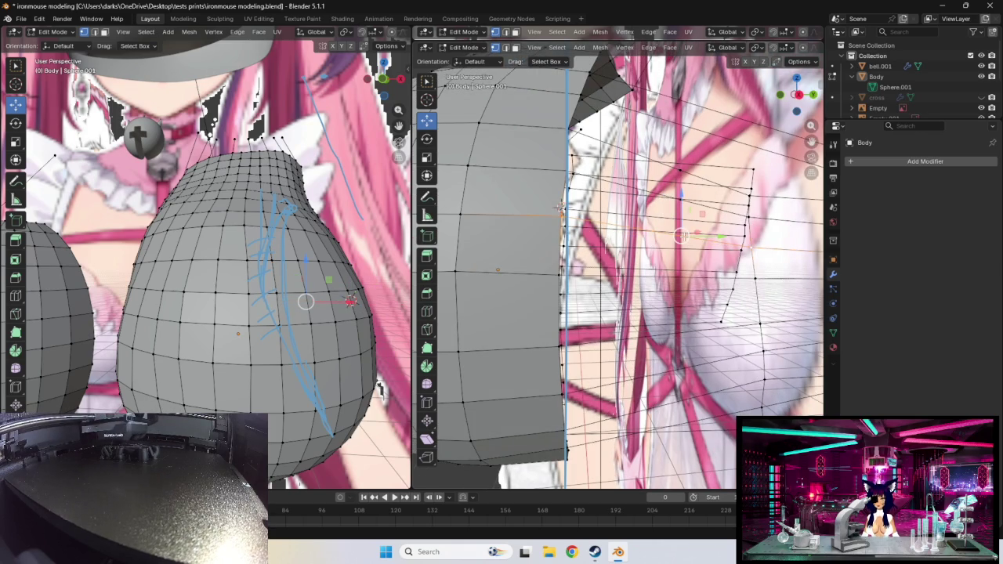
pyautogui.hotkey('ctrl', 'r')
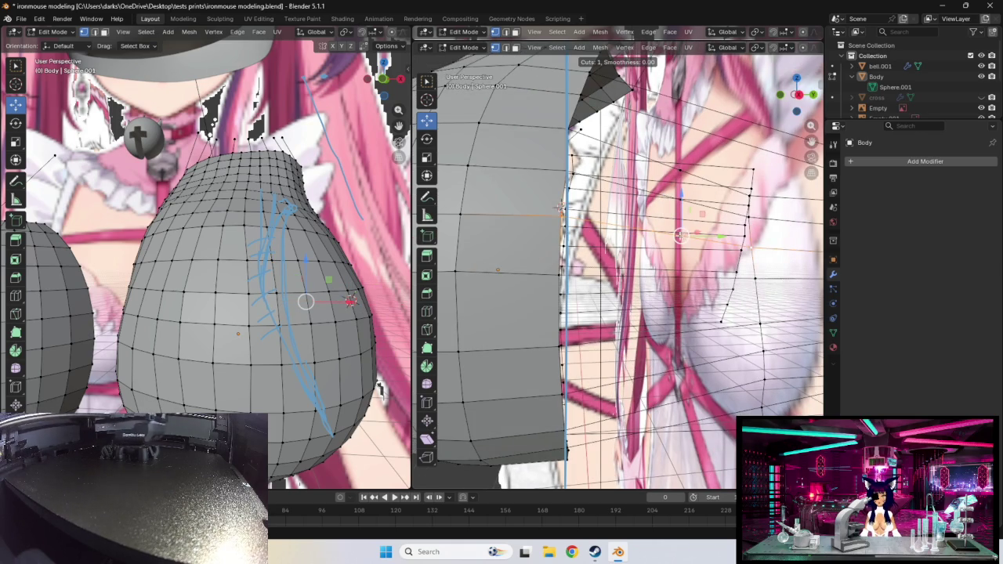
# - Commit the loop cut across the chest and insert a second loop cut
pyautogui.click(680, 235)
pyautogui.moveTo(681, 235)
pyautogui.mouseDown(button='middle')
pyautogui.moveTo(699, 259)
pyautogui.moveTo(688, 256)
pyautogui.mouseUp(button='middle')
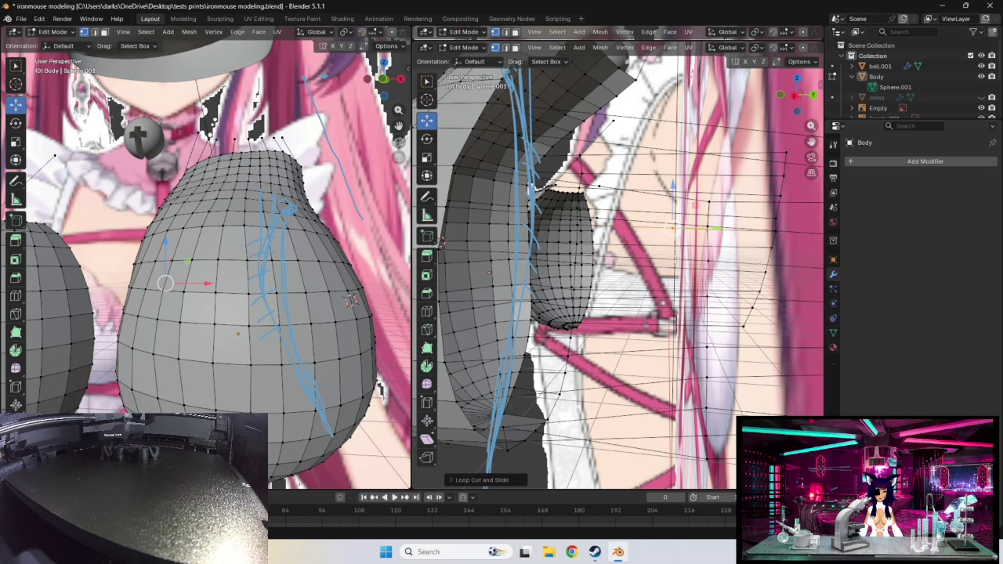
pyautogui.moveTo(596, 264); pyautogui.dragTo(590, 270, button='middle')
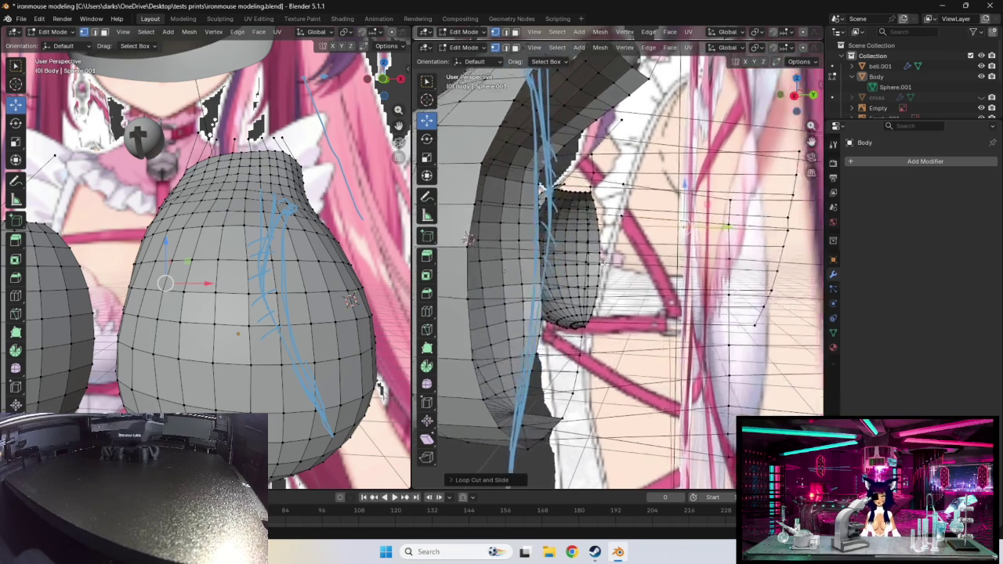
pyautogui.moveTo(511, 292); pyautogui.dragTo(499, 269, button='middle')
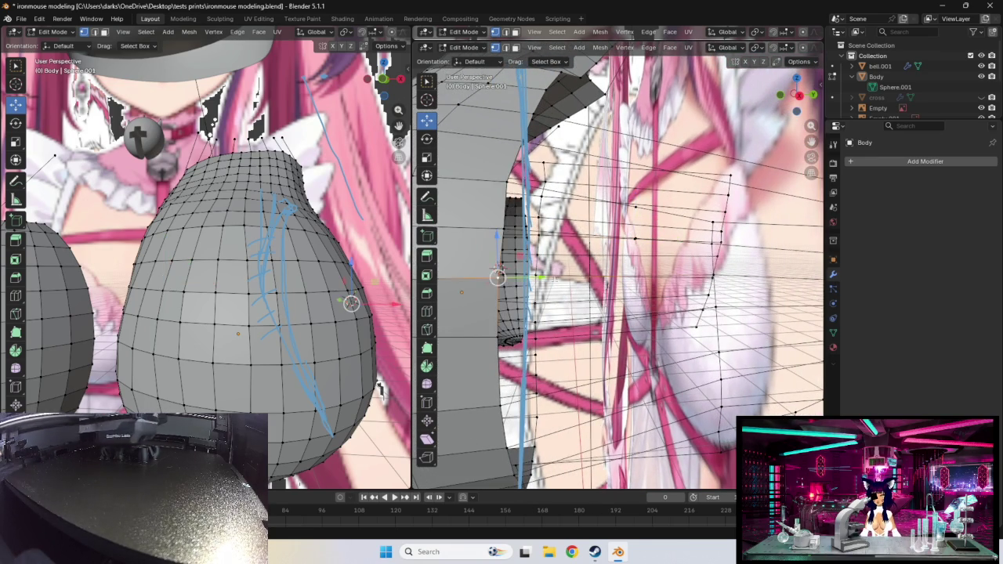
pyautogui.moveTo(499, 269); pyautogui.dragTo(654, 292, button='middle')
pyautogui.click(570, 272)
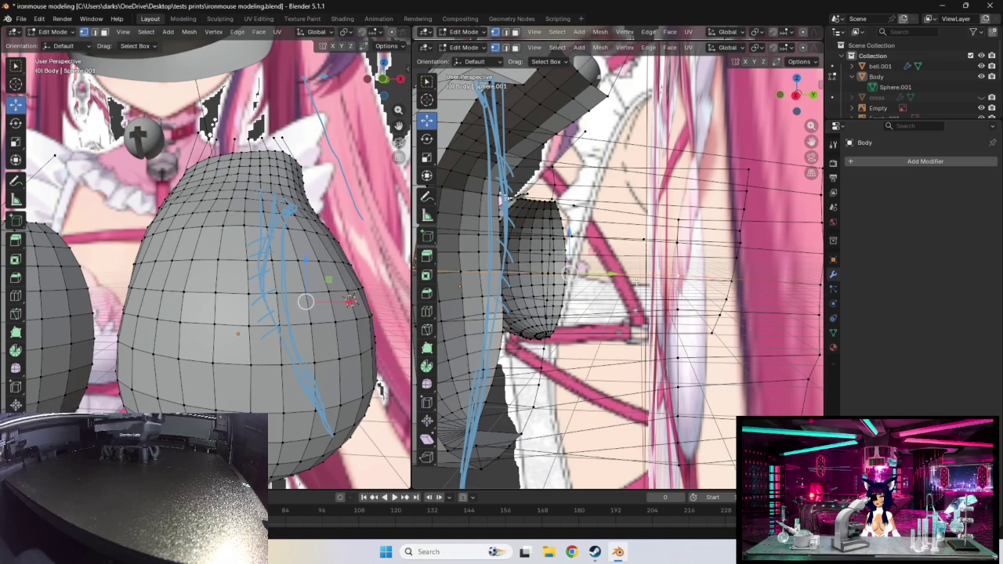
pyautogui.hotkey('ctrl', 'r')
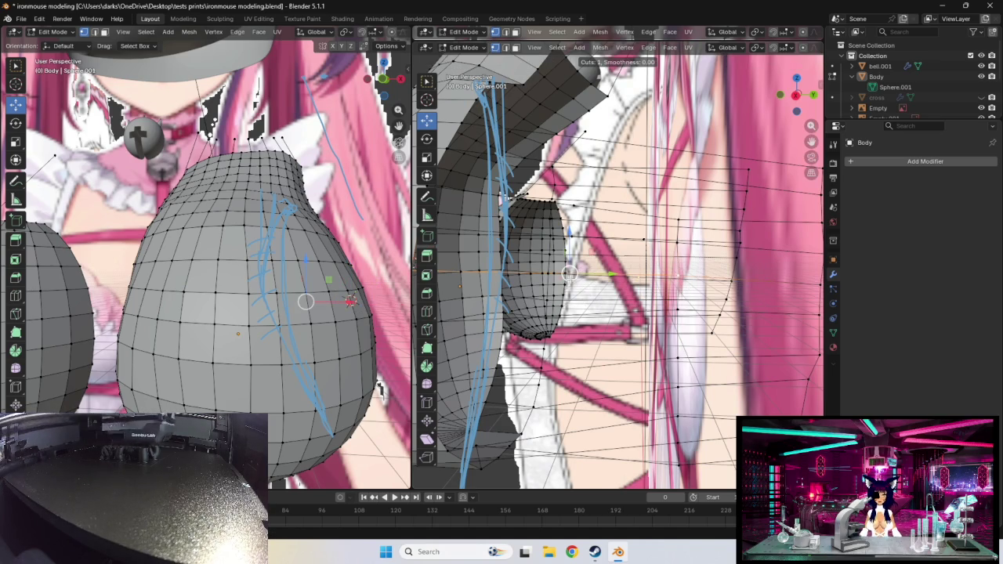
pyautogui.click(570, 272)
# - Select a shortest-path edge loop across the chest section
pyautogui.moveTo(570, 272); pyautogui.dragTo(659, 269, button='middle')
pyautogui.keyDown('shift'); pyautogui.rightClick(578, 269); pyautogui.keyUp('shift')
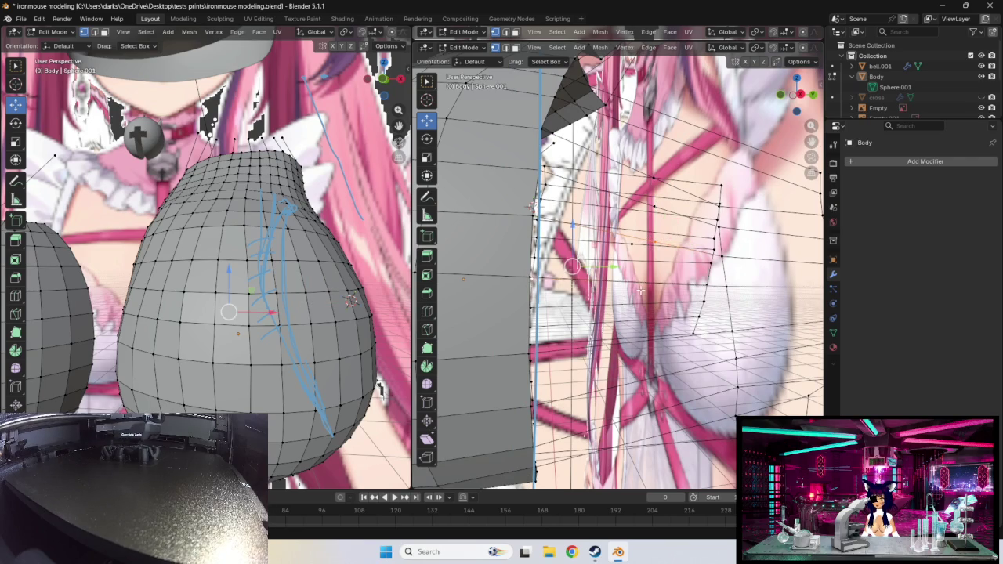
pyautogui.moveTo(578, 269); pyautogui.dragTo(584, 301, button='middle')
pyautogui.keyDown('shift'); pyautogui.rightClick(576, 301); pyautogui.keyUp('shift')
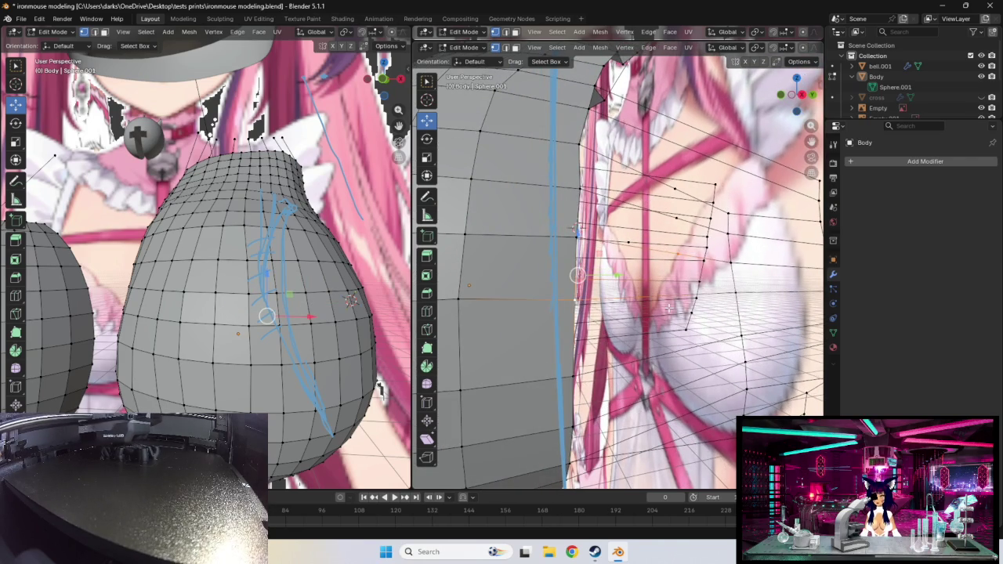
pyautogui.moveTo(668, 309); pyautogui.dragTo(738, 296, button='middle')
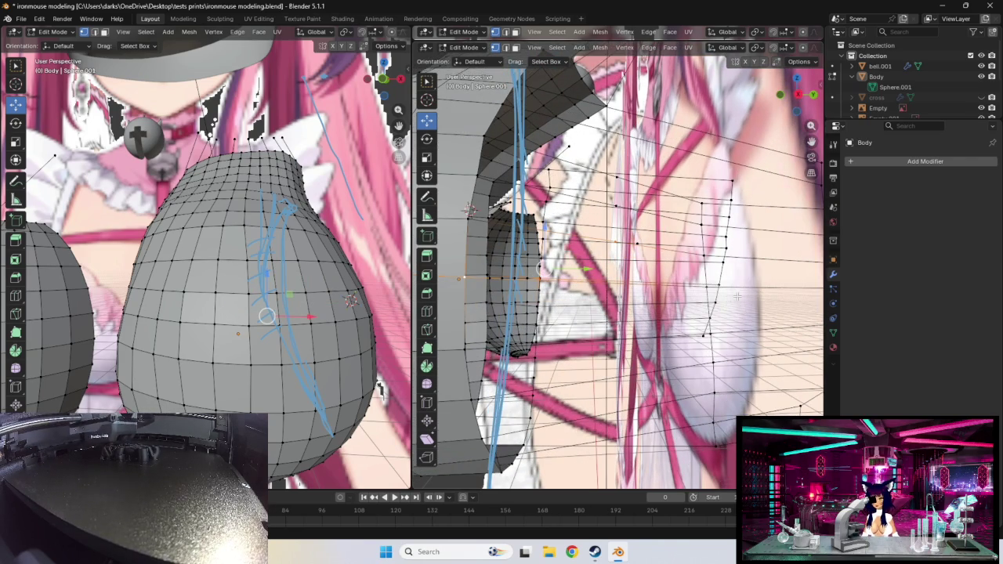
pyautogui.keyDown('ctrl'); pyautogui.click(710, 337); pyautogui.keyUp('ctrl')
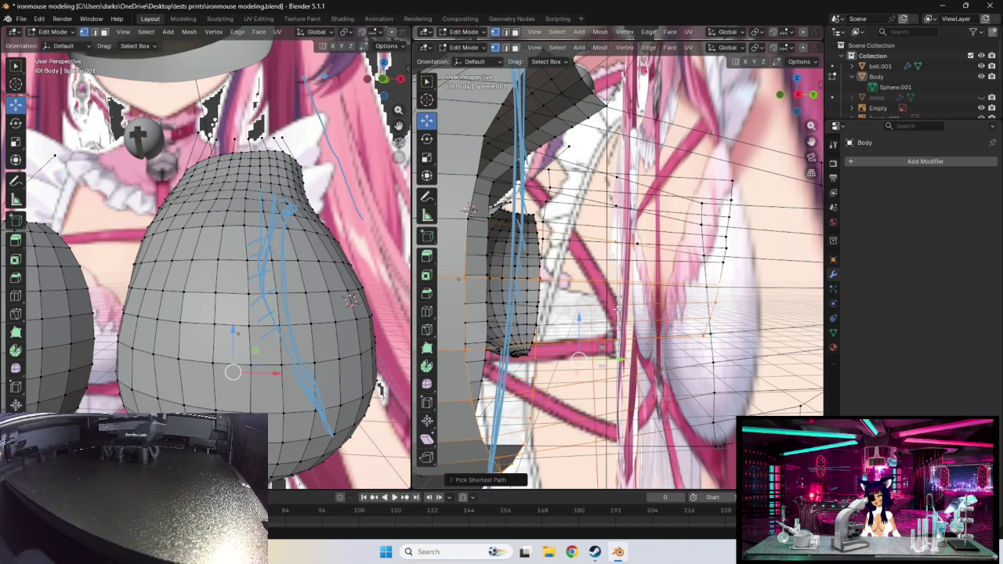
pyautogui.moveTo(468, 210)
pyautogui.mouseDown(button='middle')
pyautogui.moveTo(496, 203)
pyautogui.moveTo(551, 307)
pyautogui.mouseUp(button='middle')
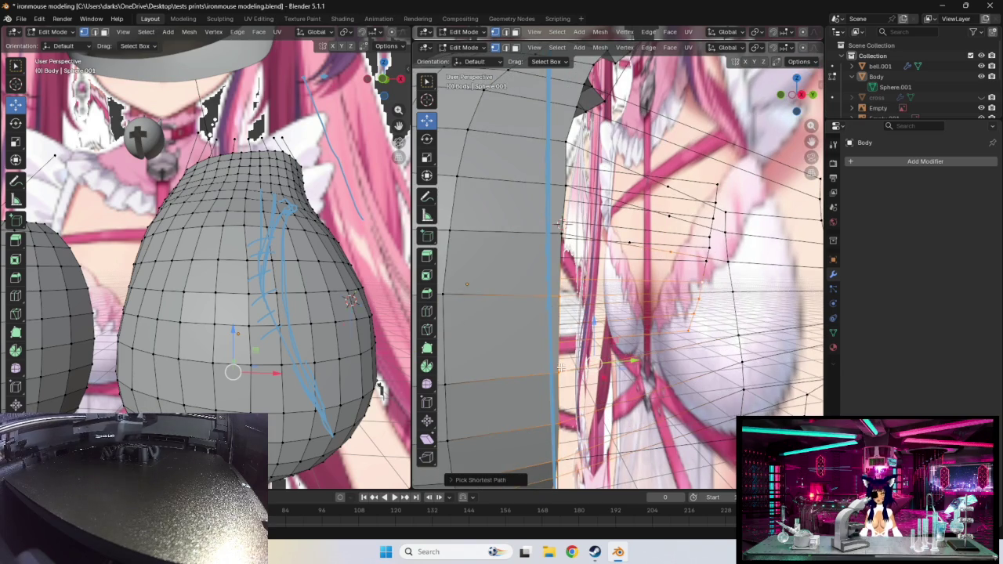
pyautogui.moveTo(562, 367)
pyautogui.mouseDown(button='middle')
pyautogui.moveTo(697, 335)
pyautogui.moveTo(679, 359)
pyautogui.mouseUp(button='middle')
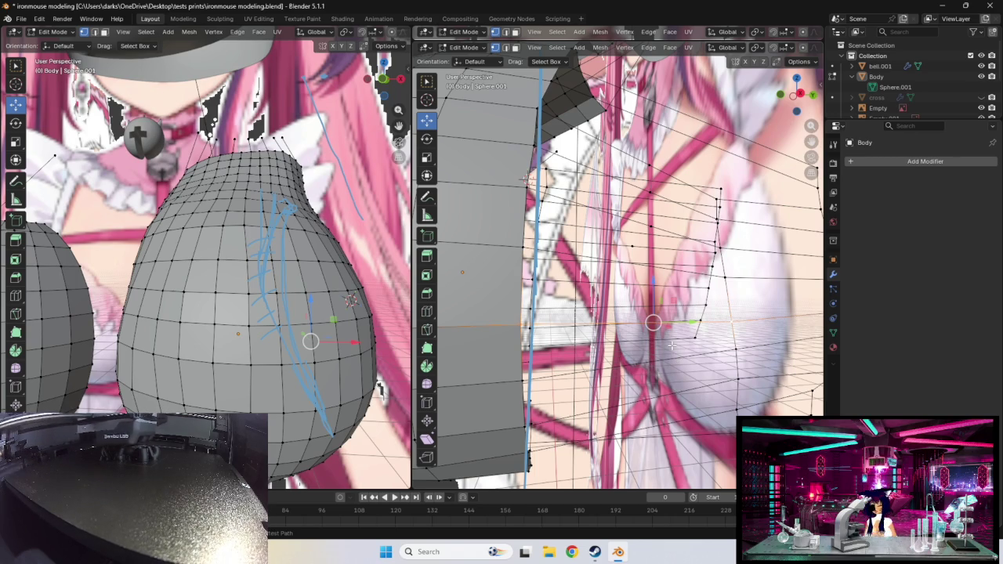
# - Cut an edge loop across the chest, undoing a stray 3D-cursor placement
pyautogui.hotkey('ctrl', 'r')
pyautogui.click(636, 322)
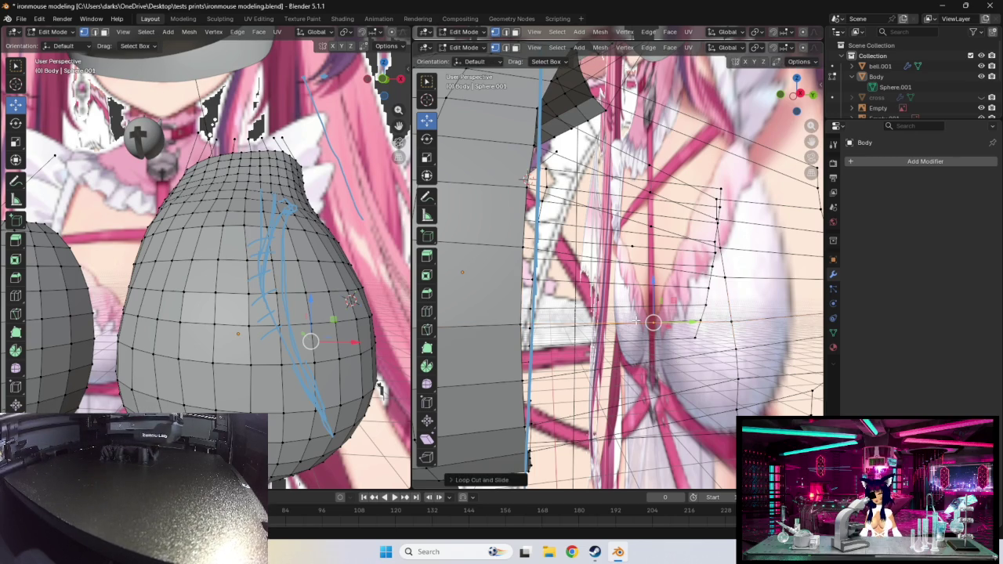
pyautogui.moveTo(637, 322); pyautogui.dragTo(676, 323, button='middle')
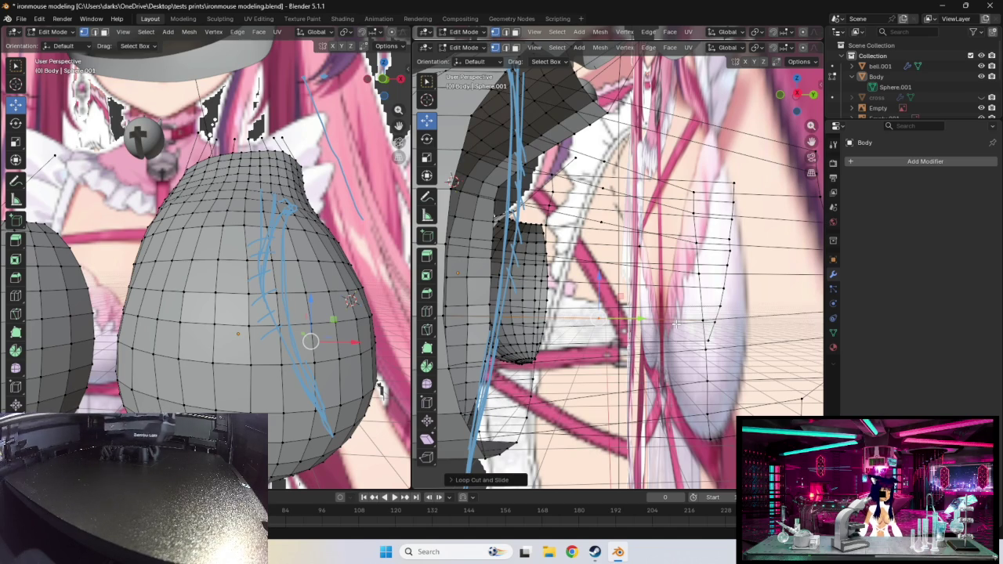
pyautogui.moveTo(674, 328)
pyautogui.mouseDown(button='middle')
pyautogui.moveTo(669, 315)
pyautogui.moveTo(623, 304)
pyautogui.mouseUp(button='middle')
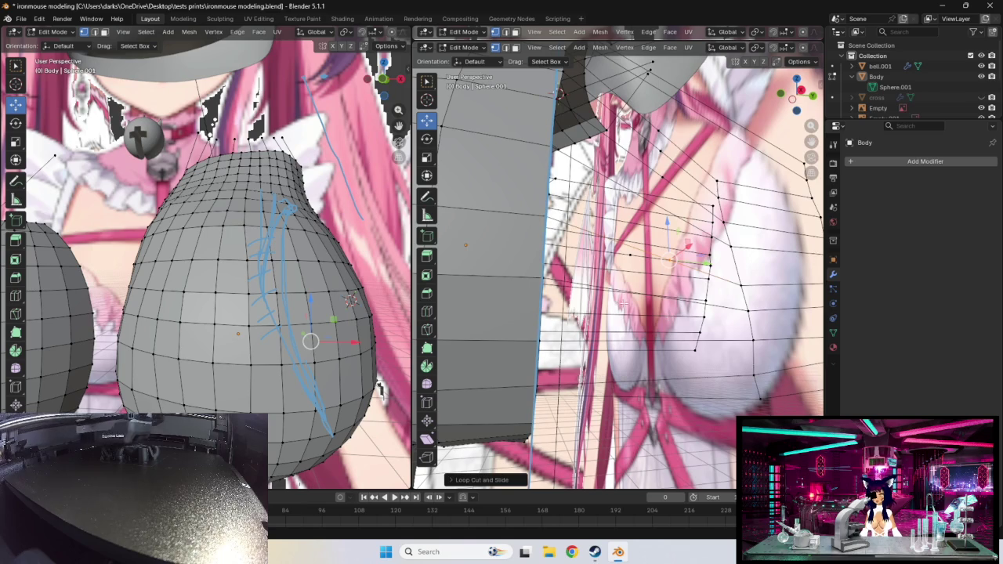
pyautogui.keyDown('shift'); pyautogui.rightClick(557, 278); pyautogui.keyUp('shift')
pyautogui.moveTo(733, 308); pyautogui.dragTo(731, 329, button='middle')
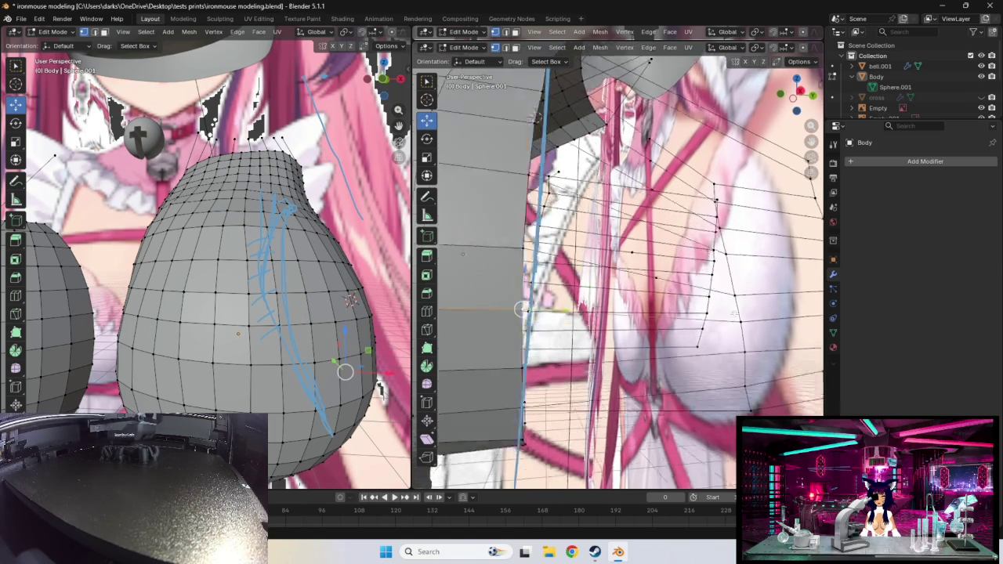
pyautogui.keyDown('shift'); pyautogui.rightClick(650, 331); pyautogui.keyUp('shift')
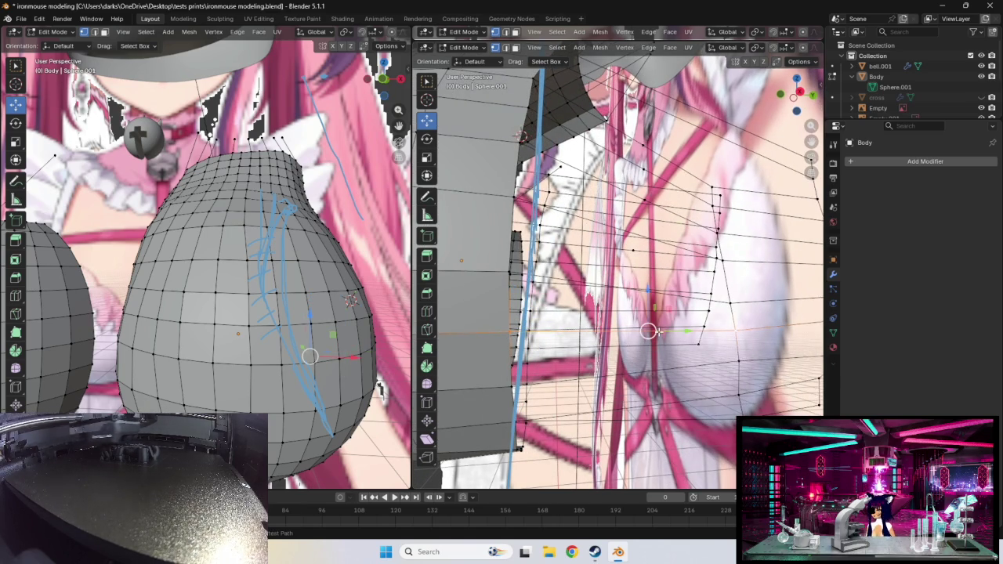
pyautogui.hotkey('ctrl', 'z')
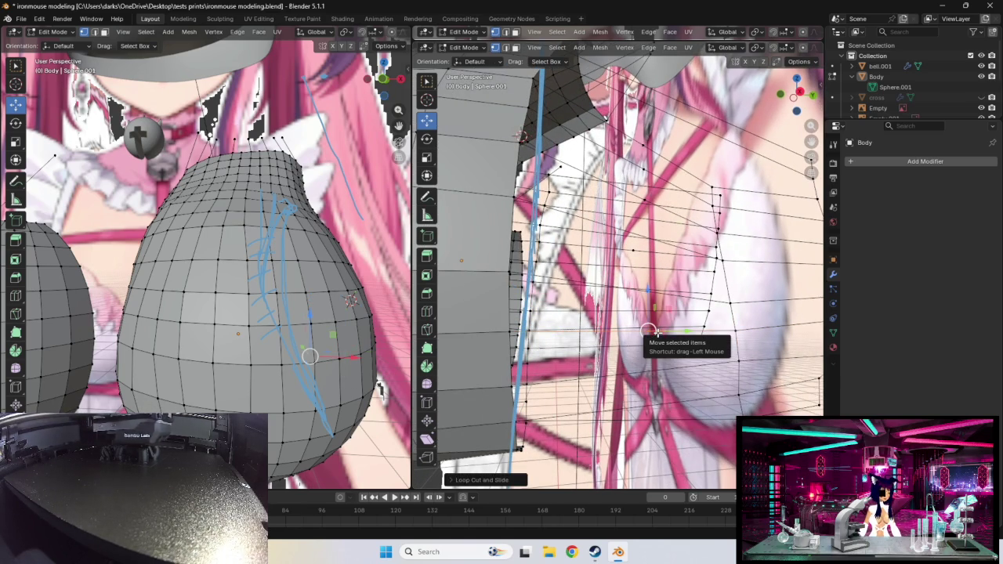
pyautogui.moveTo(655, 332)
pyautogui.mouseDown(button='middle')
pyautogui.moveTo(674, 333)
pyautogui.moveTo(597, 370)
pyautogui.moveTo(612, 366)
pyautogui.moveTo(584, 359)
pyautogui.mouseUp(button='middle')
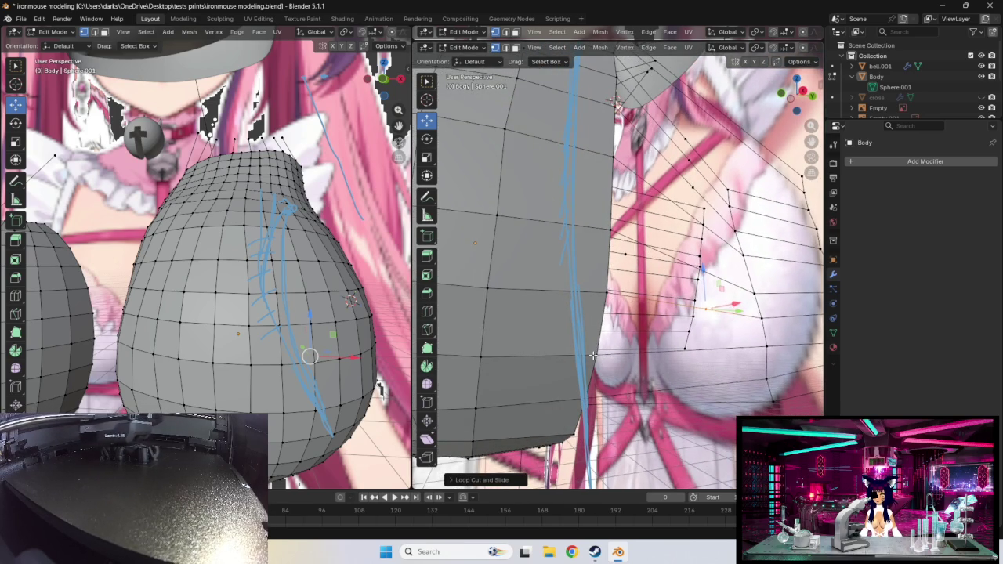
# - Select the lower-chest edge loop and add a centred loop cut there
pyautogui.keyDown('alt'); pyautogui.click(596, 355); pyautogui.keyUp('alt')
pyautogui.keyDown('alt'); pyautogui.click(766, 351); pyautogui.keyUp('alt')
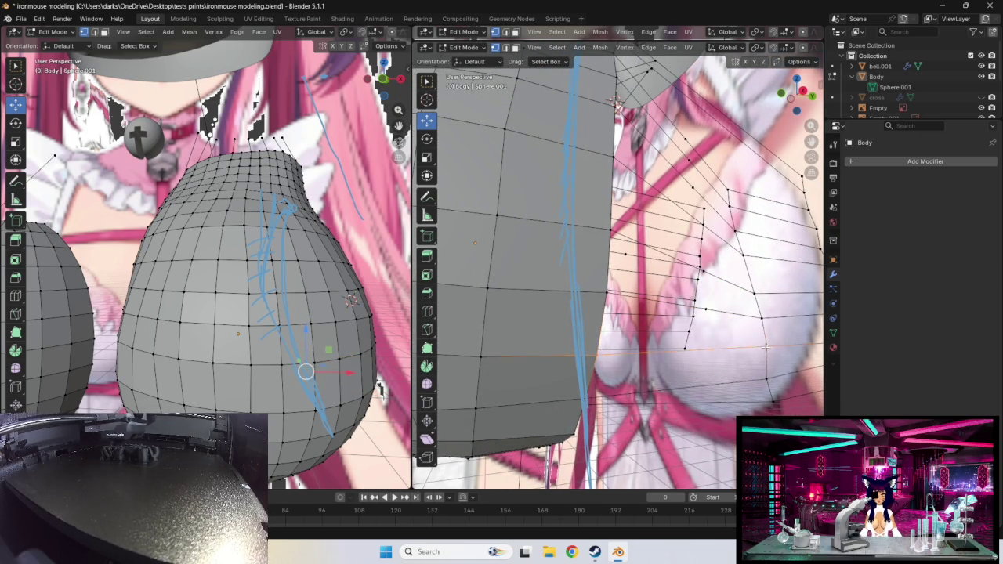
pyautogui.hotkey('ctrl', 'r')
pyautogui.click(691, 352)
pyautogui.rightClick(693, 354)
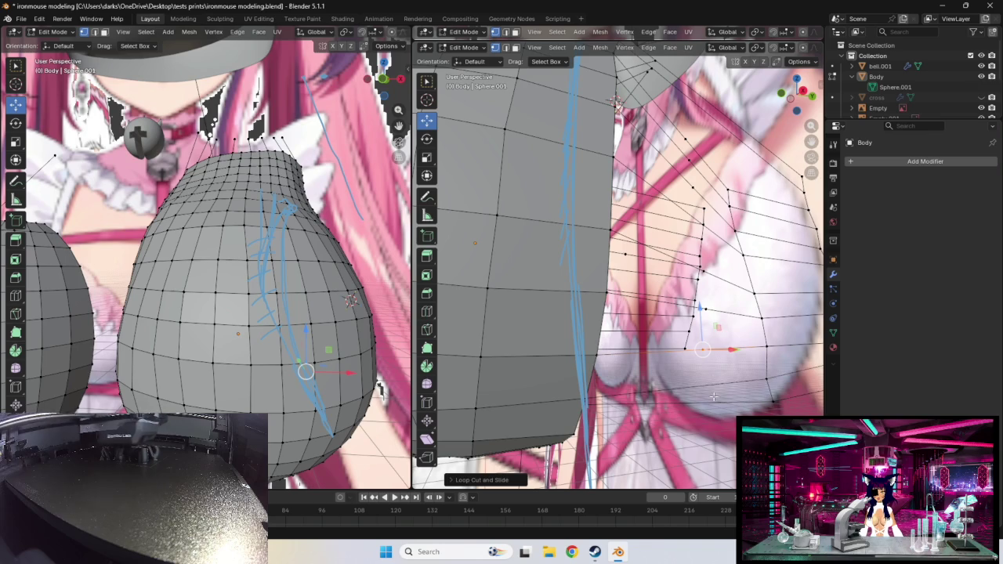
pyautogui.moveTo(637, 396); pyautogui.dragTo(541, 380, button='middle')
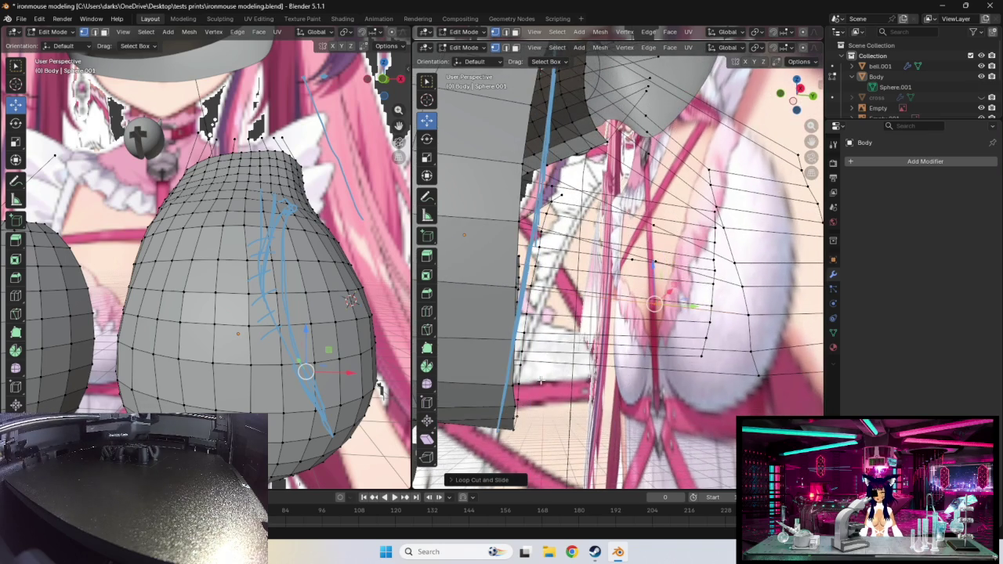
pyautogui.moveTo(515, 344); pyautogui.dragTo(730, 379, button='middle')
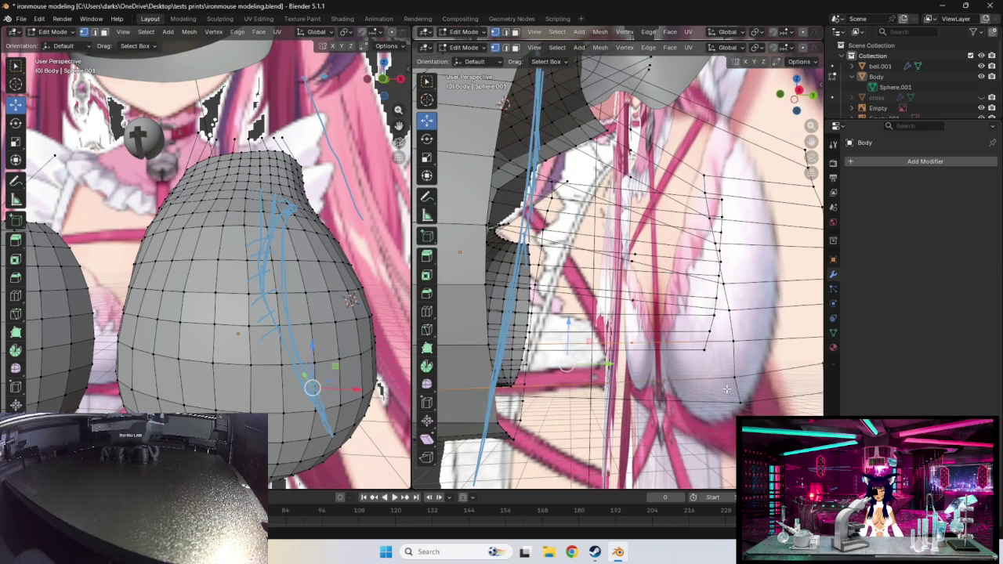
pyautogui.hotkey('ctrl', 'r')
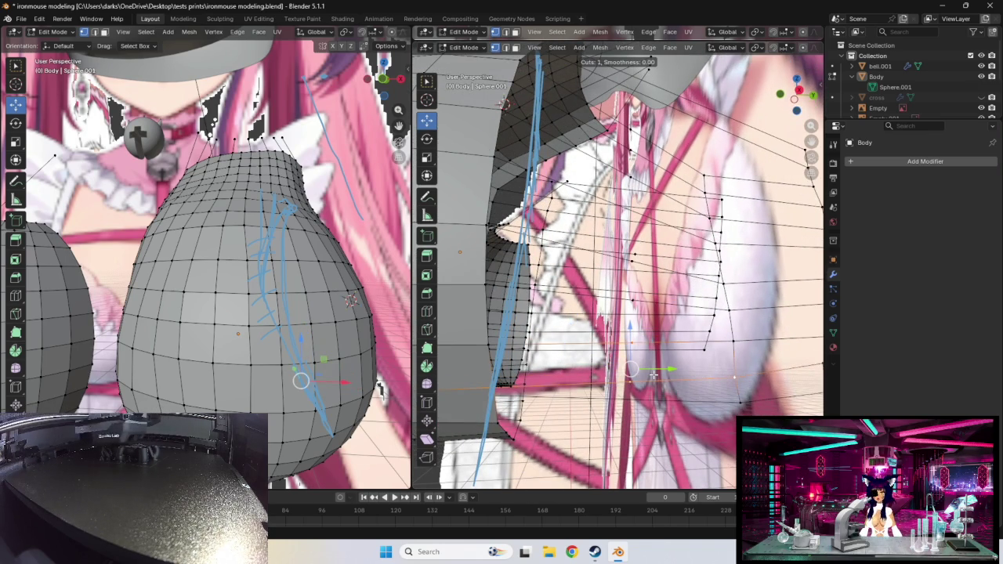
pyautogui.click(643, 378)
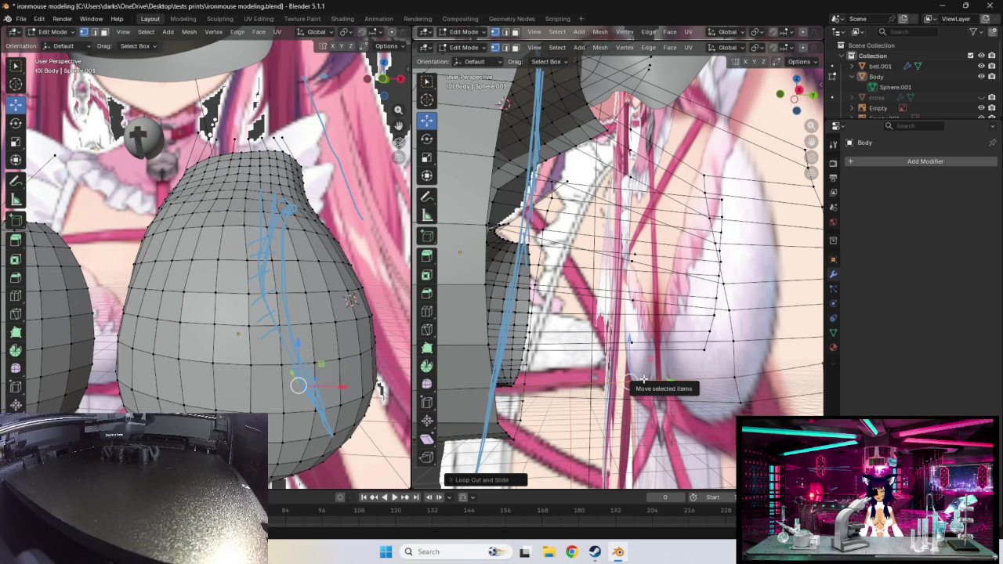
pyautogui.moveTo(643, 378)
pyautogui.mouseDown(button='middle')
pyautogui.moveTo(632, 359)
pyautogui.moveTo(563, 383)
pyautogui.moveTo(516, 361)
pyautogui.mouseUp(button='middle')
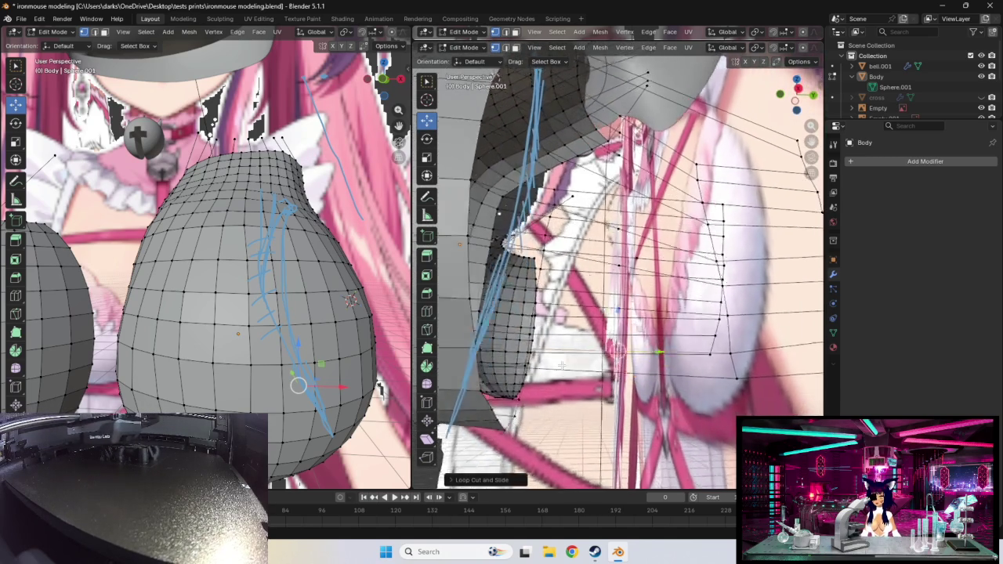
pyautogui.moveTo(707, 345)
pyautogui.mouseDown(button='middle')
pyautogui.moveTo(766, 371)
pyautogui.moveTo(644, 403)
pyautogui.mouseUp(button='middle')
pyautogui.click(775, 387)
pyautogui.moveTo(559, 399)
pyautogui.mouseDown(button='middle')
pyautogui.moveTo(586, 387)
pyautogui.moveTo(624, 400)
pyautogui.moveTo(546, 397)
pyautogui.moveTo(543, 345)
pyautogui.moveTo(483, 366)
pyautogui.moveTo(496, 367)
pyautogui.mouseUp(button='middle')
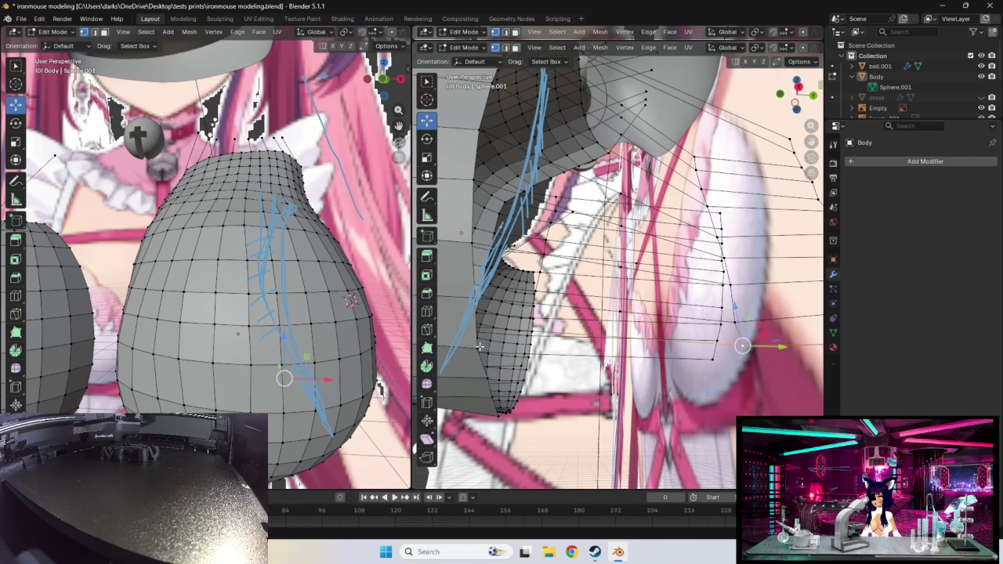
pyautogui.click(475, 346)
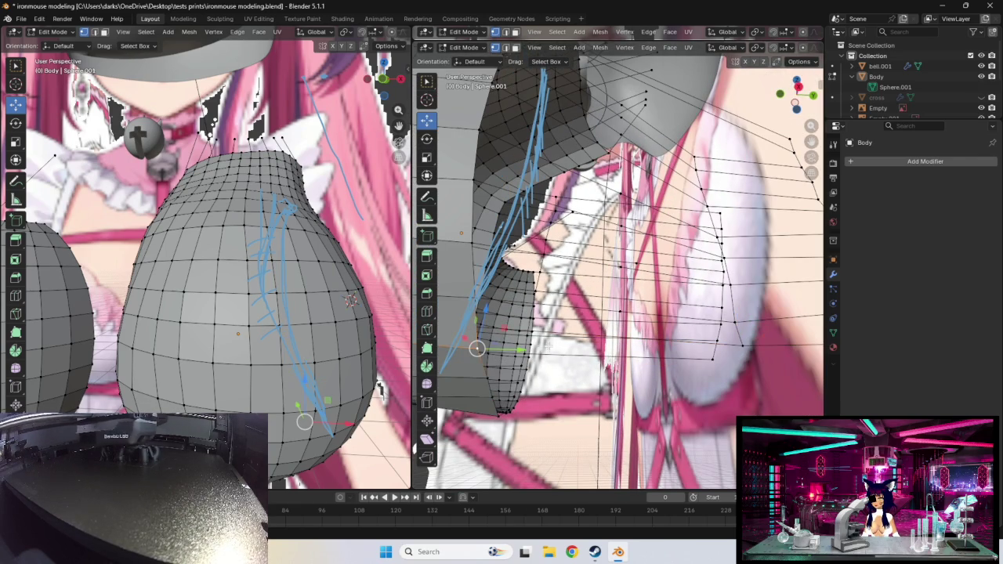
pyautogui.moveTo(548, 344)
pyautogui.mouseDown(button='middle')
pyautogui.moveTo(552, 355)
pyautogui.moveTo(537, 354)
pyautogui.mouseUp(button='middle')
pyautogui.click(778, 376)
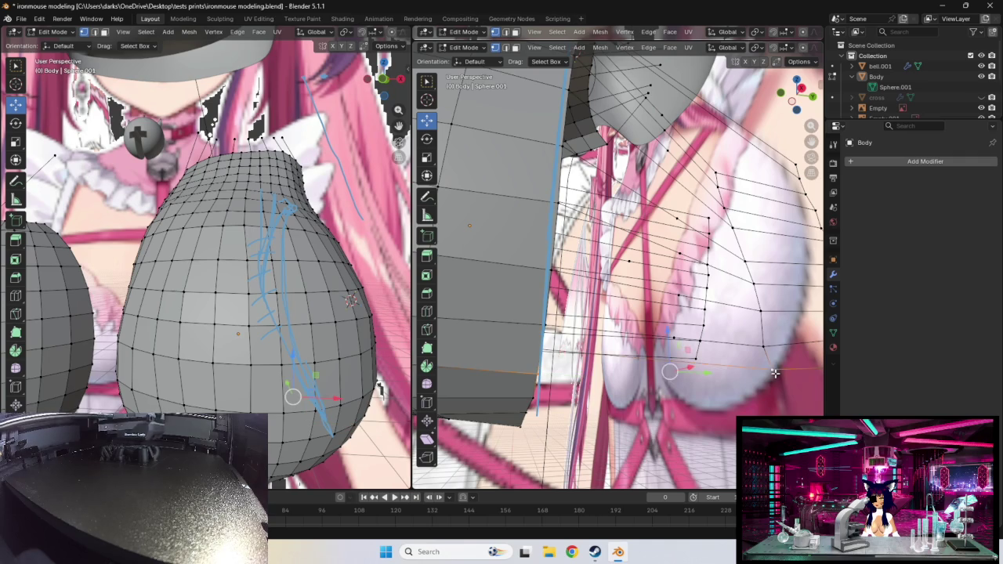
pyautogui.moveTo(777, 376)
pyautogui.mouseDown(button='middle')
pyautogui.moveTo(475, 126)
pyautogui.moveTo(486, 133)
pyautogui.mouseUp(button='middle')
pyautogui.click(523, 315)
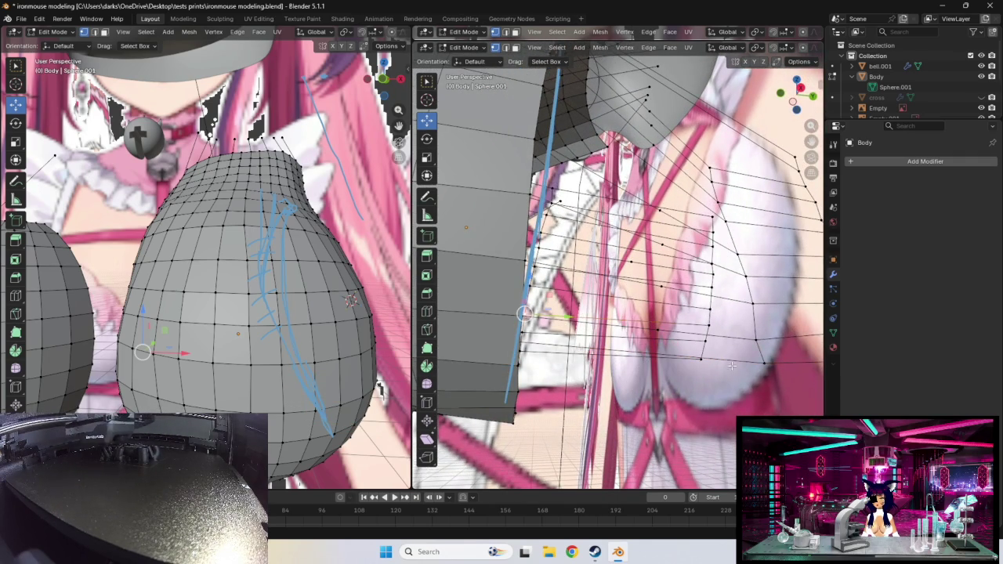
pyautogui.click(523, 312)
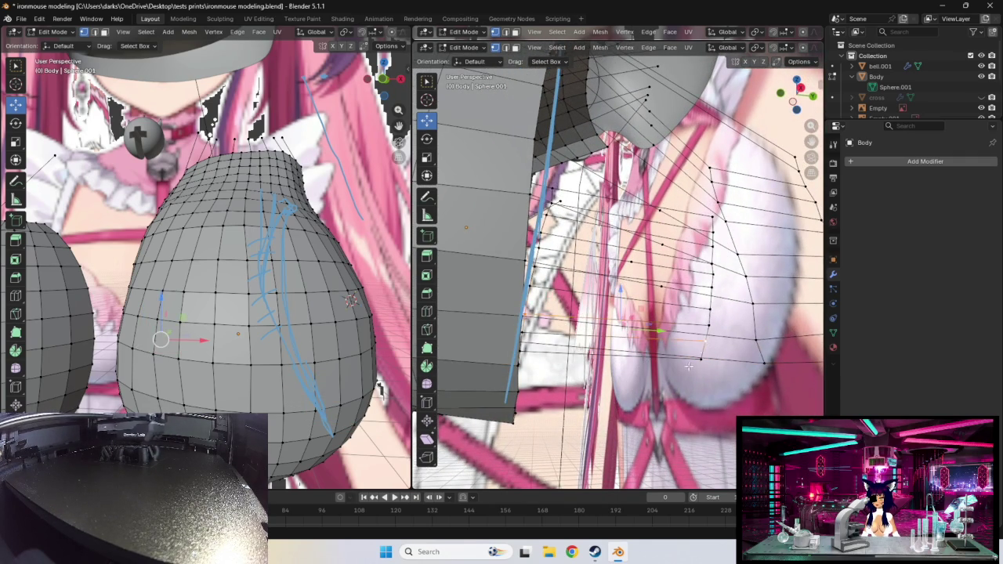
pyautogui.moveTo(624, 306)
pyautogui.mouseDown(button='middle')
pyautogui.moveTo(654, 370)
pyautogui.moveTo(774, 373)
pyautogui.mouseUp(button='middle')
pyautogui.moveTo(690, 359); pyautogui.dragTo(650, 346, button='middle')
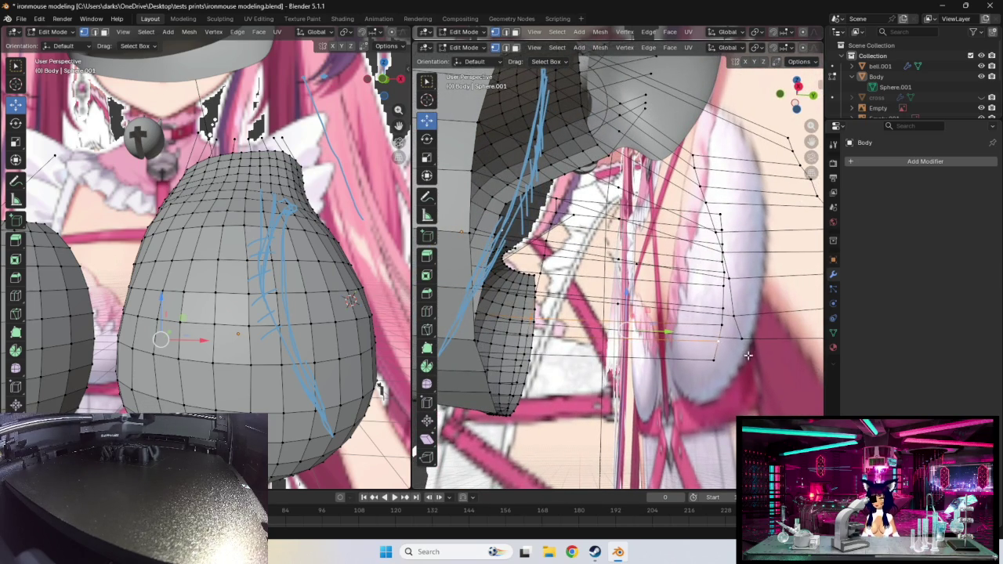
pyautogui.click(715, 359)
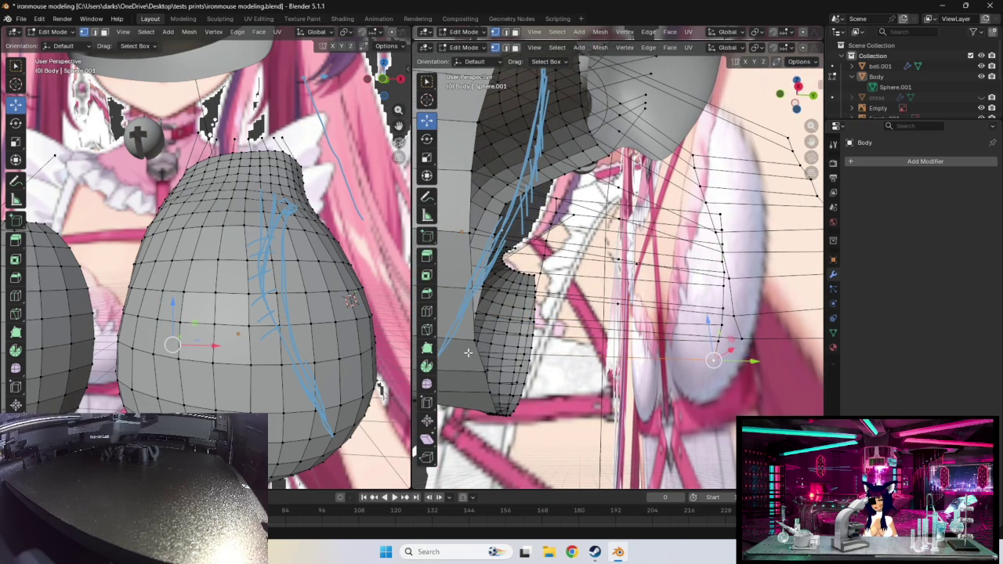
pyautogui.moveTo(557, 377); pyautogui.dragTo(750, 384, button='middle')
pyautogui.click(785, 345)
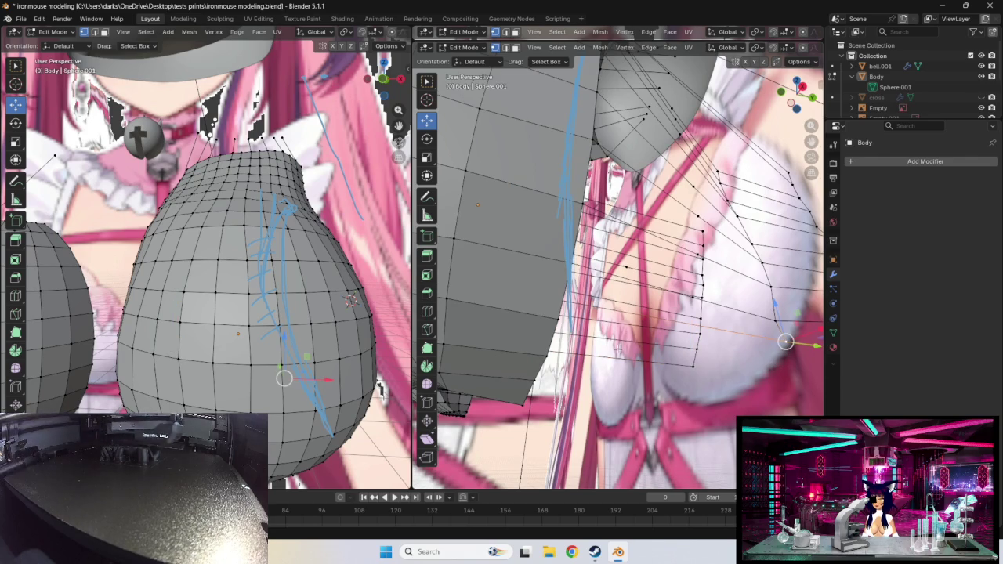
pyautogui.moveTo(618, 349)
pyautogui.mouseDown(button='middle')
pyautogui.moveTo(556, 290)
pyautogui.moveTo(604, 361)
pyautogui.mouseUp(button='middle')
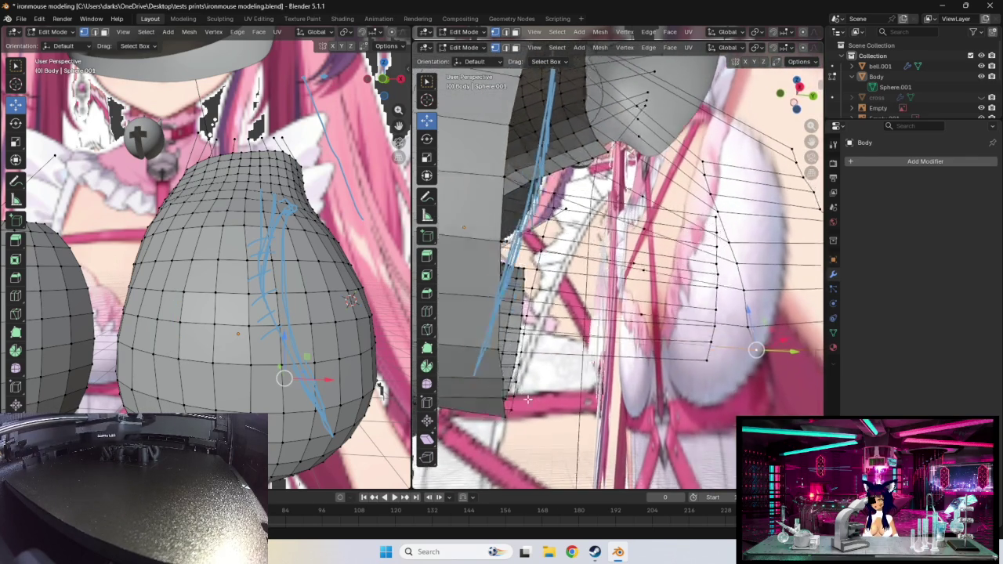
pyautogui.moveTo(528, 400)
pyautogui.mouseDown(button='middle')
pyautogui.moveTo(552, 392)
pyautogui.moveTo(465, 416)
pyautogui.moveTo(503, 388)
pyautogui.mouseUp(button='middle')
# - Delete the stray vertex beneath the chest
pyautogui.scroll(2, 476, 401)
pyautogui.scroll(2, 521, 378)
pyautogui.scroll(2, 532, 374)
pyautogui.click(591, 317)
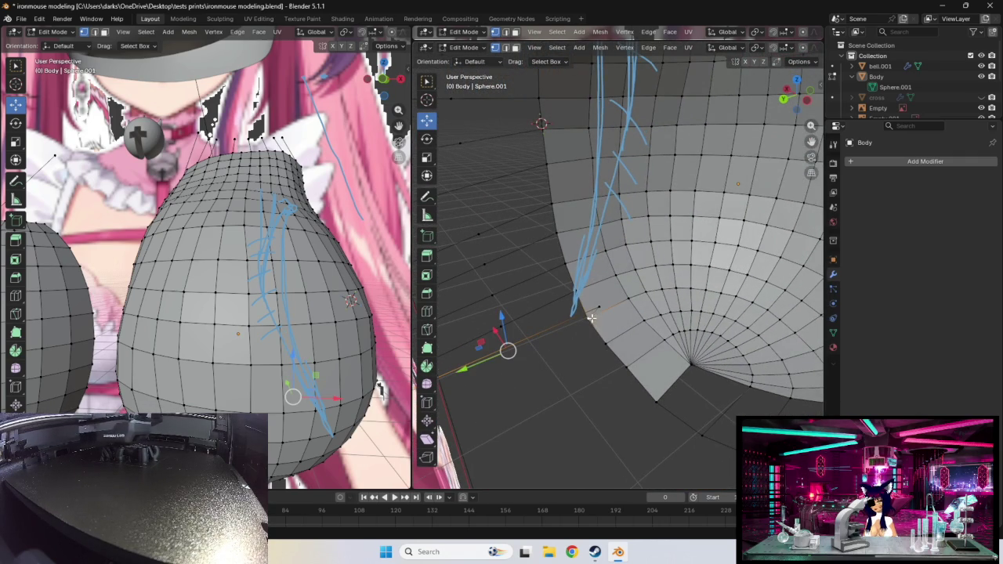
pyautogui.moveTo(597, 337); pyautogui.dragTo(662, 368, button='middle')
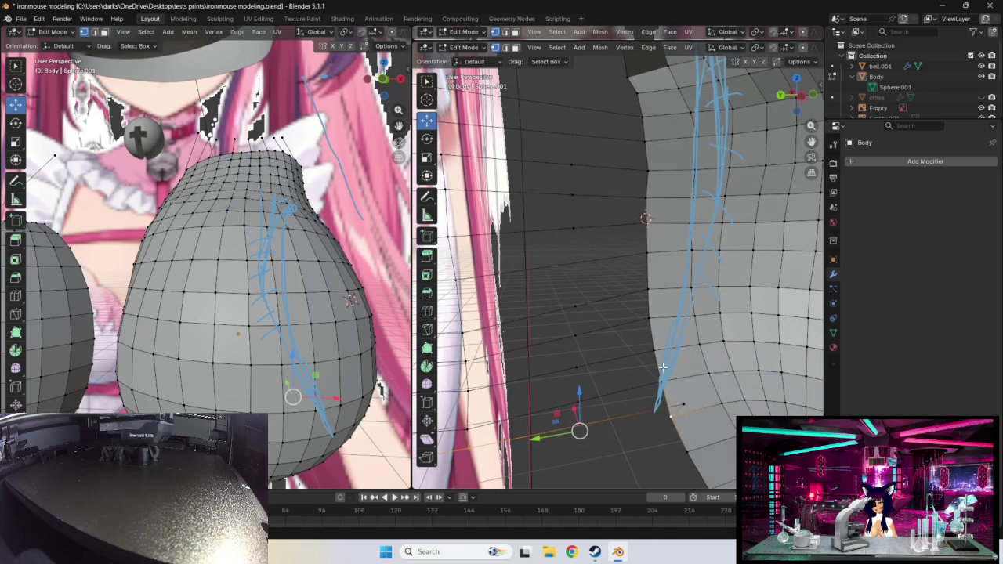
pyautogui.click(683, 405)
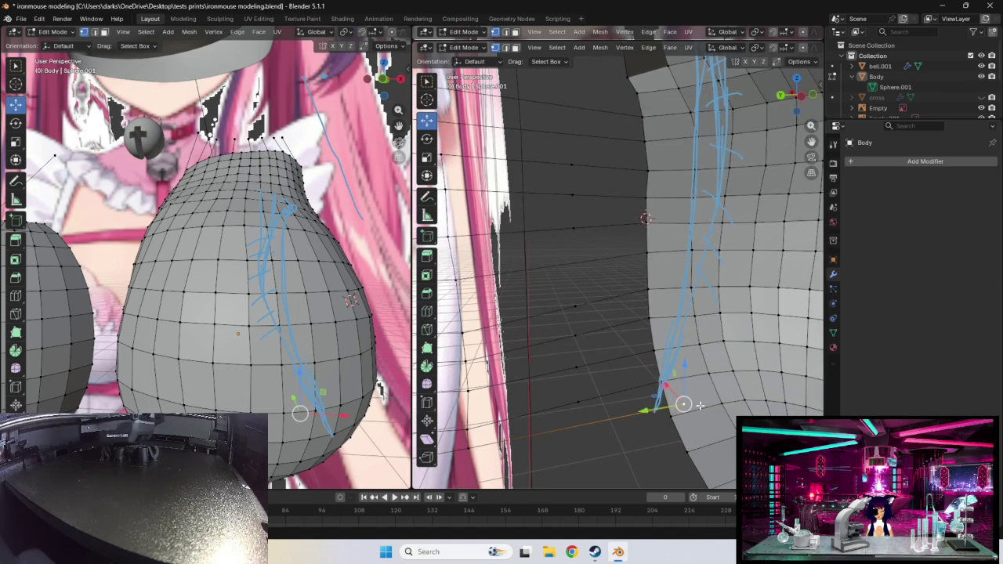
pyautogui.press('x')
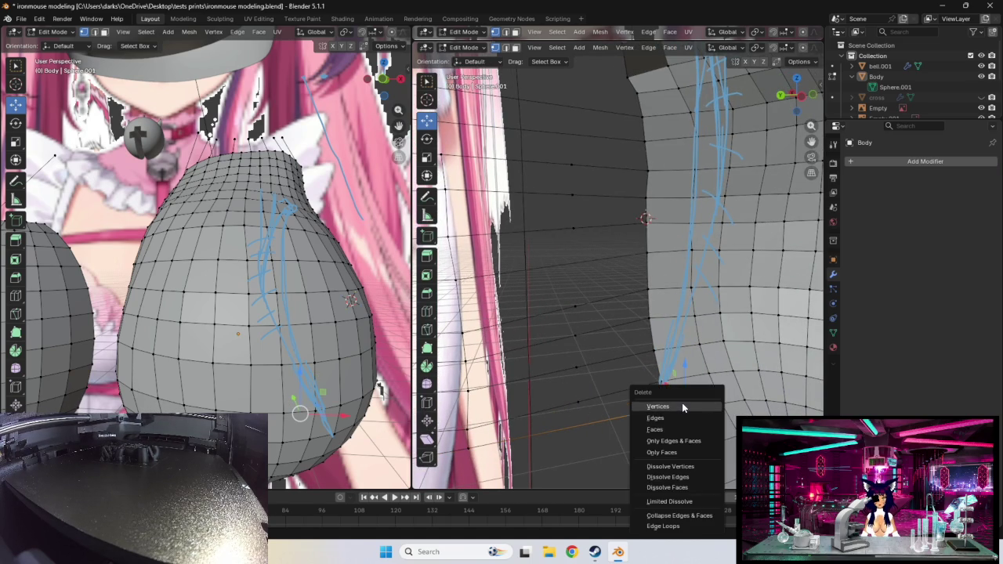
pyautogui.click(682, 408)
pyautogui.moveTo(683, 408)
pyautogui.mouseDown(button='middle')
pyautogui.moveTo(658, 433)
pyautogui.moveTo(704, 413)
pyautogui.mouseUp(button='middle')
# - Join a torso-sheet corner vertex to the chest with a new edge and add a loop cut
pyautogui.click(730, 384)
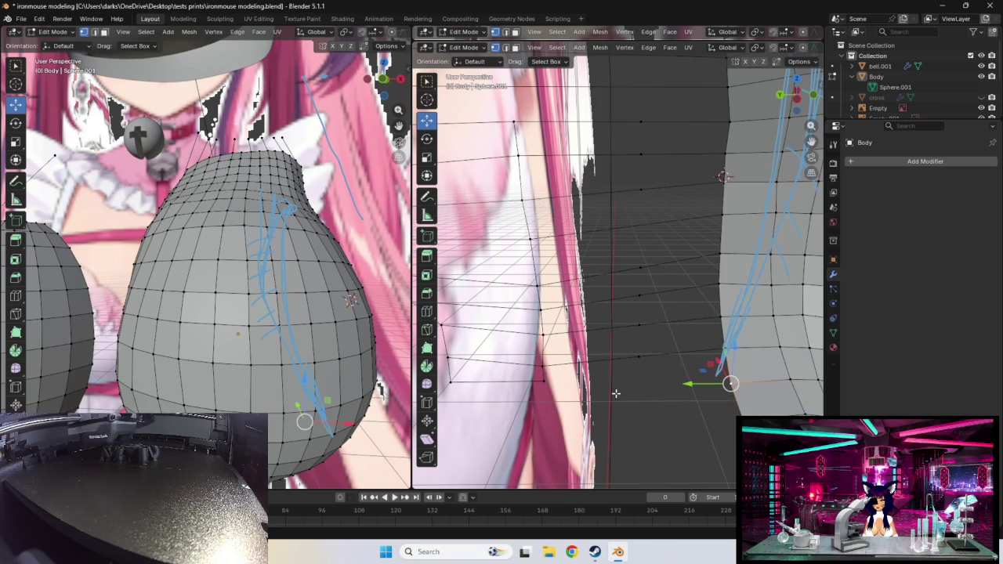
pyautogui.press('g')
pyautogui.click(564, 388)
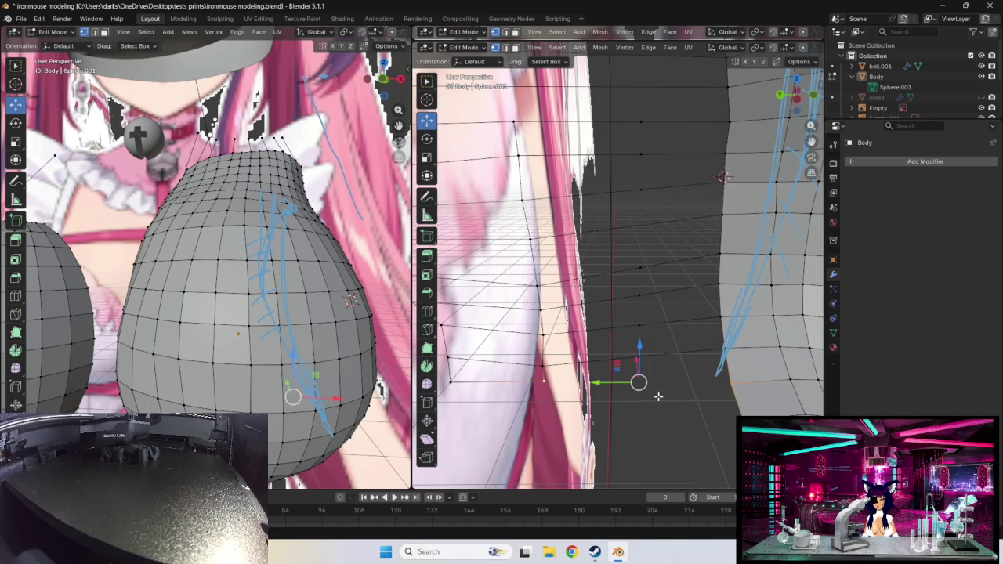
pyautogui.press('f')
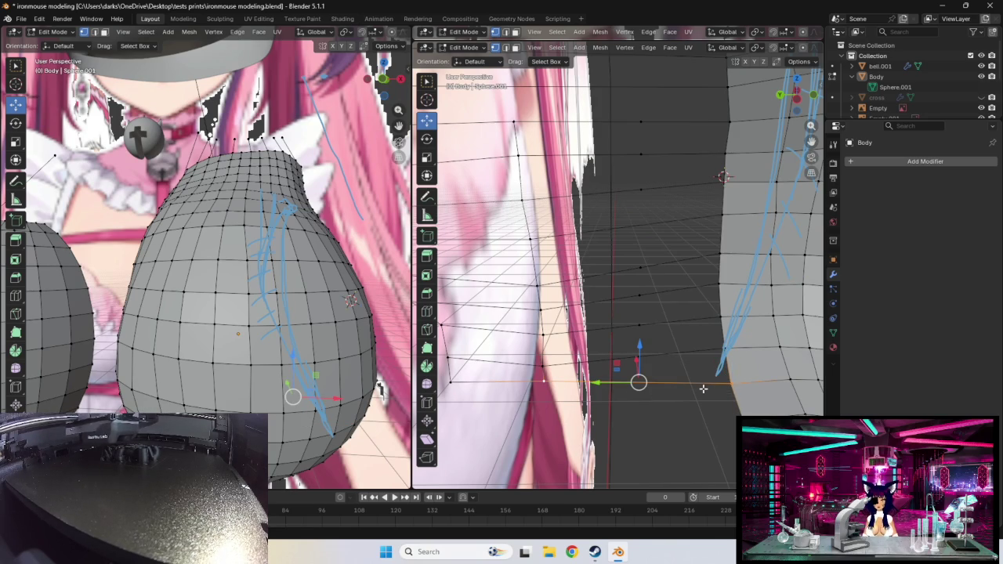
pyautogui.hotkey('ctrl', 'r')
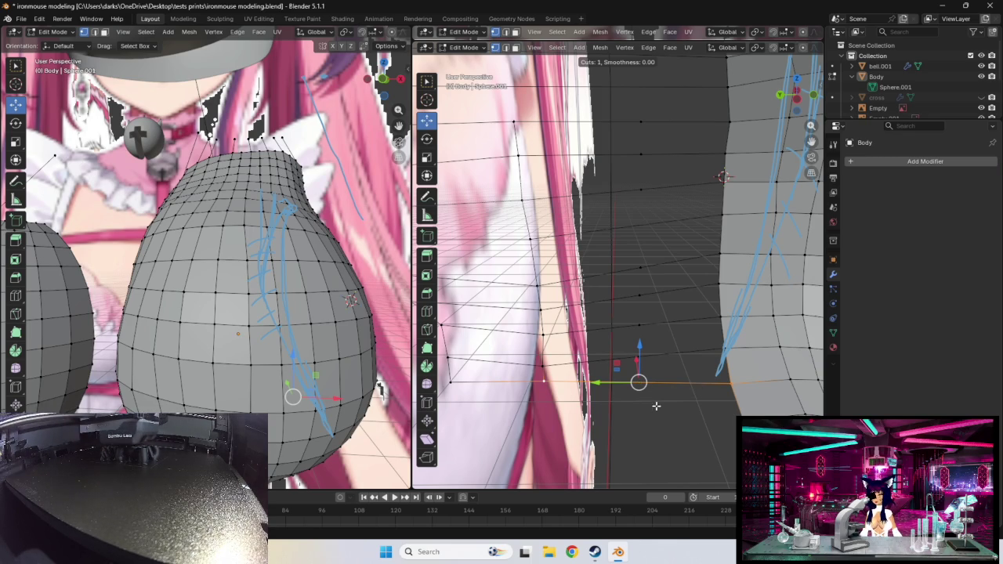
pyautogui.click(638, 381)
pyautogui.moveTo(601, 403)
pyautogui.mouseDown(button='middle')
pyautogui.moveTo(611, 409)
pyautogui.moveTo(627, 399)
pyautogui.moveTo(600, 385)
pyautogui.moveTo(667, 437)
pyautogui.moveTo(773, 404)
pyautogui.moveTo(693, 383)
pyautogui.mouseUp(button='middle')
# - Raise the torso sheet's bottom edge row and one side vertex toward the reference outline
pyautogui.scroll(-5, 773, 405)
pyautogui.scroll(-4, 773, 405)
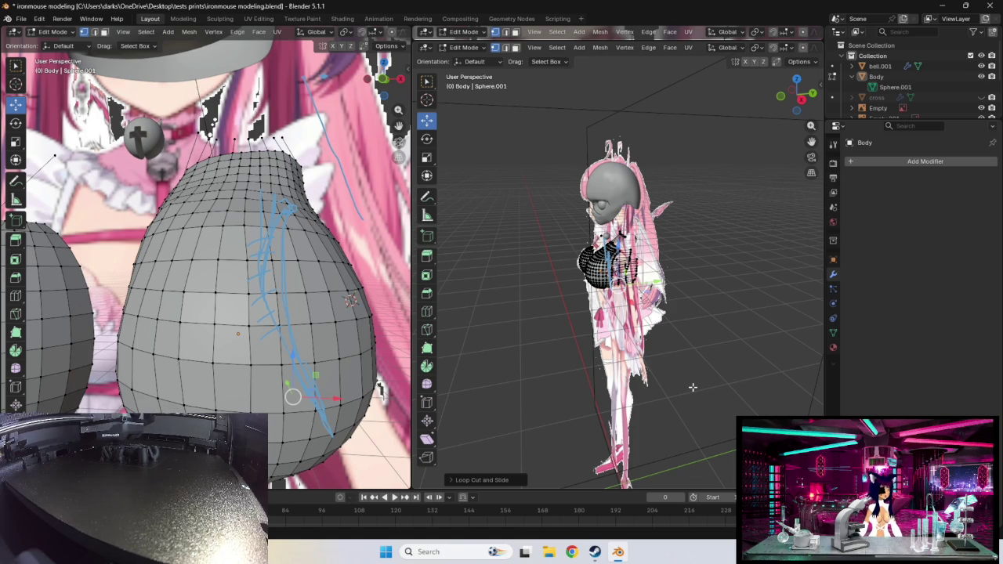
pyautogui.moveTo(693, 388)
pyautogui.mouseDown(button='middle')
pyautogui.moveTo(672, 321)
pyautogui.moveTo(636, 306)
pyautogui.moveTo(617, 374)
pyautogui.mouseUp(button='middle')
pyautogui.scroll(8, 672, 321)
pyautogui.scroll(3, 627, 337)
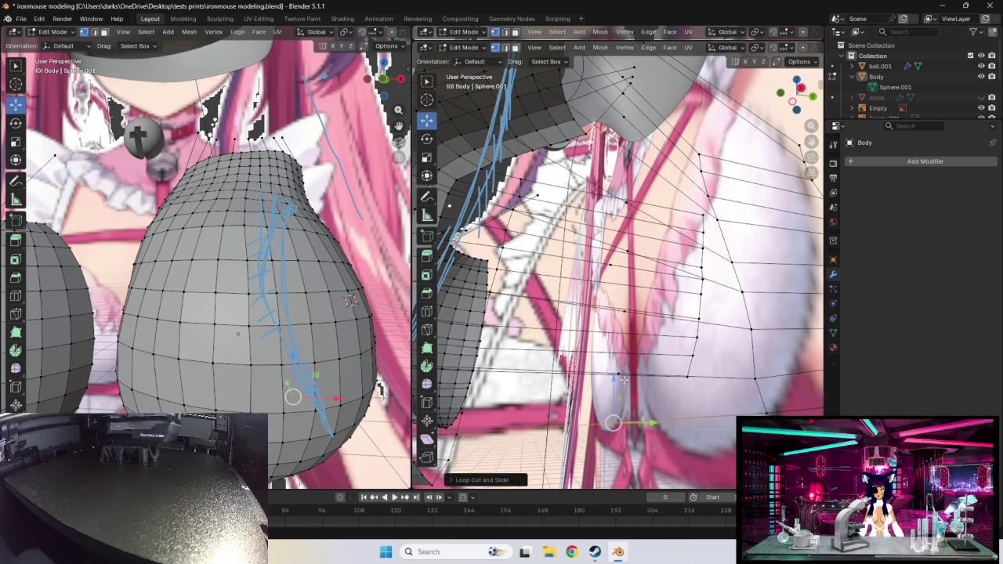
pyautogui.moveTo(617, 375); pyautogui.dragTo(660, 376)
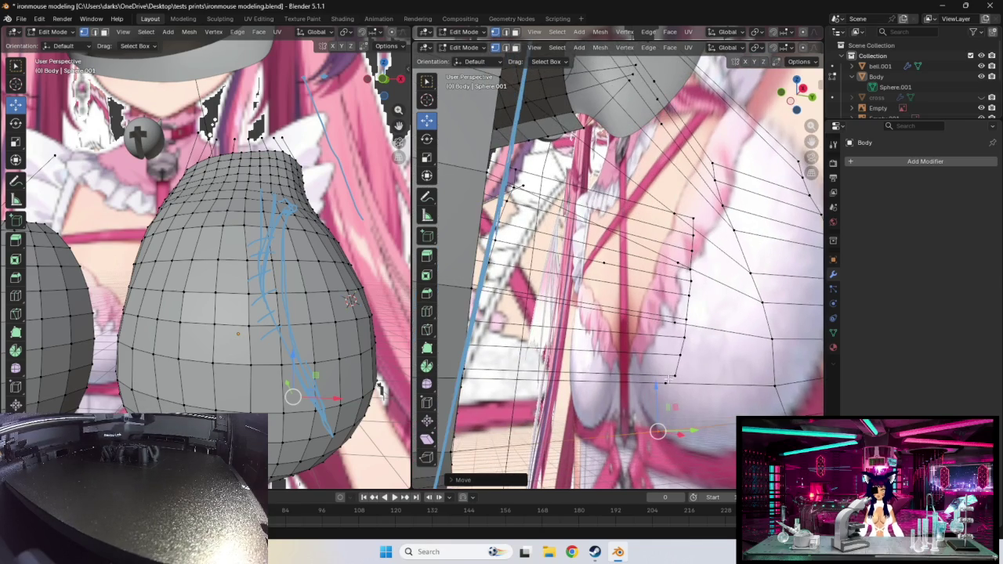
pyautogui.moveTo(662, 378)
pyautogui.mouseDown(button='middle')
pyautogui.moveTo(715, 398)
pyautogui.moveTo(648, 379)
pyautogui.mouseUp(button='middle')
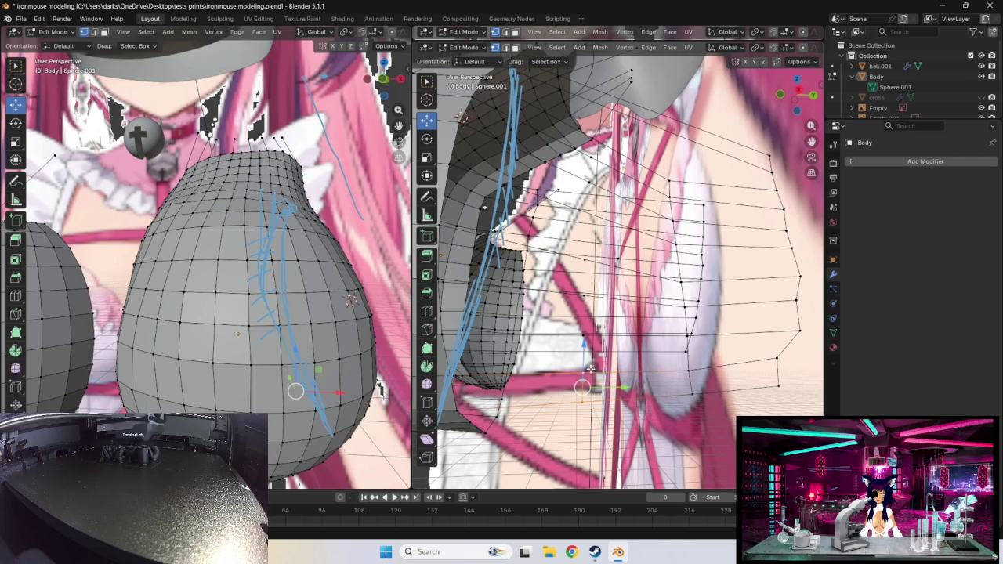
pyautogui.moveTo(591, 368); pyautogui.dragTo(588, 354)
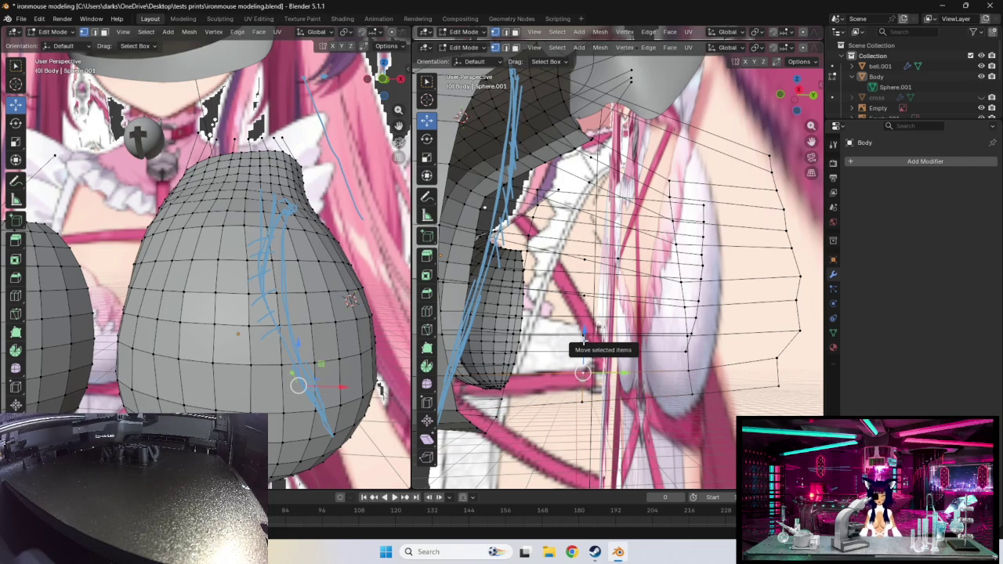
# - Switch to the right orthographic side view, zoom in, and trial edge and face selections on the torso sheet
pyautogui.press('KP_3')
pyautogui.scroll(1, 597, 369)
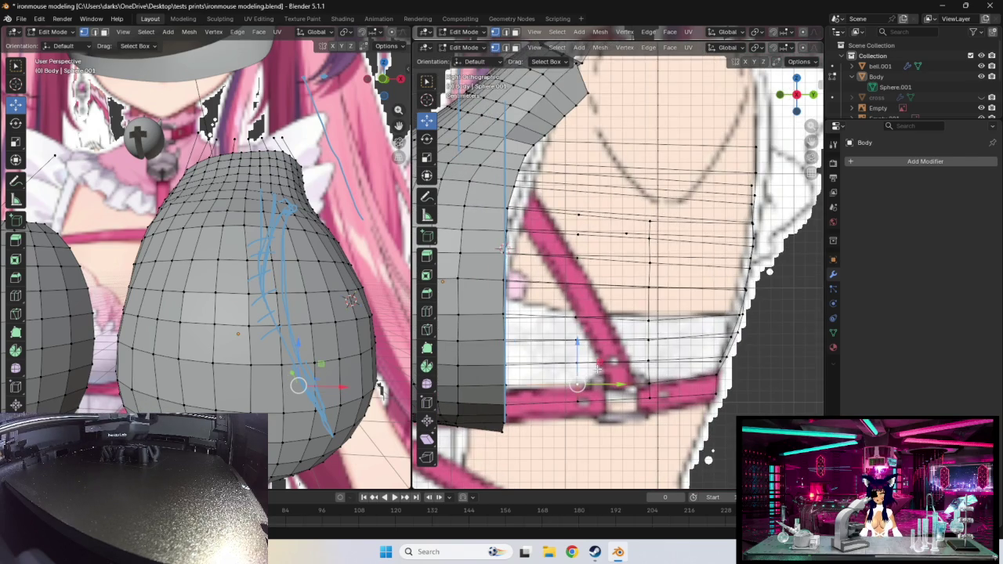
pyautogui.scroll(1, 590, 384)
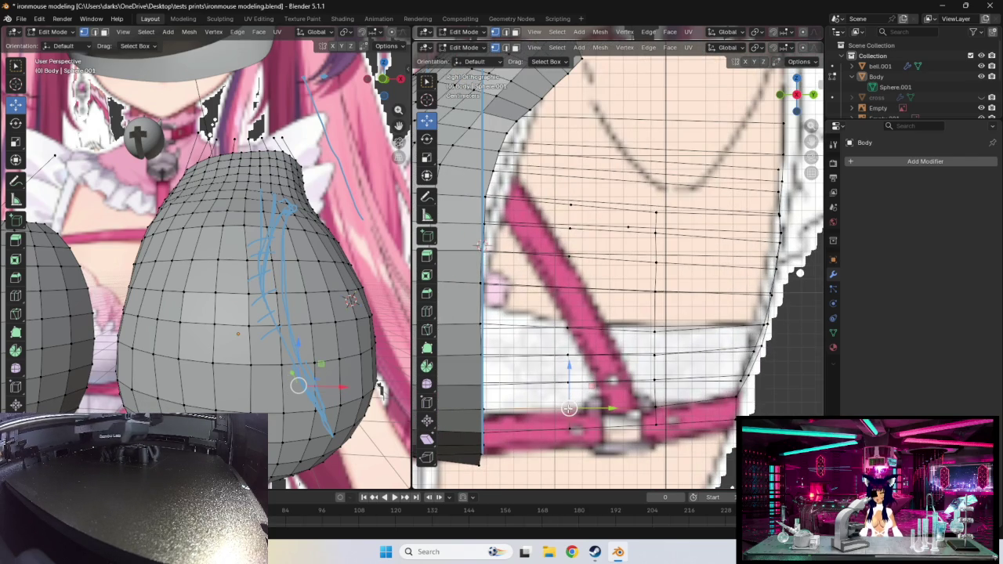
pyautogui.keyDown('ctrl'); pyautogui.click(602, 384); pyautogui.keyUp('ctrl')
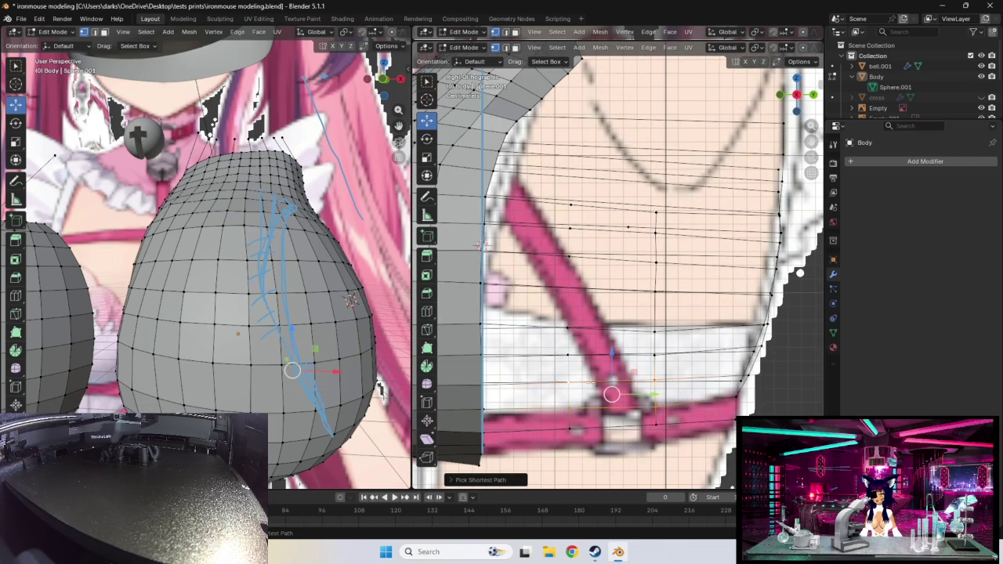
pyautogui.keyDown('shift'); pyautogui.click(599, 382); pyautogui.keyUp('shift')
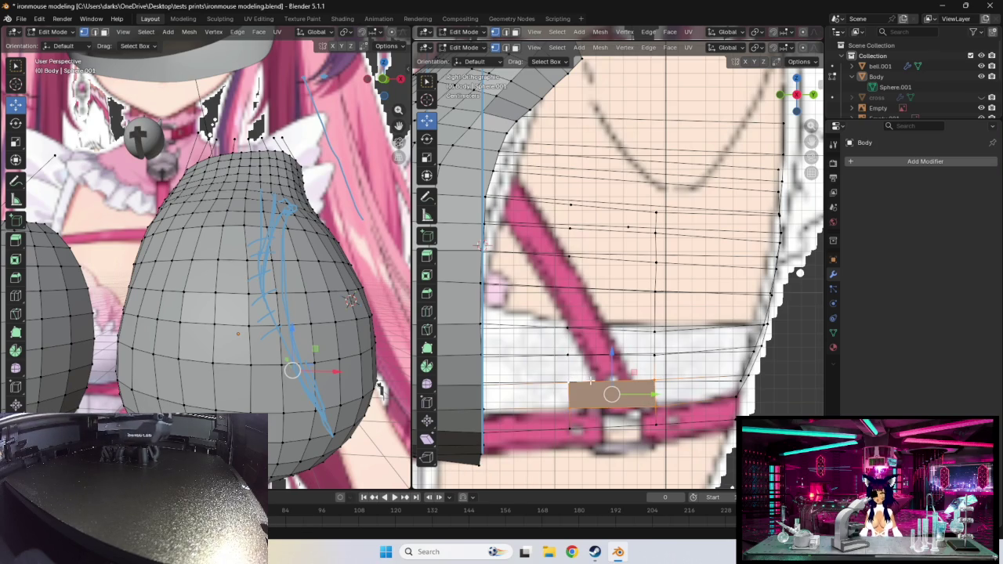
pyautogui.keyDown('shift'); pyautogui.click(591, 381); pyautogui.keyUp('shift')
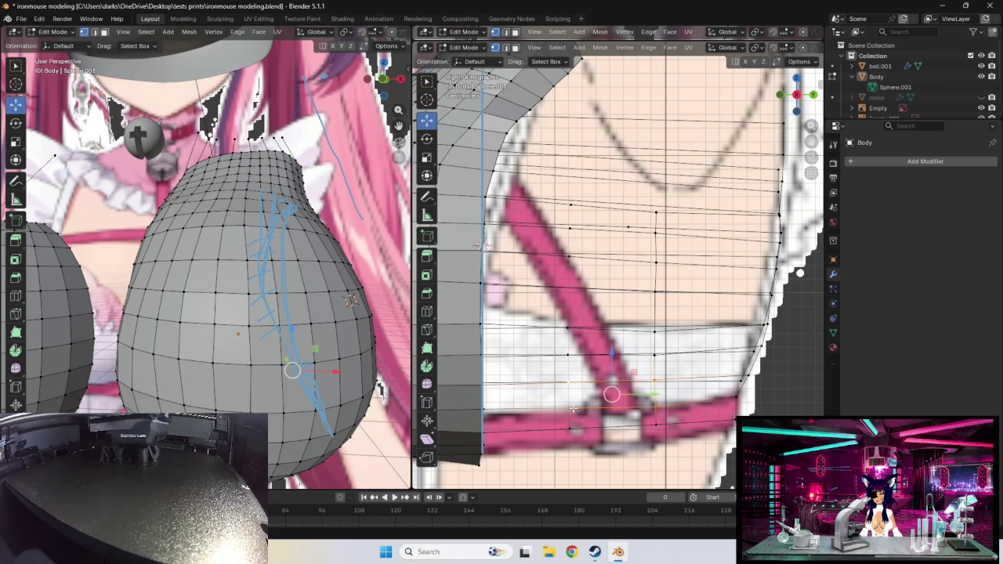
# - Select chest-loop edges and vertices near the strap, then orbit into an angled perspective view
pyautogui.keyDown('ctrl'); pyautogui.click(577, 379); pyautogui.keyUp('ctrl')
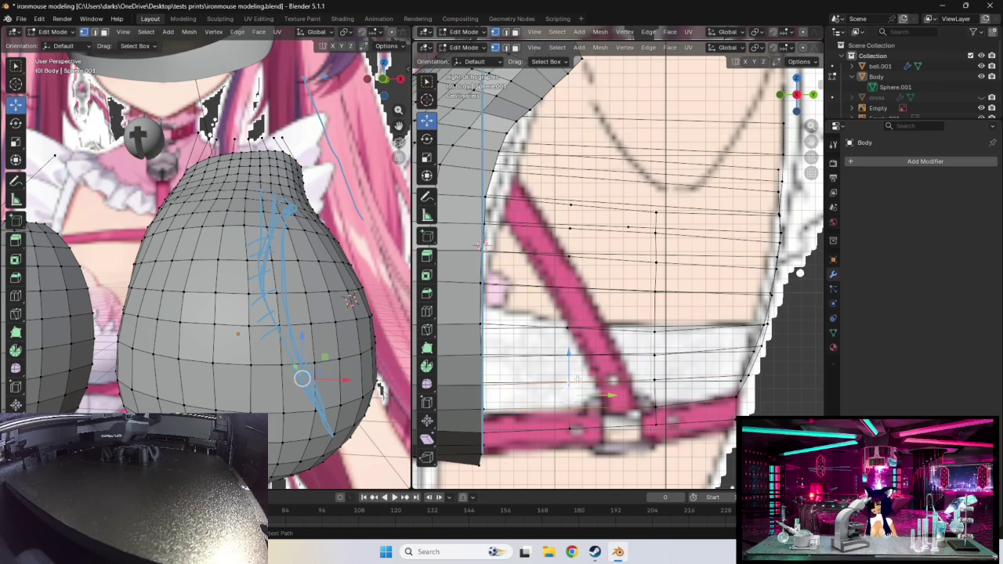
pyautogui.rightClick(577, 380)
pyautogui.click(598, 374)
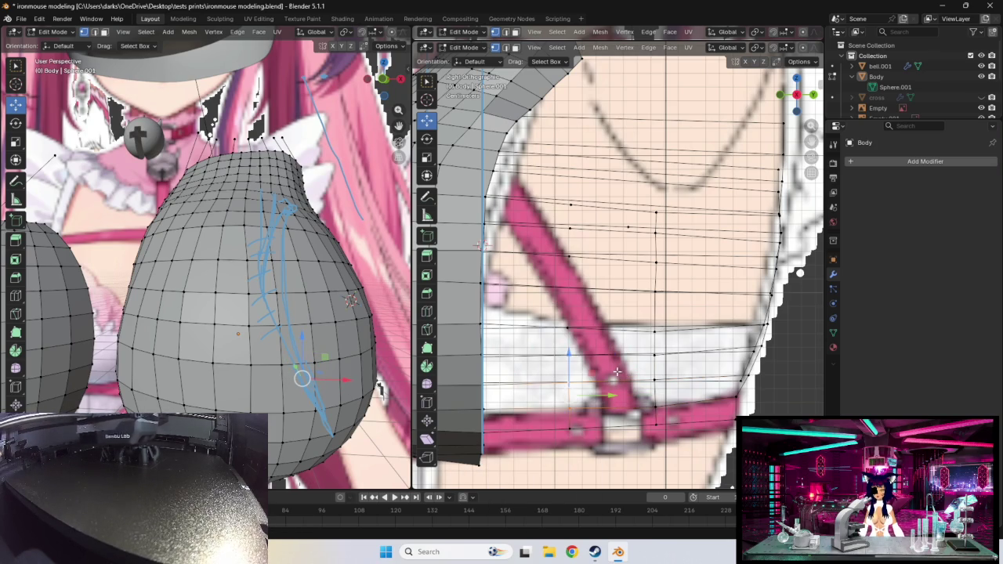
pyautogui.keyDown('ctrl'); pyautogui.click(575, 384); pyautogui.keyUp('ctrl')
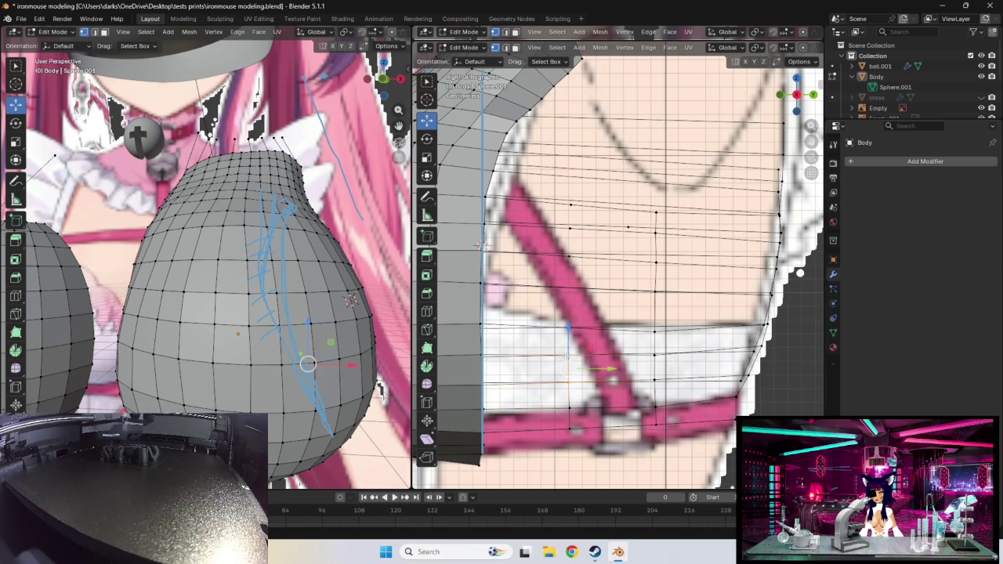
pyautogui.click(568, 332)
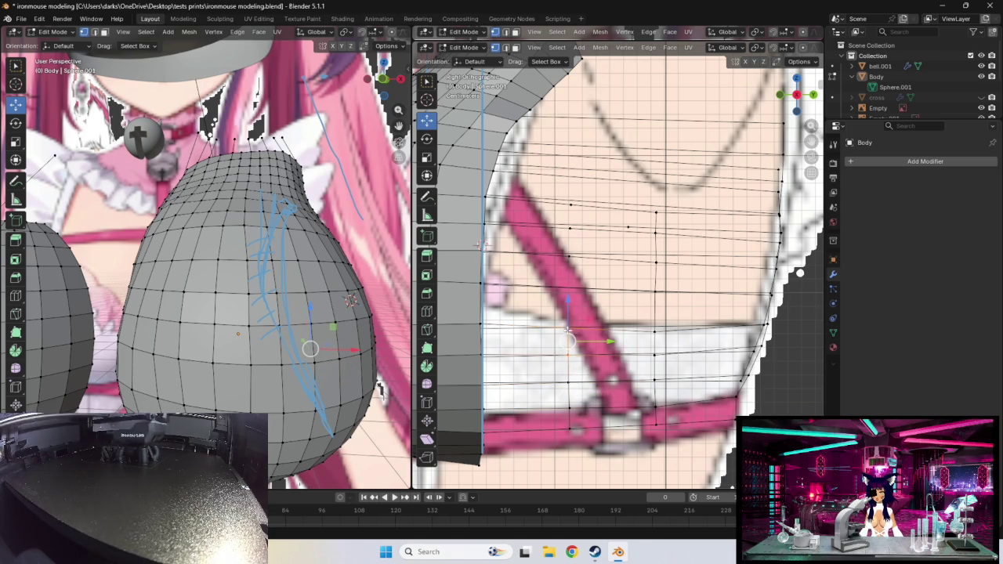
pyautogui.click(568, 327)
pyautogui.moveTo(573, 281)
pyautogui.mouseDown(button='middle')
pyautogui.moveTo(572, 292)
pyautogui.moveTo(551, 257)
pyautogui.moveTo(543, 312)
pyautogui.moveTo(635, 323)
pyautogui.moveTo(549, 282)
pyautogui.mouseUp(button='middle')
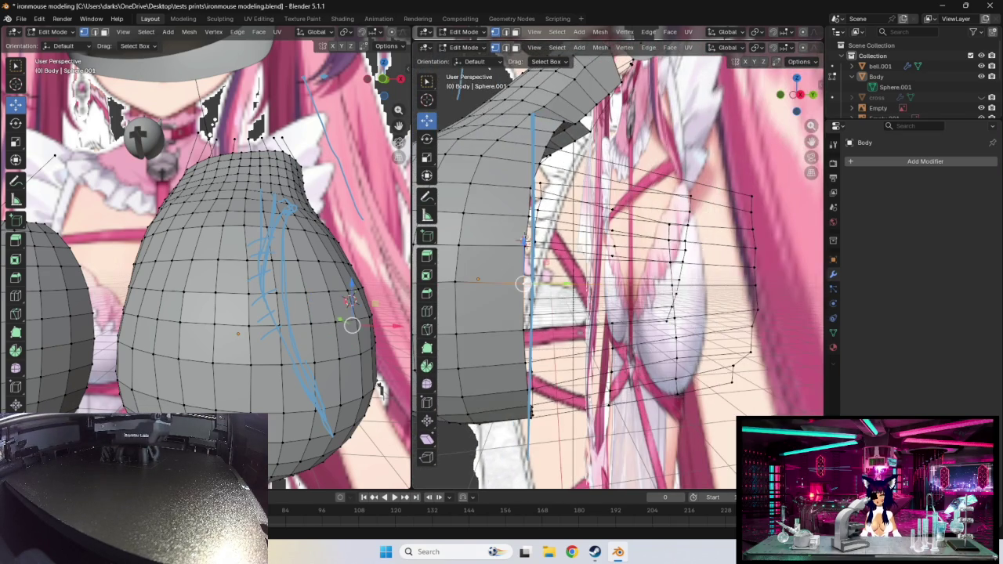
# - Insert a new edge loop across the side of the chest mesh
pyautogui.moveTo(524, 243)
pyautogui.mouseDown(button='middle')
pyautogui.moveTo(605, 255)
pyautogui.moveTo(503, 253)
pyautogui.mouseUp(button='middle')
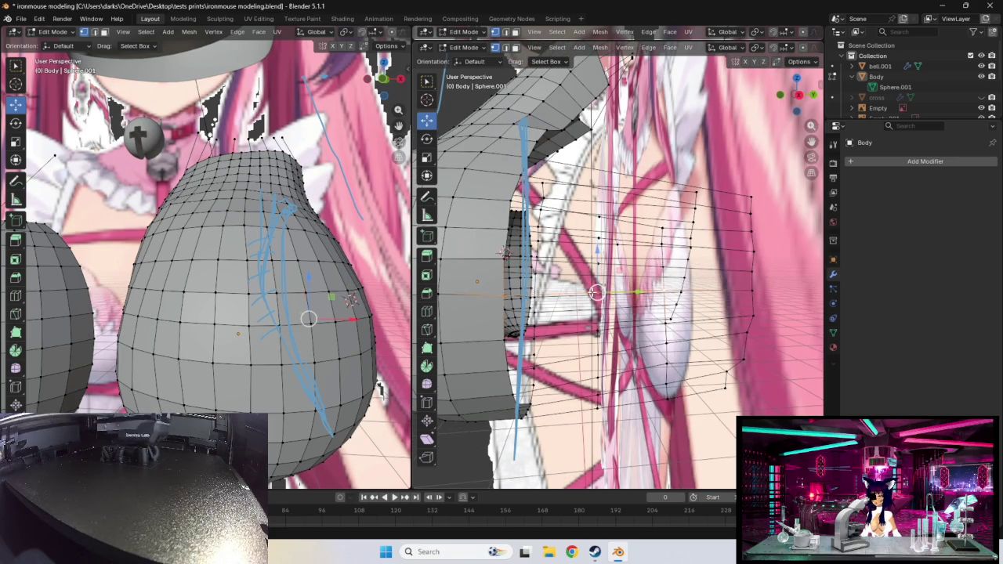
pyautogui.press('r')
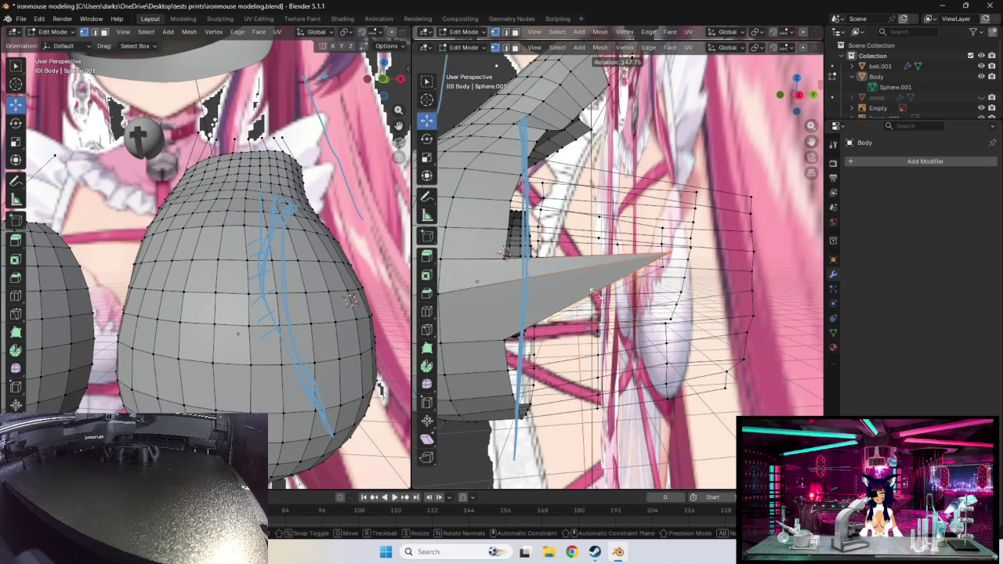
pyautogui.press('Escape')
pyautogui.hotkey('ctrl', 'r')
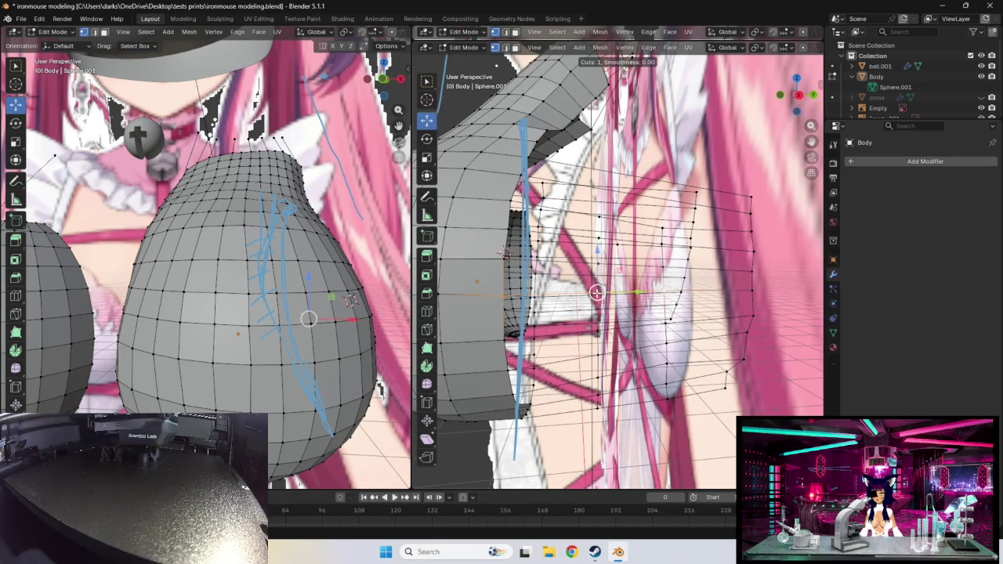
pyautogui.click(505, 253)
# - Orbit to inspect the new loop and raise a vertex slightly toward the strap outline
pyautogui.moveTo(504, 253)
pyautogui.mouseDown(button='middle')
pyautogui.moveTo(633, 306)
pyautogui.moveTo(623, 326)
pyautogui.moveTo(719, 323)
pyautogui.mouseUp(button='middle')
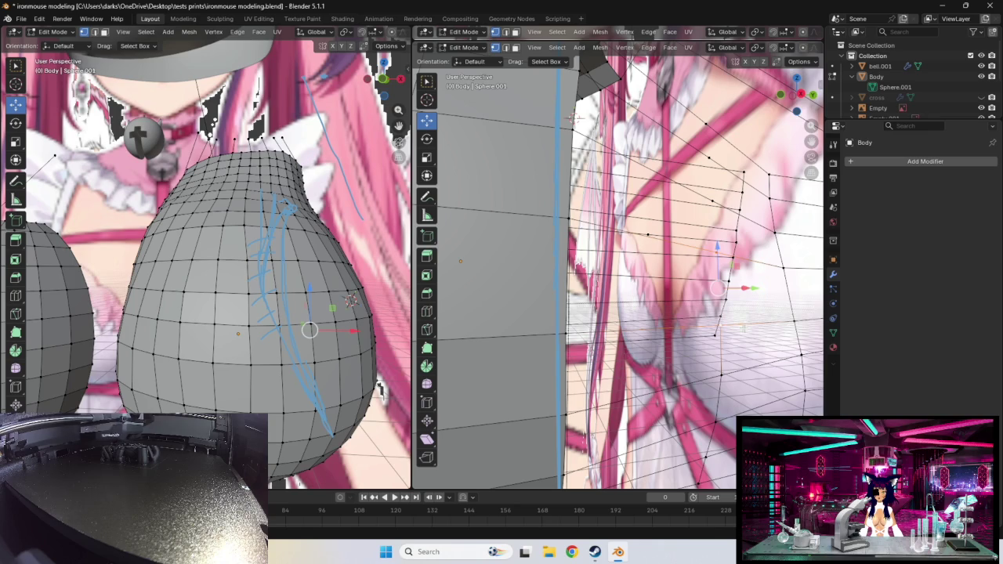
pyautogui.moveTo(744, 328)
pyautogui.mouseDown(button='middle')
pyautogui.moveTo(678, 310)
pyautogui.moveTo(671, 252)
pyautogui.mouseUp(button='middle')
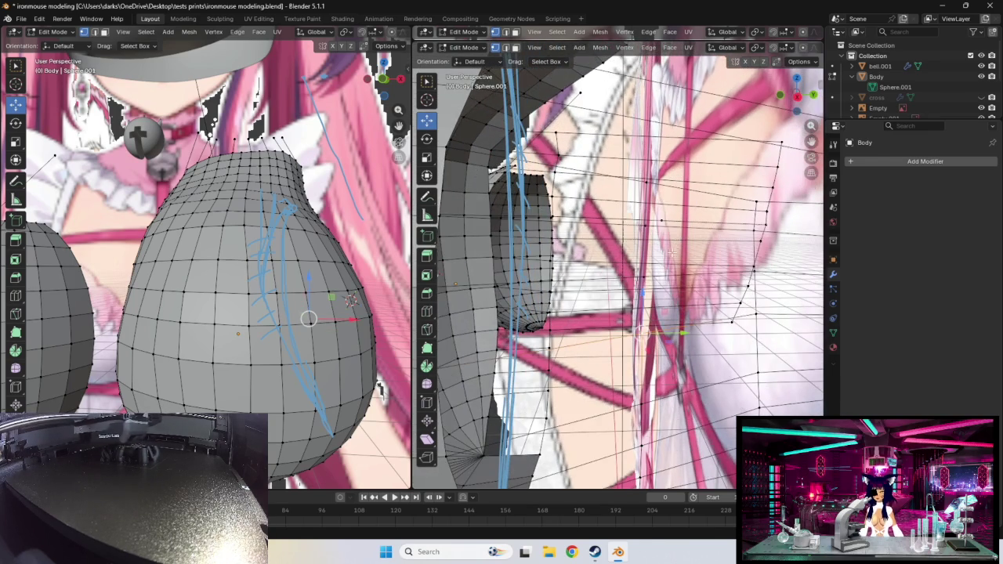
pyautogui.moveTo(649, 270); pyautogui.dragTo(645, 276)
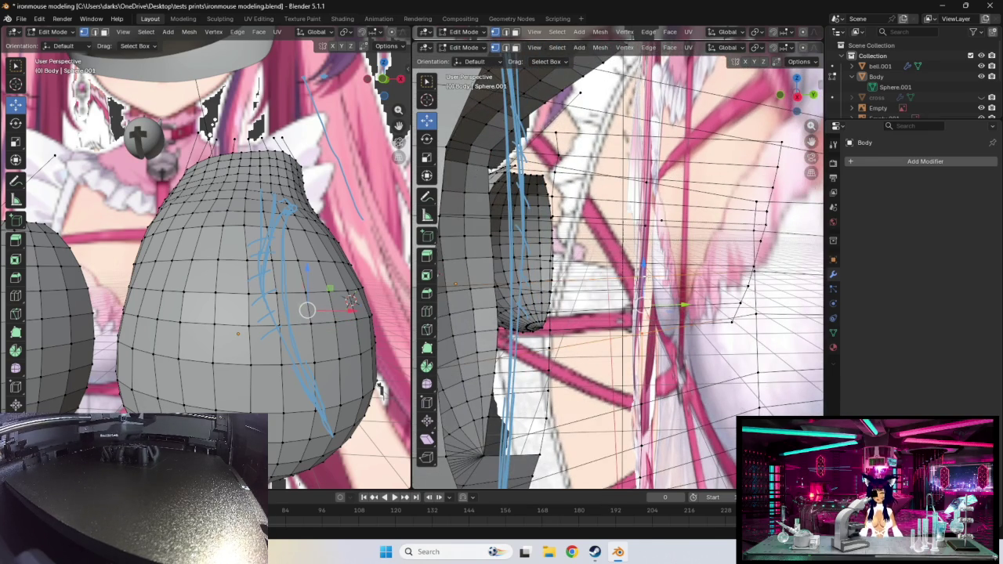
pyautogui.rightClick(647, 276)
pyautogui.press('Escape')
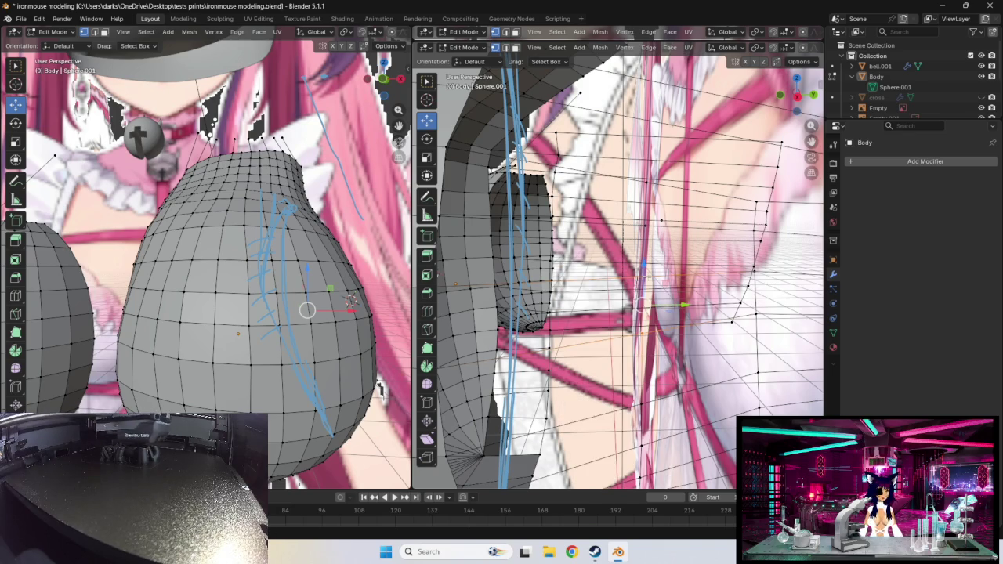
# - Grab the selected side-chest vertex and move it about 0.106 m along Y
pyautogui.press('g')
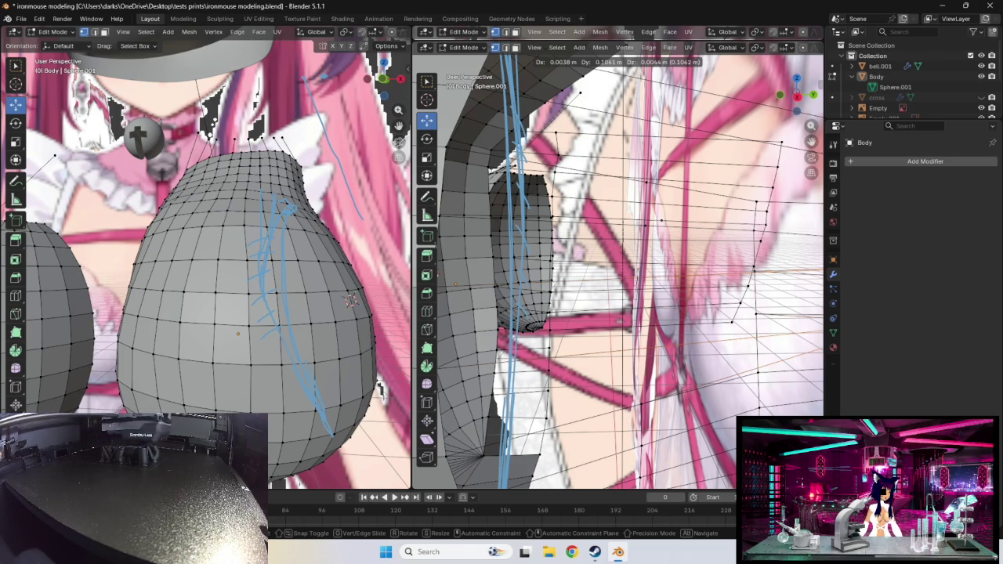
# - Confirm the moved vertex, orbit to compare the torso with the reference, and select another side vertex
pyautogui.click(481, 248)
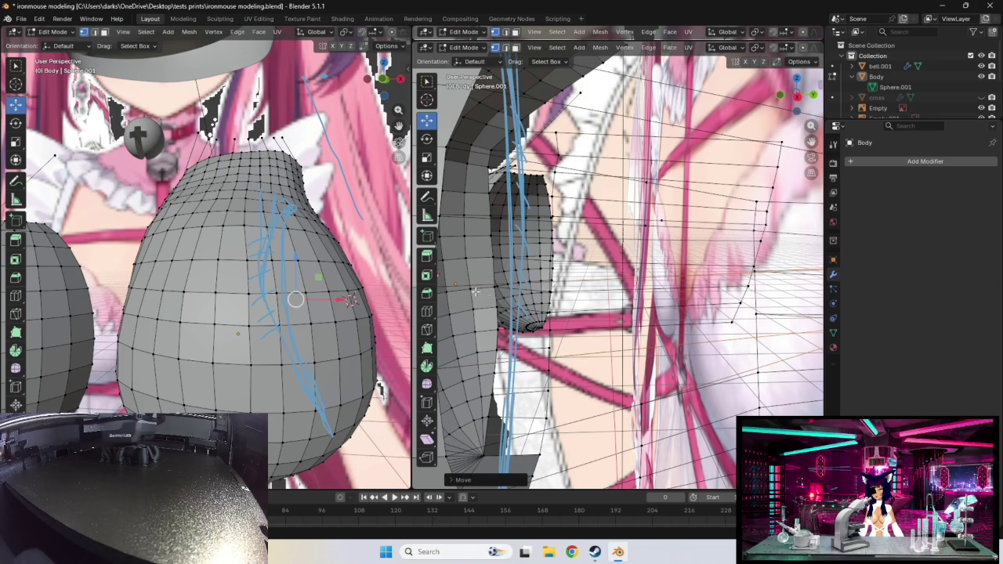
pyautogui.moveTo(476, 292)
pyautogui.mouseDown(button='middle')
pyautogui.moveTo(486, 288)
pyautogui.moveTo(468, 223)
pyautogui.moveTo(575, 297)
pyautogui.moveTo(645, 292)
pyautogui.moveTo(626, 314)
pyautogui.moveTo(598, 295)
pyautogui.moveTo(616, 296)
pyautogui.mouseUp(button='middle')
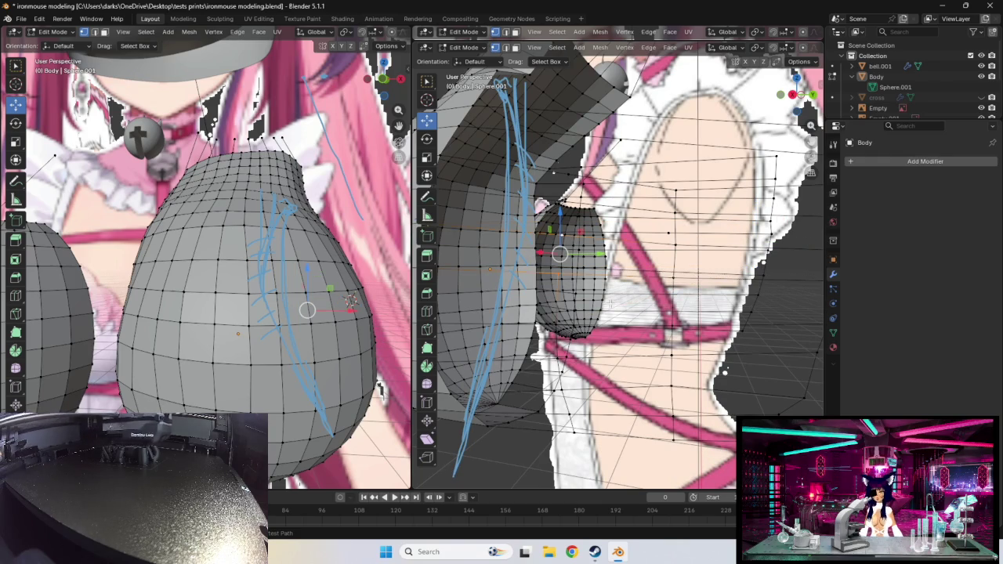
pyautogui.moveTo(611, 304)
pyautogui.mouseDown(button='middle')
pyautogui.moveTo(636, 307)
pyautogui.moveTo(629, 321)
pyautogui.moveTo(577, 292)
pyautogui.mouseUp(button='middle')
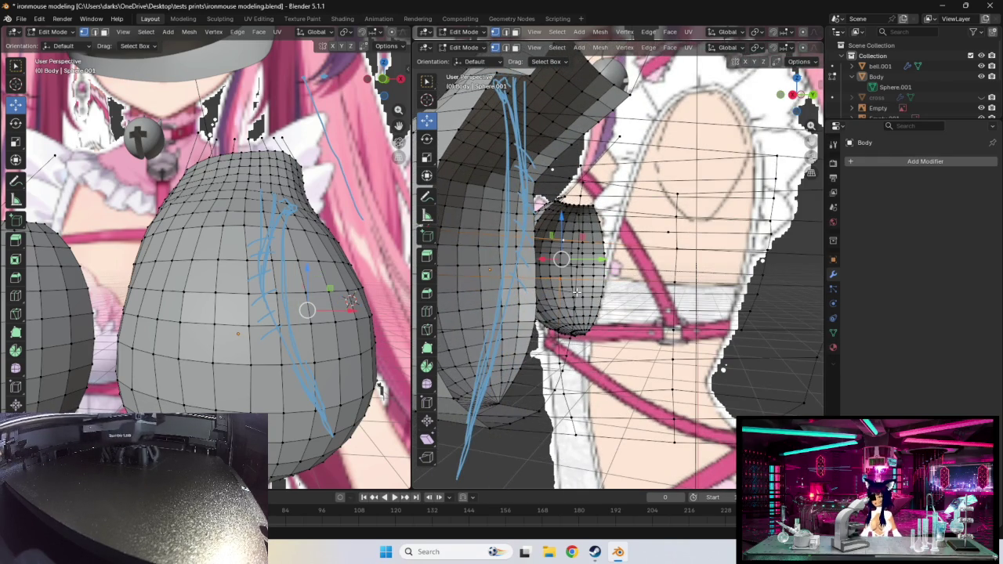
pyautogui.moveTo(576, 291)
pyautogui.mouseDown(button='middle')
pyautogui.moveTo(602, 266)
pyautogui.moveTo(616, 227)
pyautogui.moveTo(643, 233)
pyautogui.moveTo(590, 202)
pyautogui.mouseUp(button='middle')
pyautogui.click(614, 255)
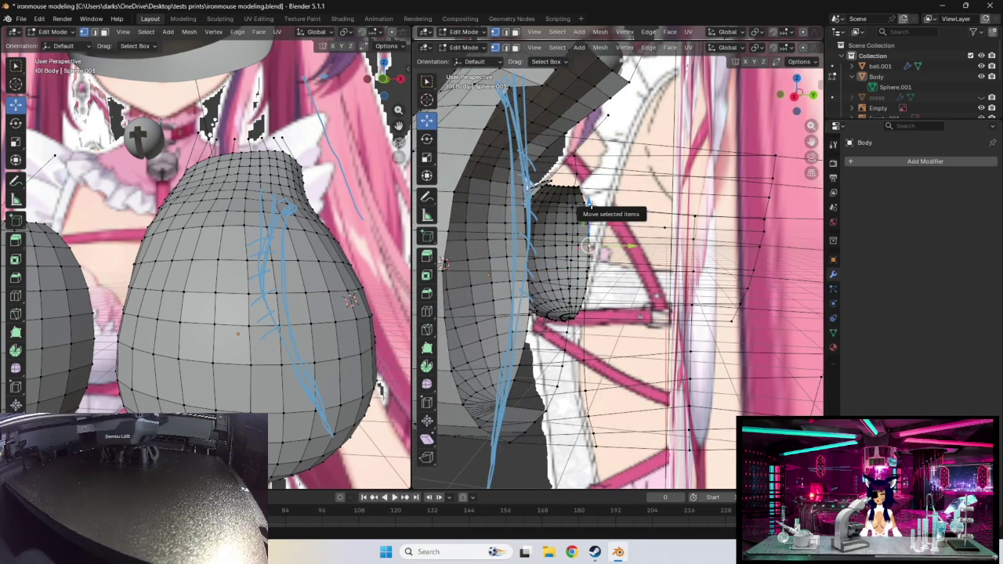
# - Adjust the selection of side-body vertices and the wedge face beside the chest panel
pyautogui.click(590, 235)
pyautogui.scroll(5, 580, 234)
pyautogui.moveTo(664, 250); pyautogui.dragTo(751, 226, button='middle')
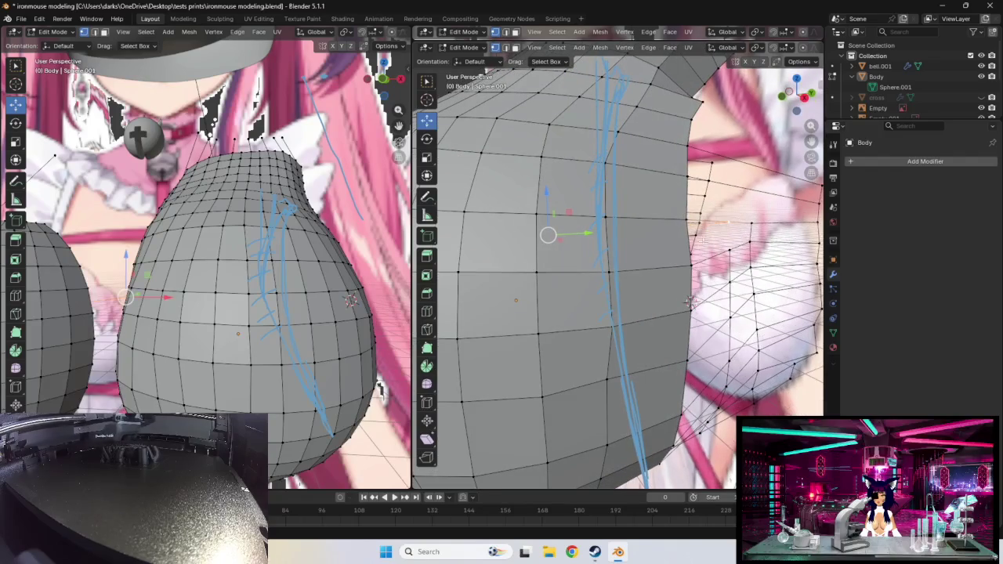
pyautogui.press('ctrl+KP_Add')
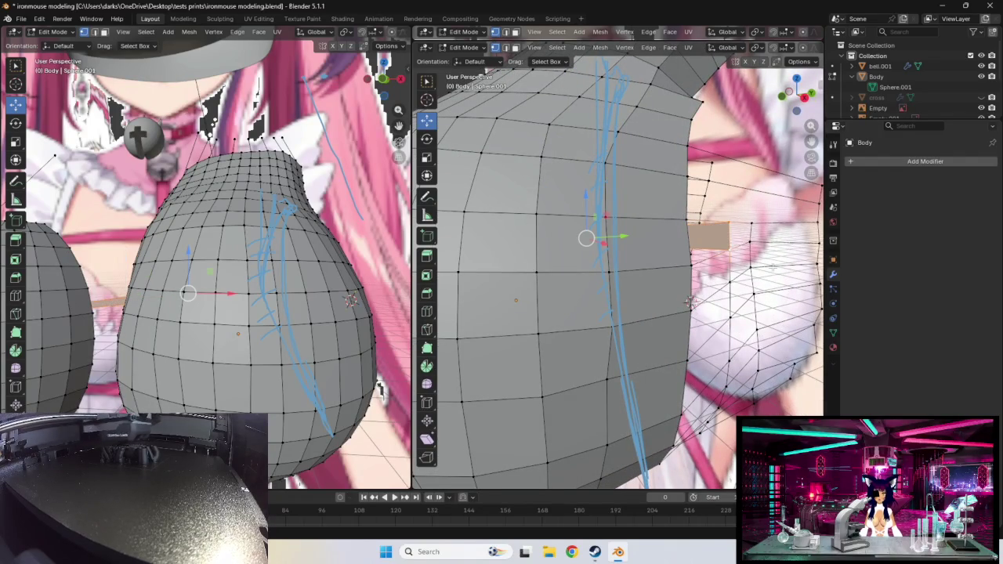
pyautogui.moveTo(772, 267); pyautogui.dragTo(715, 270, button='middle')
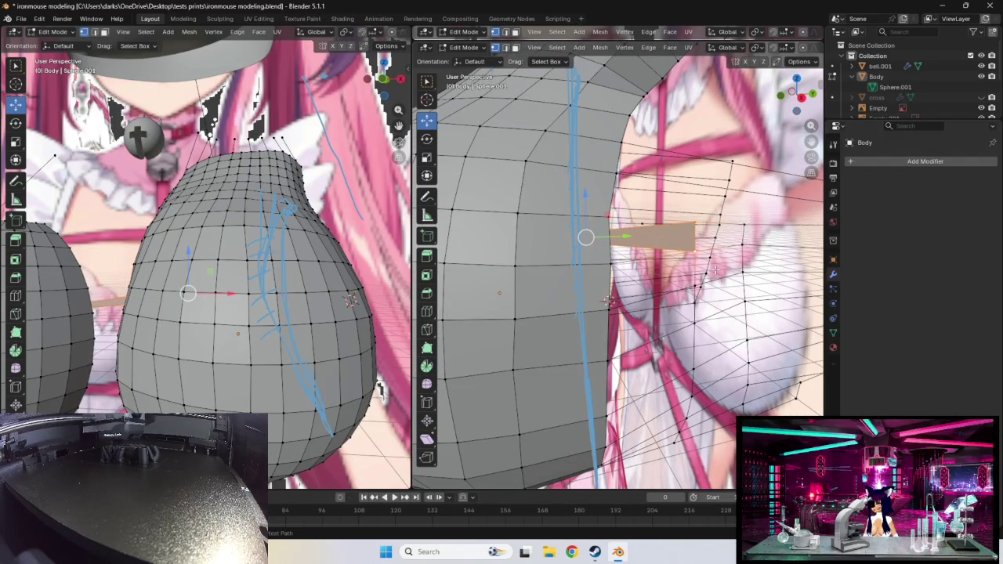
pyautogui.keyDown('shift'); pyautogui.click(693, 250); pyautogui.keyUp('shift')
pyautogui.keyDown('shift'); pyautogui.click(693, 250); pyautogui.keyUp('shift')
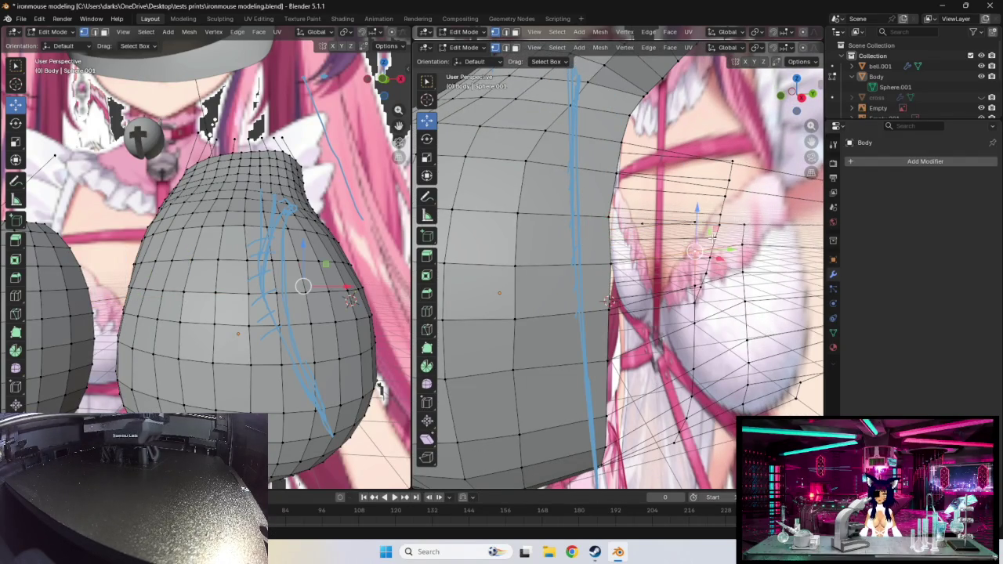
pyautogui.moveTo(693, 249); pyautogui.dragTo(684, 259, button='middle')
# - Orbit over the side gaps and select the edge joining the body and chest panel
pyautogui.moveTo(567, 326)
pyautogui.mouseDown(button='middle')
pyautogui.moveTo(675, 266)
pyautogui.moveTo(446, 322)
pyautogui.moveTo(576, 304)
pyautogui.moveTo(777, 216)
pyautogui.mouseUp(button='middle')
pyautogui.keyDown('shift'); pyautogui.rightClick(636, 272); pyautogui.keyUp('shift')
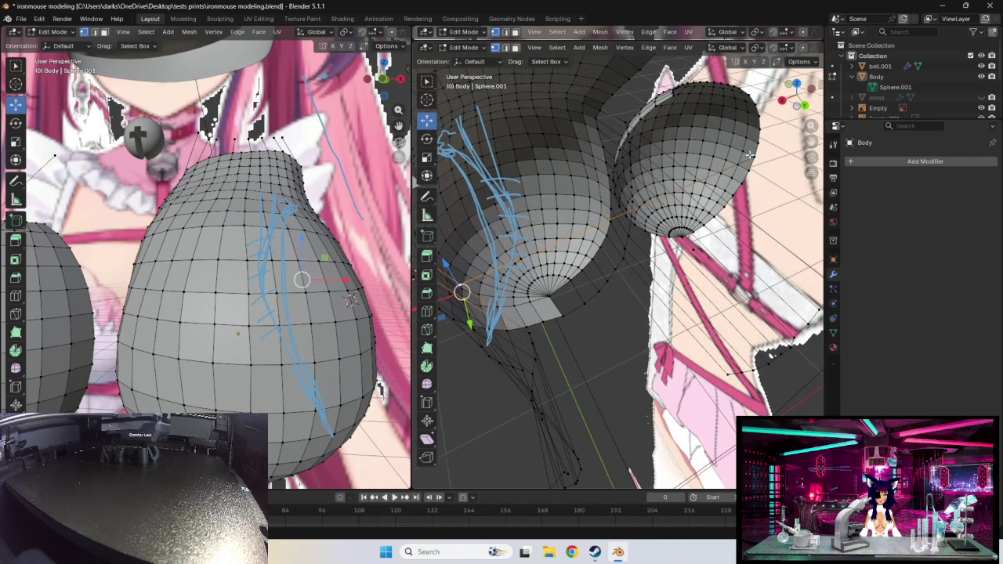
pyautogui.moveTo(565, 248)
pyautogui.mouseDown(button='middle')
pyautogui.moveTo(616, 227)
pyautogui.moveTo(566, 306)
pyautogui.mouseUp(button='middle')
pyautogui.click(566, 306)
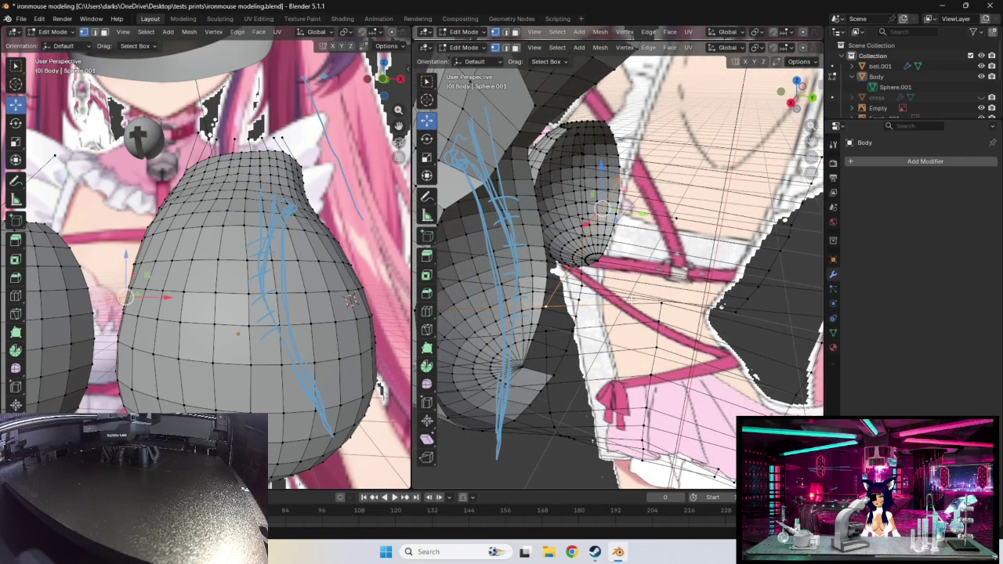
pyautogui.moveTo(631, 299); pyautogui.dragTo(635, 289, button='middle')
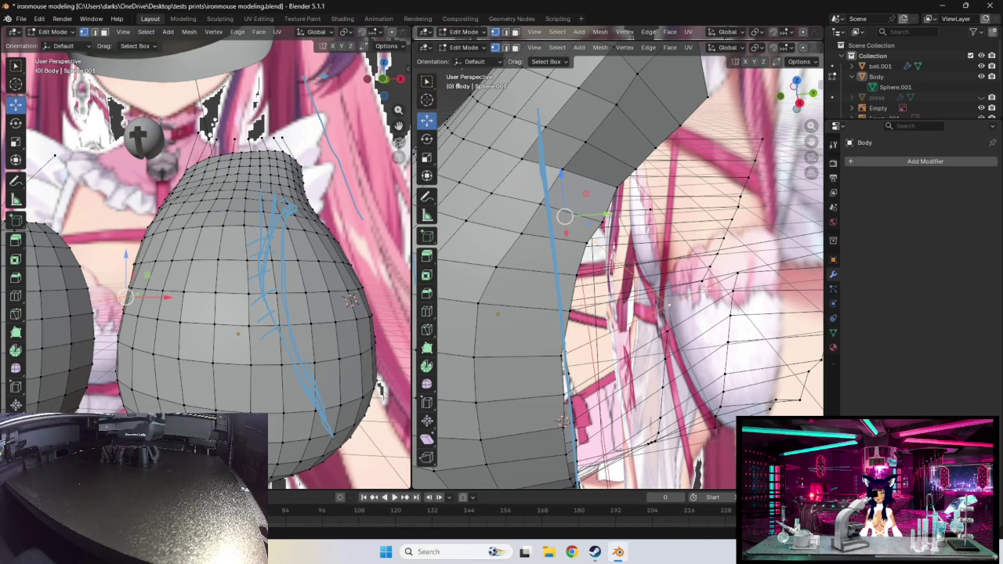
# - Delete the selected edge between the side torso and chest panel
pyautogui.moveTo(707, 290); pyautogui.dragTo(680, 297, button='middle')
pyautogui.press('x')
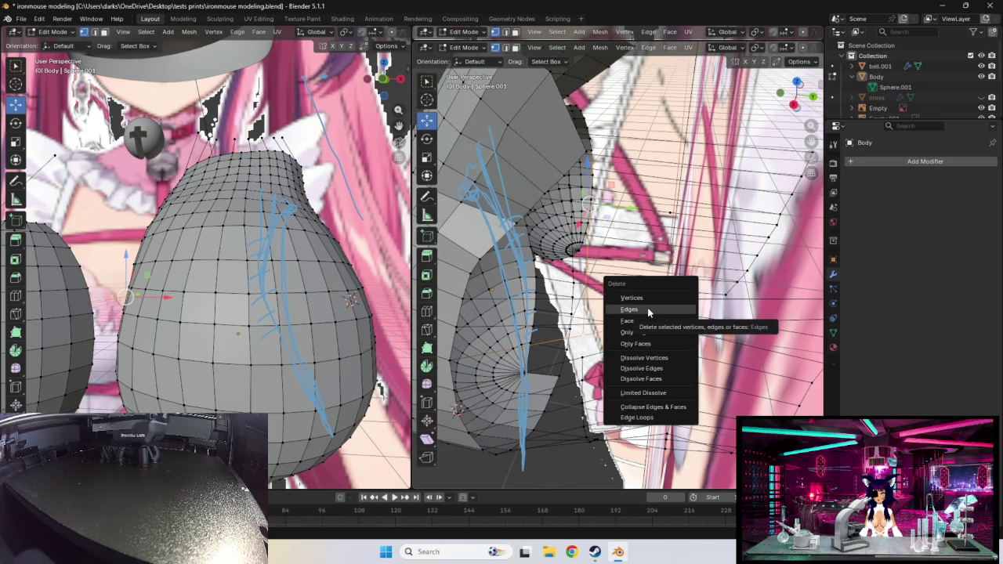
pyautogui.click(647, 310)
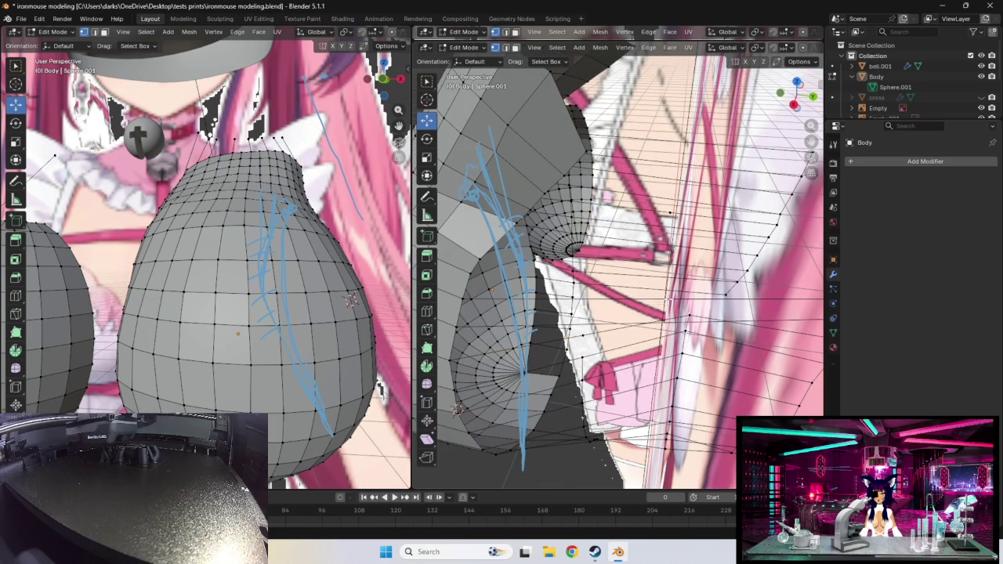
pyautogui.moveTo(648, 310); pyautogui.dragTo(634, 288, button='middle')
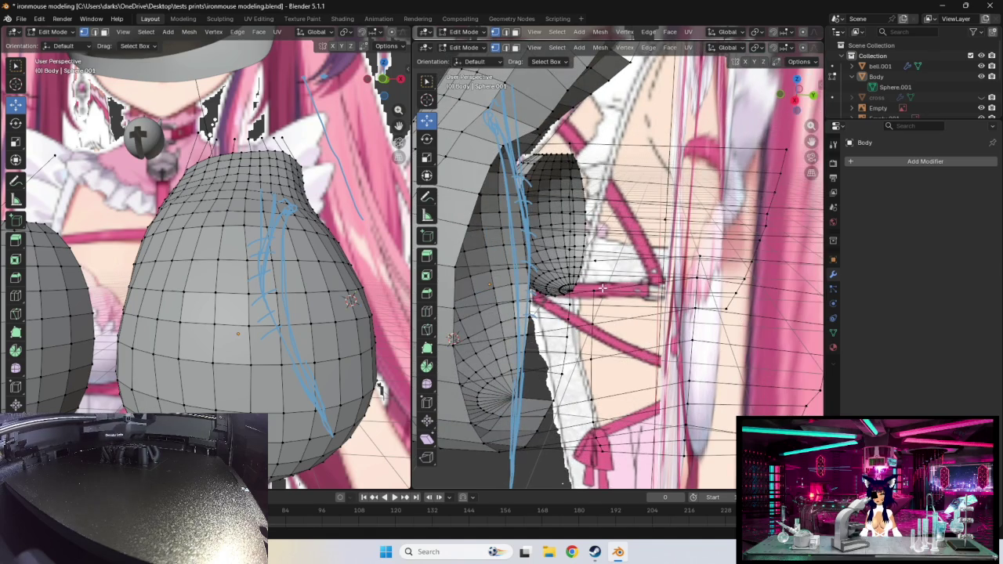
# - Lower a chest-panel vertex in two moves so the mesh fits the reference
pyautogui.click(586, 290)
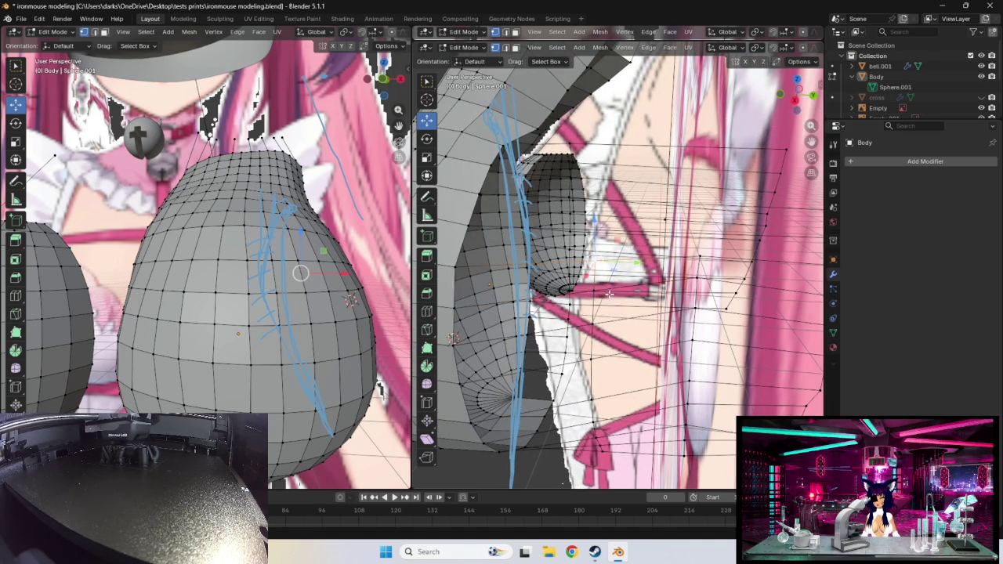
pyautogui.moveTo(609, 293); pyautogui.dragTo(622, 248, button='middle')
pyautogui.press('g')
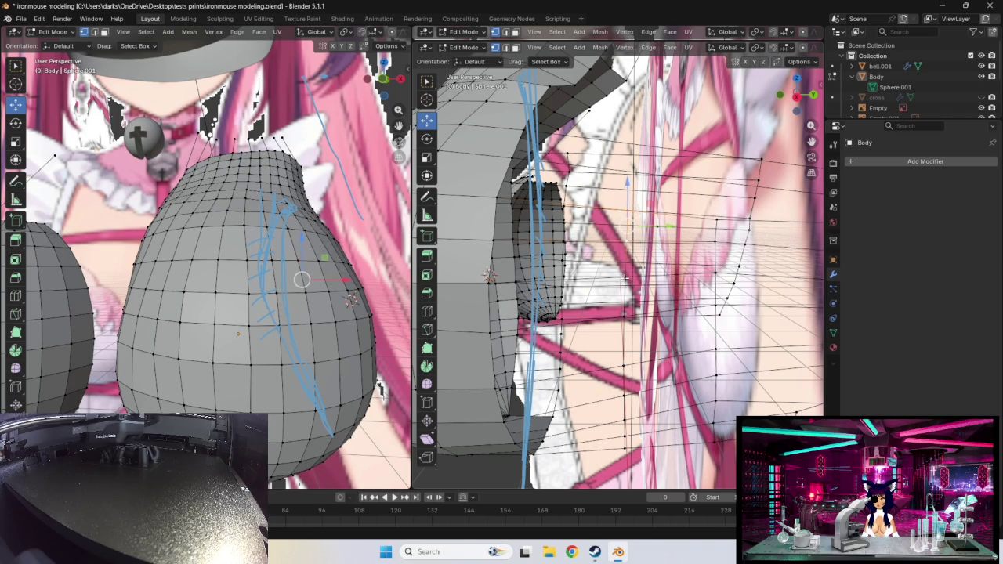
pyautogui.click(626, 263)
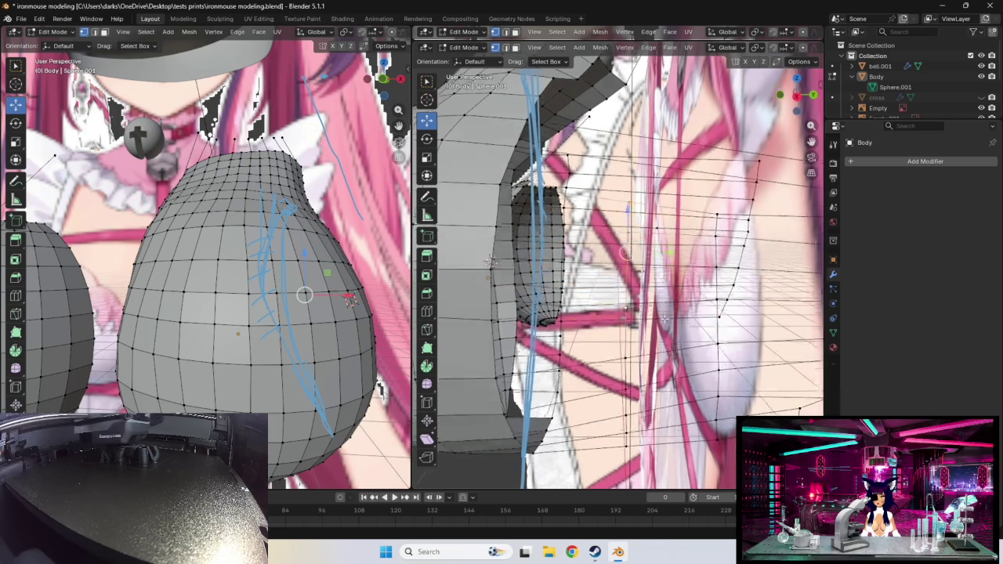
pyautogui.moveTo(627, 263); pyautogui.dragTo(618, 275, button='middle')
pyautogui.press('g')
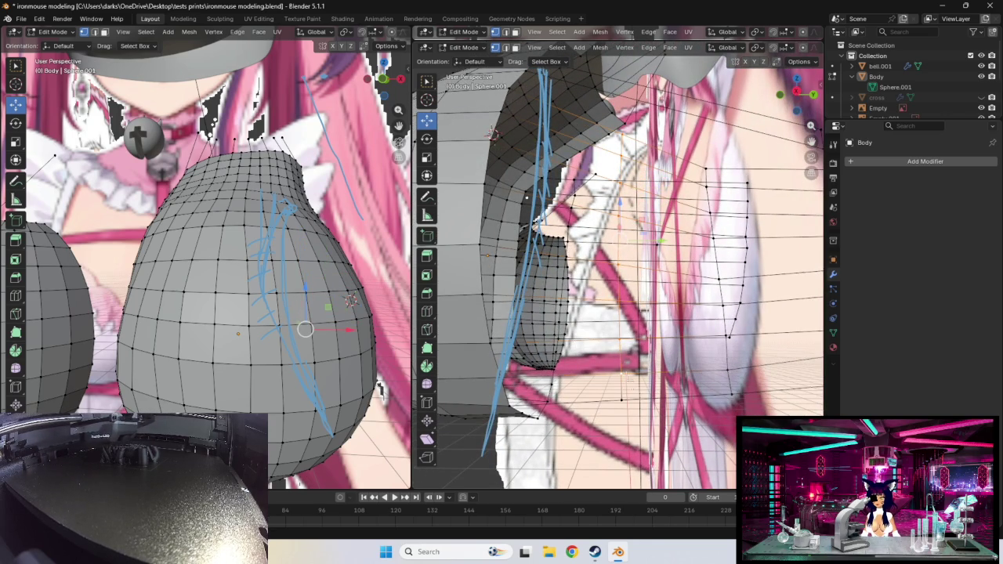
pyautogui.scroll(3, 697, 342)
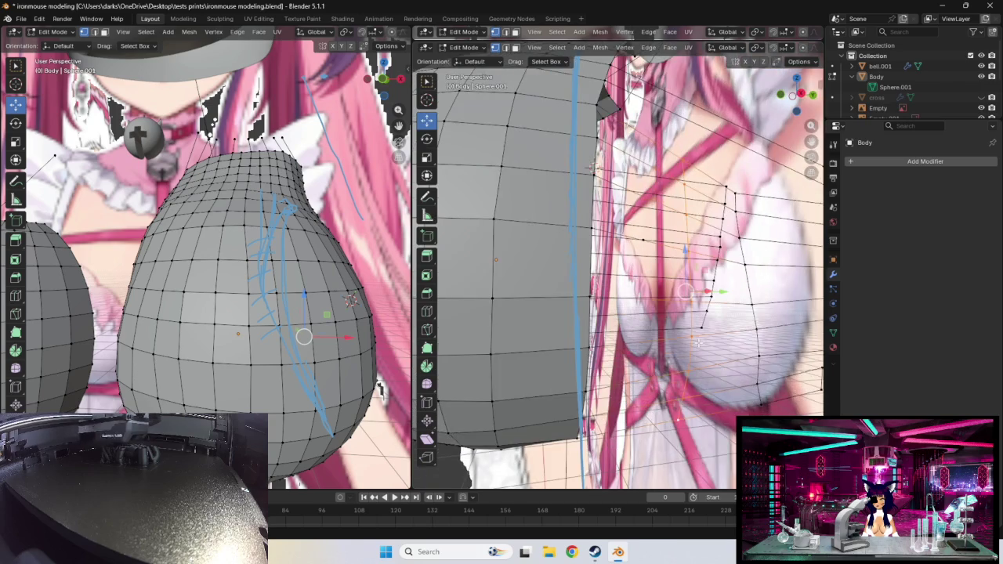
pyautogui.scroll(-3, 698, 343)
pyautogui.moveTo(698, 343); pyautogui.dragTo(671, 311, button='middle')
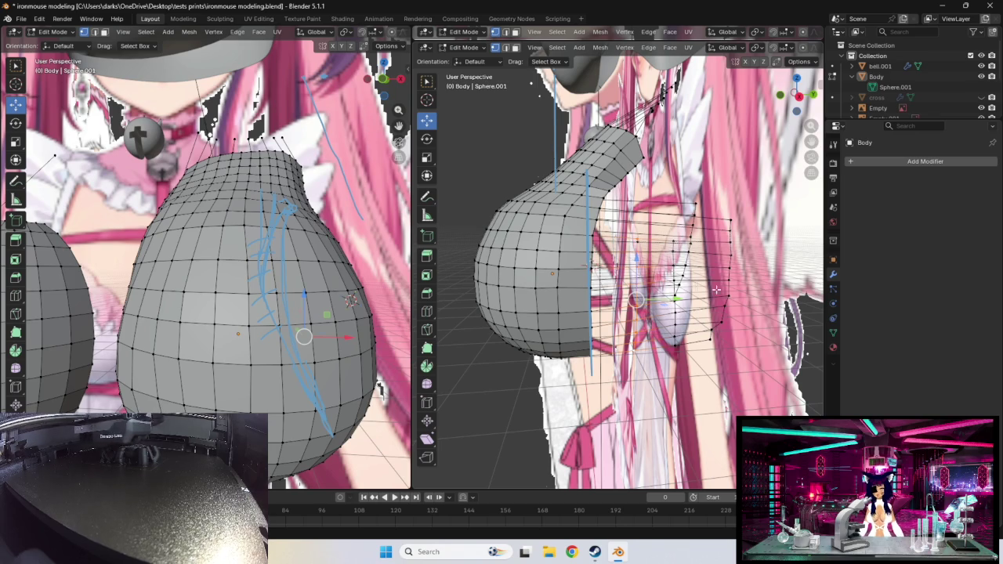
pyautogui.scroll(4, 672, 310)
pyautogui.scroll(1, 668, 323)
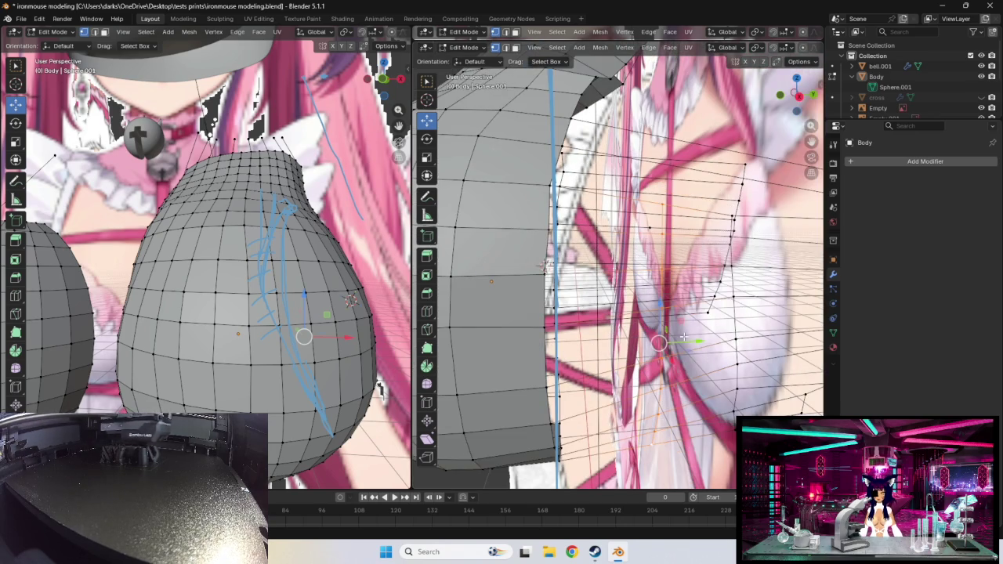
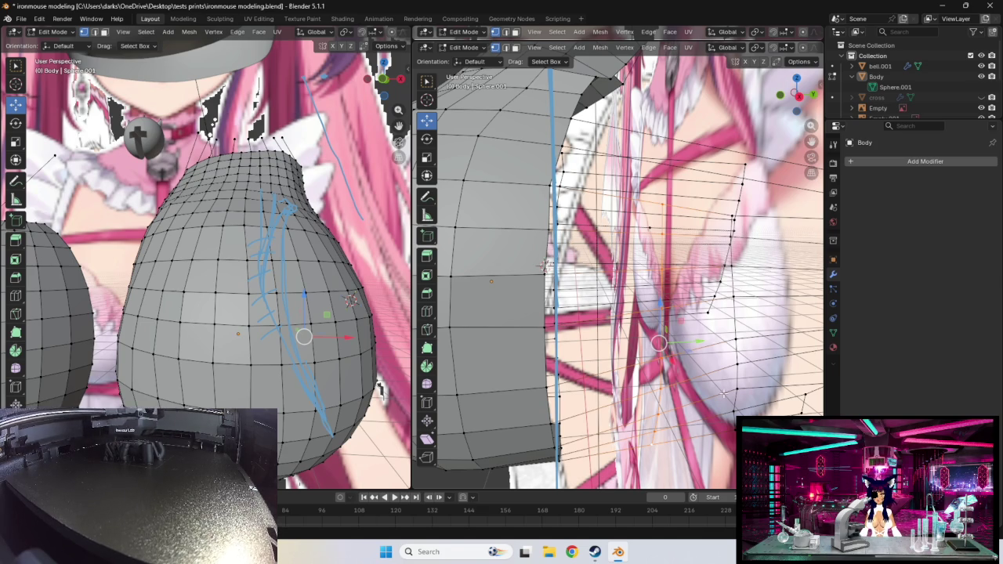
# - In Right Orthographic view, drag the selected chest vertices outward to follow the side reference outline
pyautogui.moveTo(678, 417); pyautogui.dragTo(669, 363, button='middle')
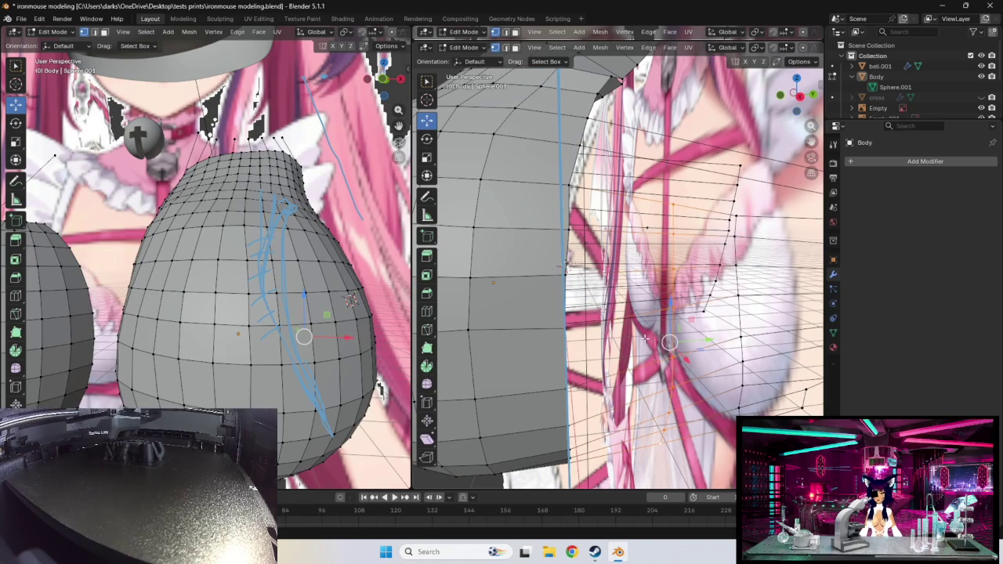
pyautogui.press('KP_3')
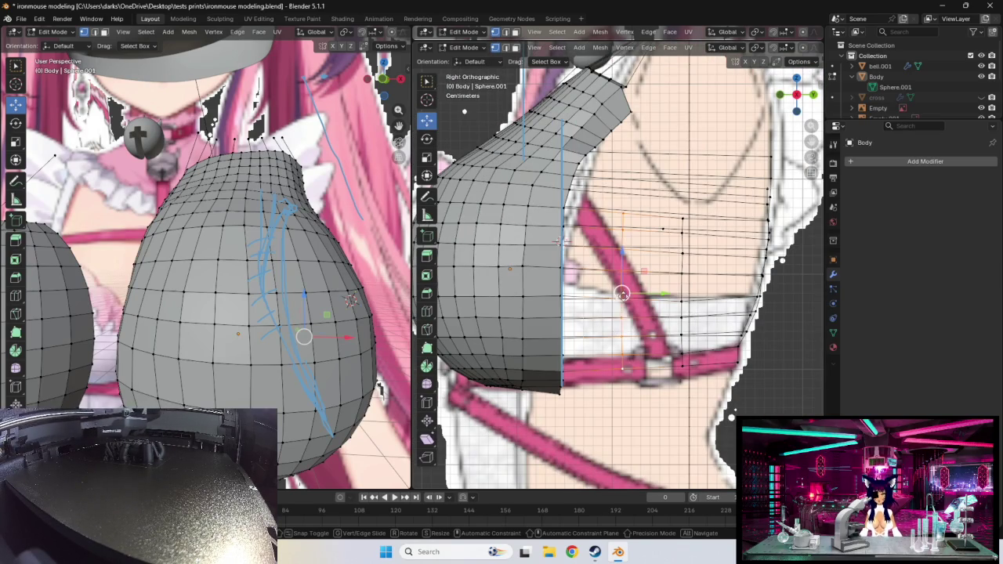
pyautogui.moveTo(622, 293); pyautogui.dragTo(587, 295)
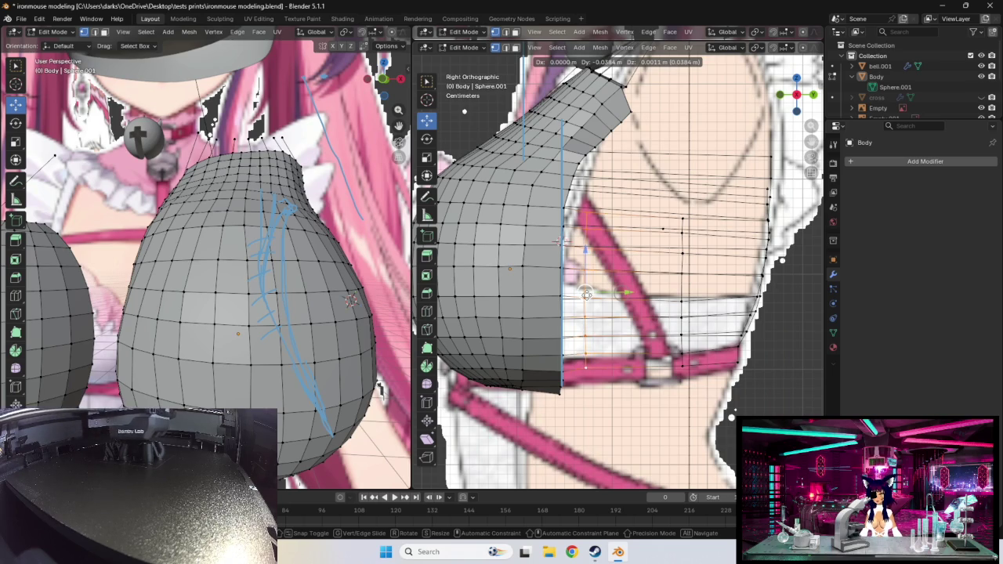
pyautogui.moveTo(587, 294); pyautogui.dragTo(586, 295)
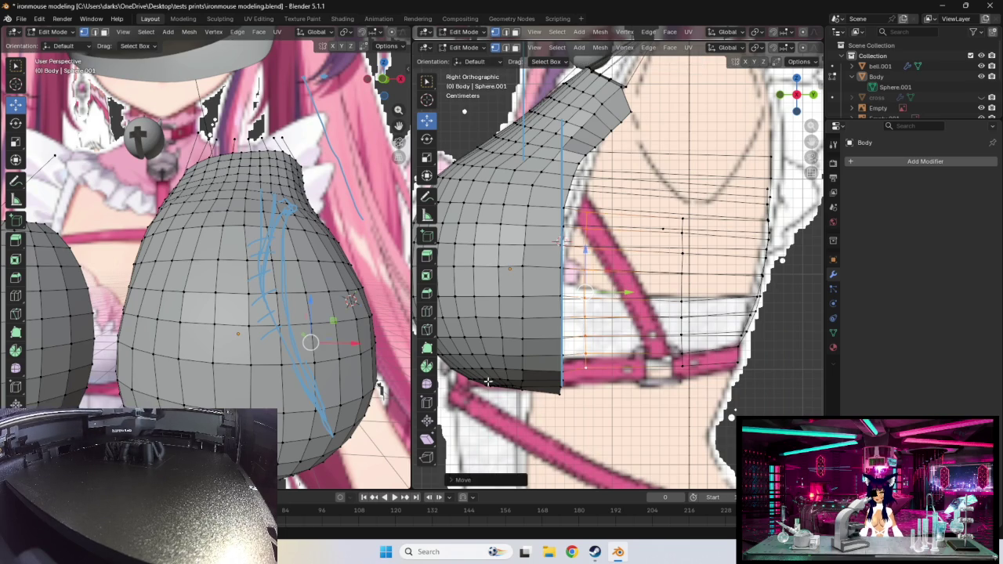
pyautogui.moveTo(310, 343); pyautogui.dragTo(381, 344)
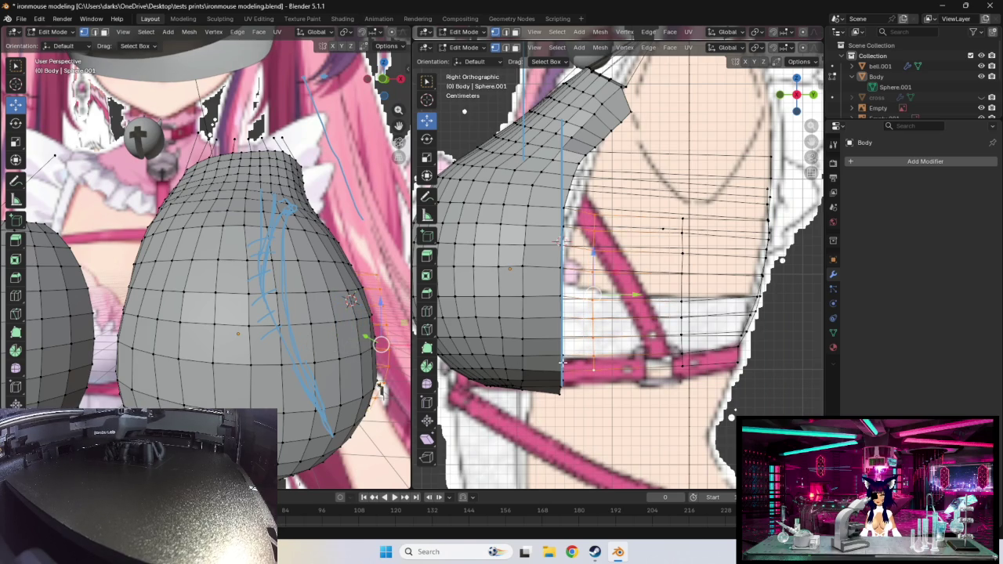
pyautogui.moveTo(562, 362)
pyautogui.mouseDown(button='middle')
pyautogui.moveTo(608, 334)
pyautogui.moveTo(638, 332)
pyautogui.mouseUp(button='middle')
pyautogui.scroll(-2, 639, 332)
pyautogui.scroll(-2, 657, 335)
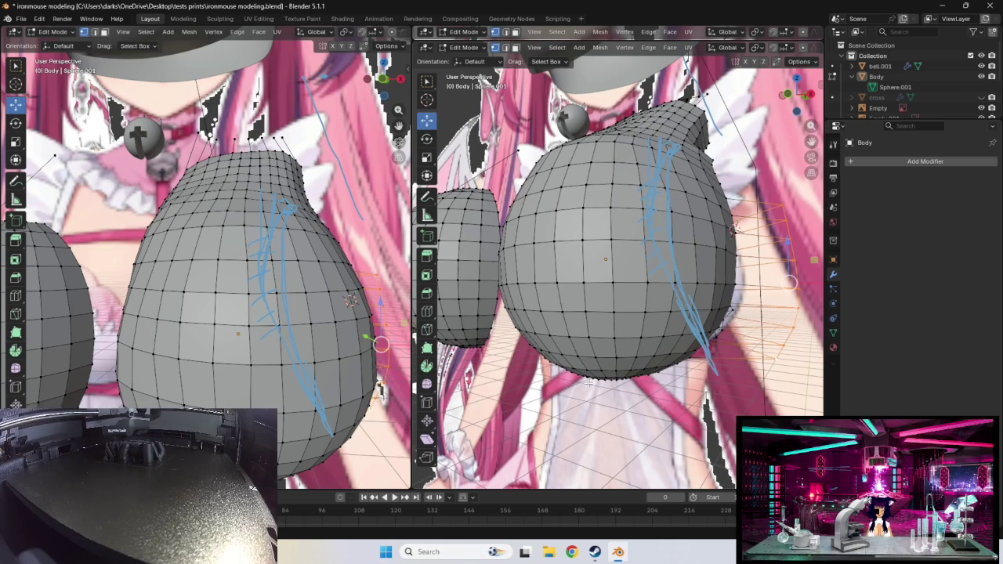
# - In the side view, grab the selected chest vertex, reposition it, then orbit to check the shape
pyautogui.press('KP_3')
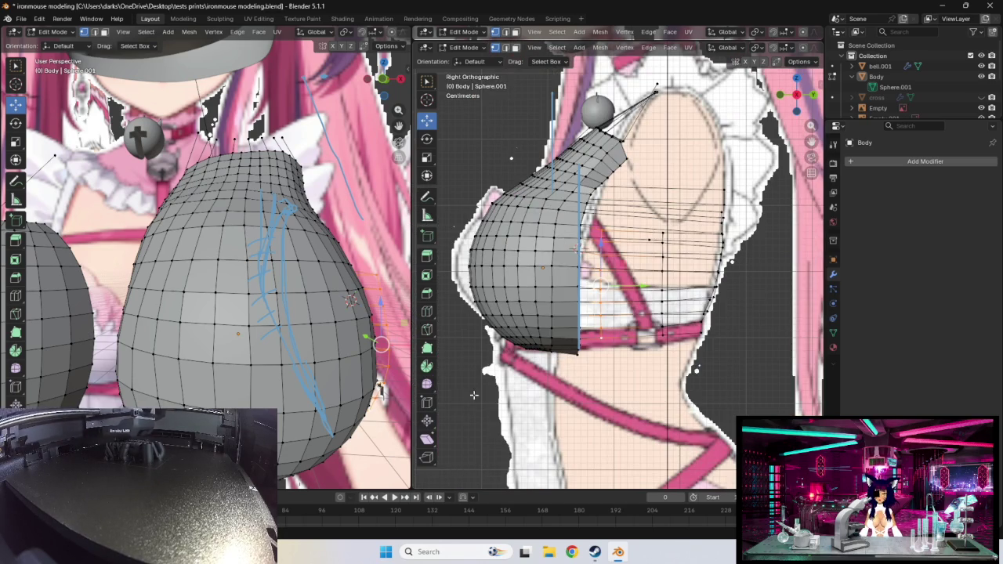
pyautogui.press('g')
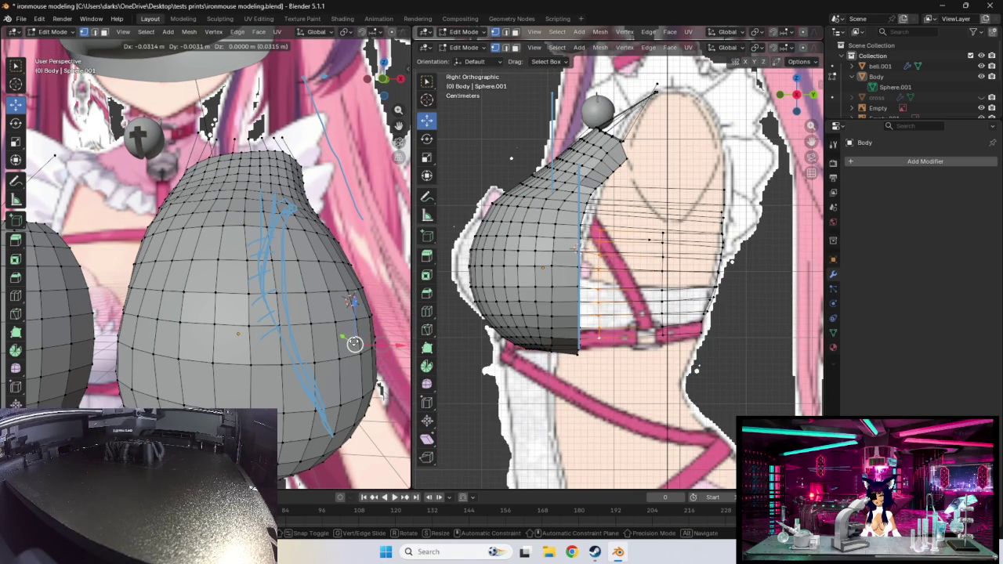
pyautogui.click(355, 343)
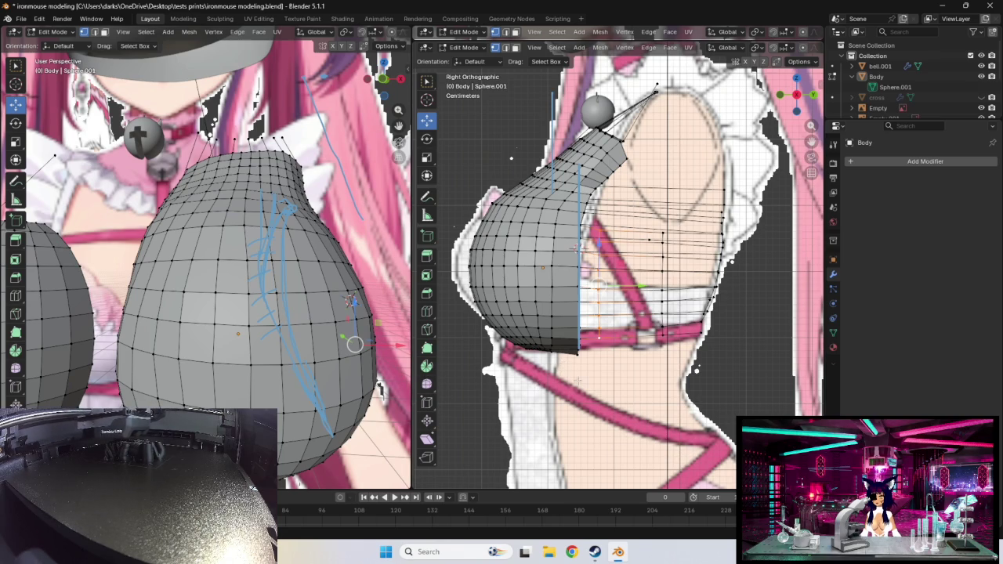
pyautogui.moveTo(620, 381)
pyautogui.mouseDown(button='middle')
pyautogui.moveTo(707, 375)
pyautogui.moveTo(707, 383)
pyautogui.mouseUp(button='middle')
pyautogui.press('KP_3')
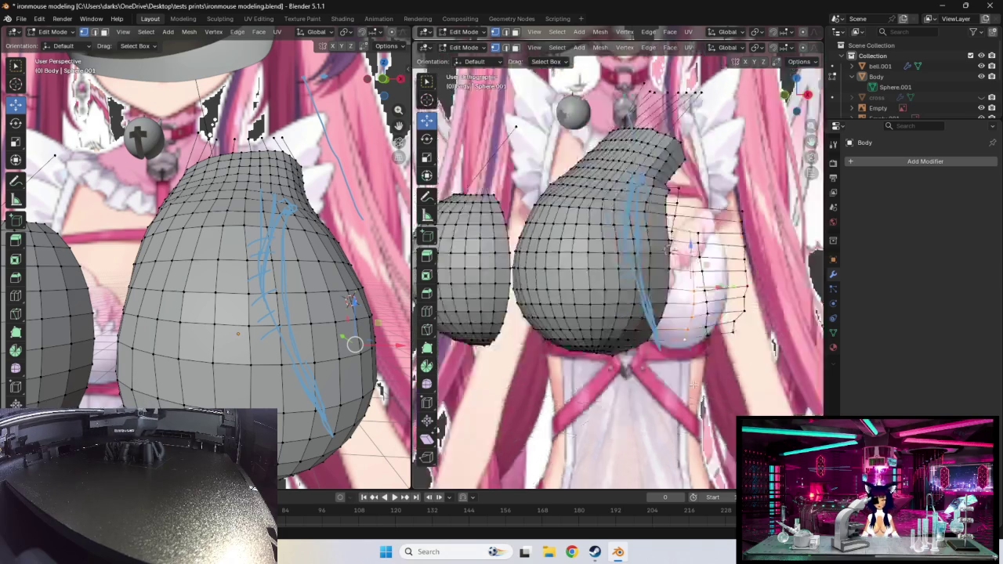
# - Nudge the bust vertices about 0.006 m to match the side and front references
pyautogui.moveTo(347, 343); pyautogui.dragTo(320, 345)
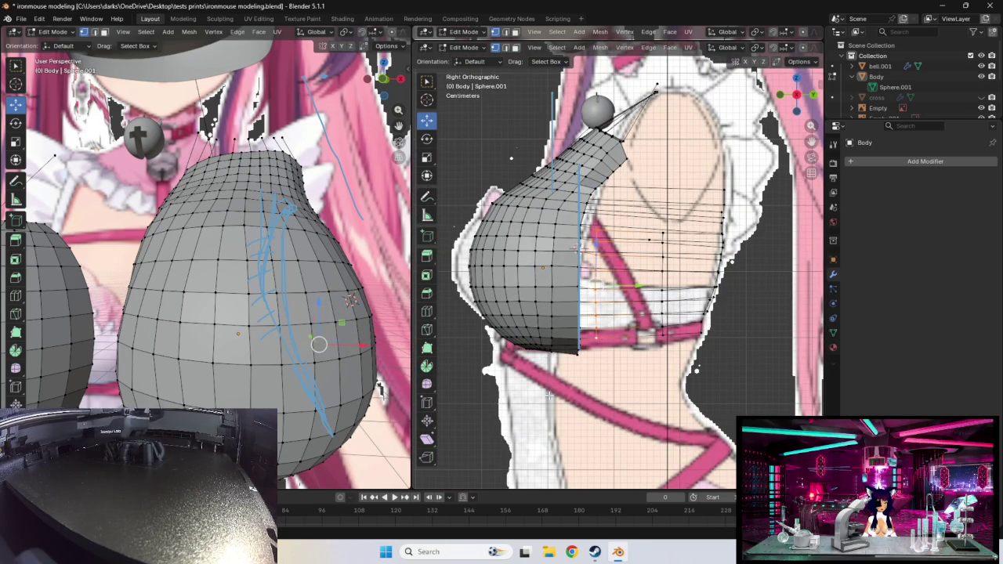
pyautogui.moveTo(498, 398)
pyautogui.mouseDown(button='middle')
pyautogui.moveTo(562, 236)
pyautogui.moveTo(501, 252)
pyautogui.mouseUp(button='middle')
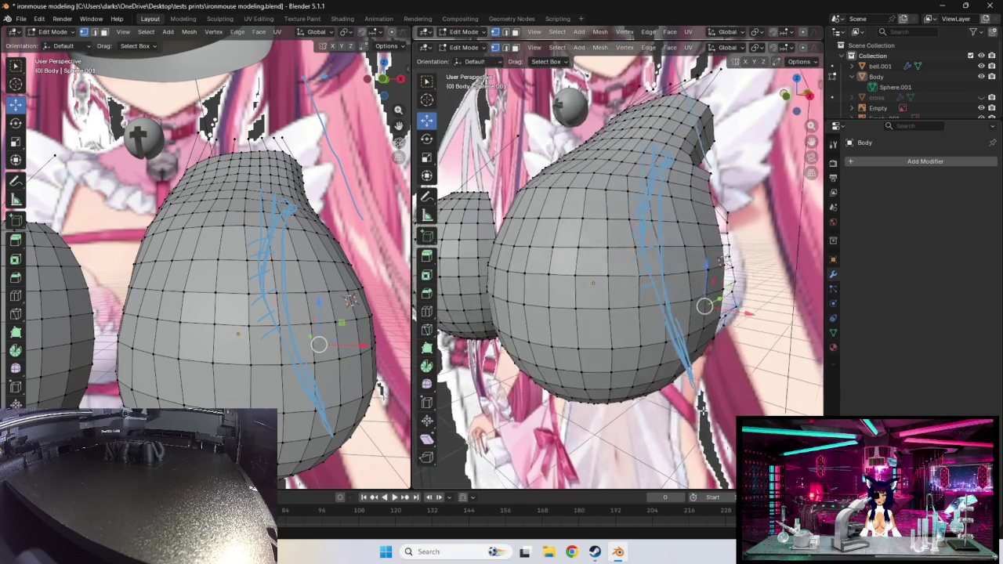
pyautogui.moveTo(605, 406)
pyautogui.mouseDown(button='middle')
pyautogui.moveTo(664, 394)
pyautogui.moveTo(655, 390)
pyautogui.moveTo(696, 406)
pyautogui.mouseUp(button='middle')
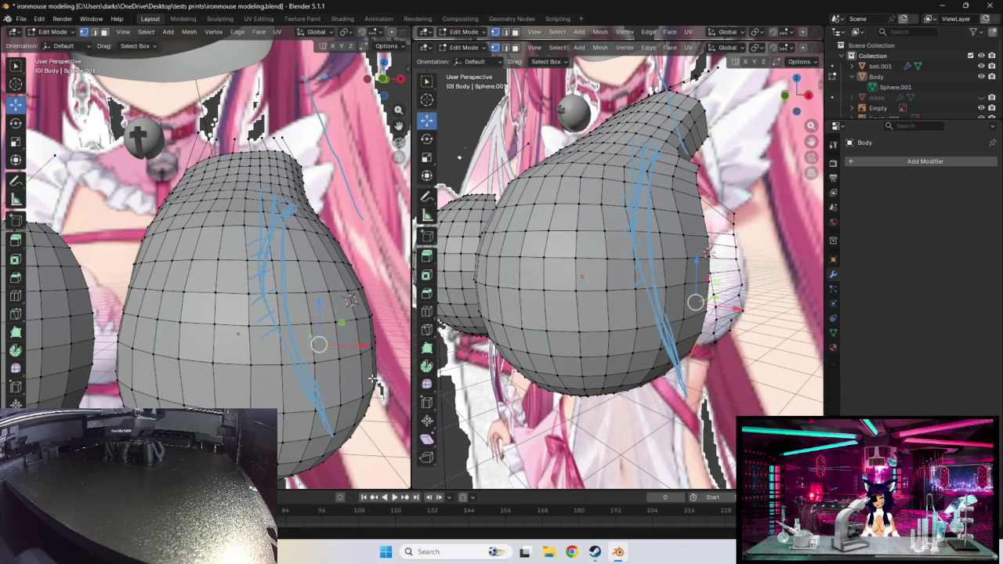
pyautogui.moveTo(325, 350); pyautogui.dragTo(322, 345)
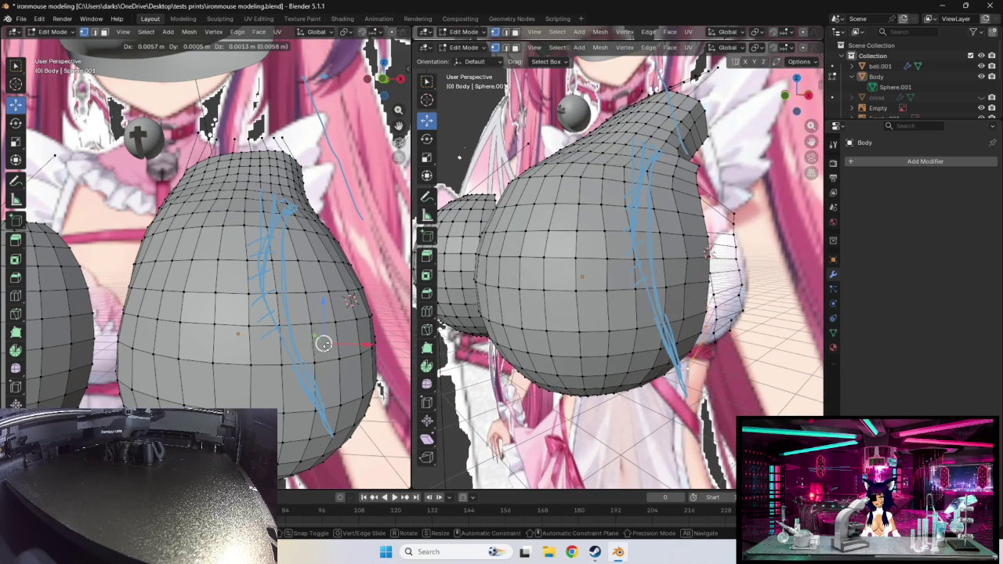
pyautogui.moveTo(596, 368)
pyautogui.mouseDown(button='middle')
pyautogui.moveTo(533, 391)
pyautogui.moveTo(482, 370)
pyautogui.moveTo(524, 346)
pyautogui.moveTo(527, 367)
pyautogui.mouseUp(button='middle')
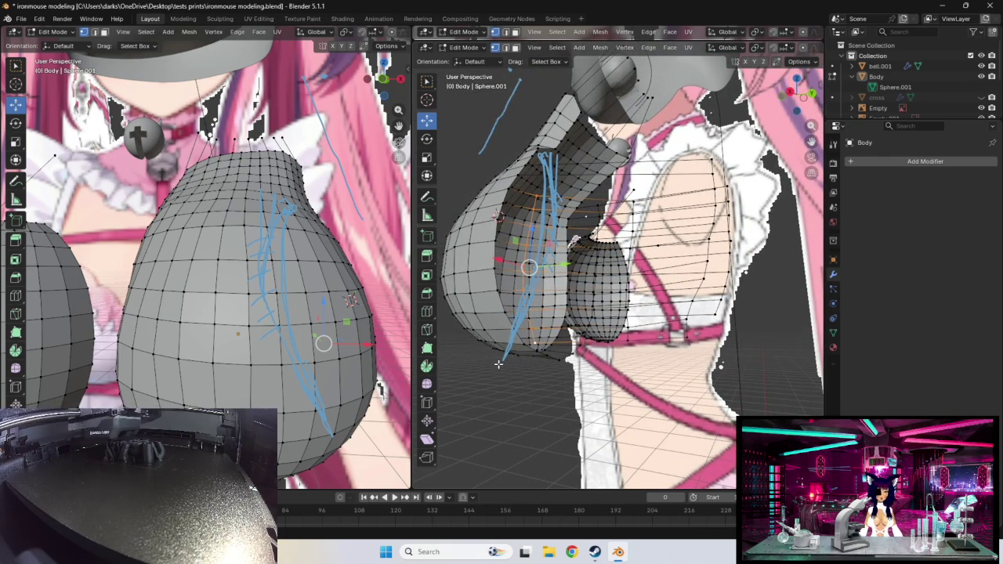
# - Hide the Empty's reference image in the Outliner, leaving the hair reference behind the chest mesh
pyautogui.moveTo(526, 346)
pyautogui.mouseDown(button='middle')
pyautogui.moveTo(596, 352)
pyautogui.moveTo(626, 339)
pyautogui.moveTo(619, 387)
pyautogui.moveTo(612, 351)
pyautogui.moveTo(643, 365)
pyautogui.mouseUp(button='middle')
pyautogui.scroll(4, 610, 354)
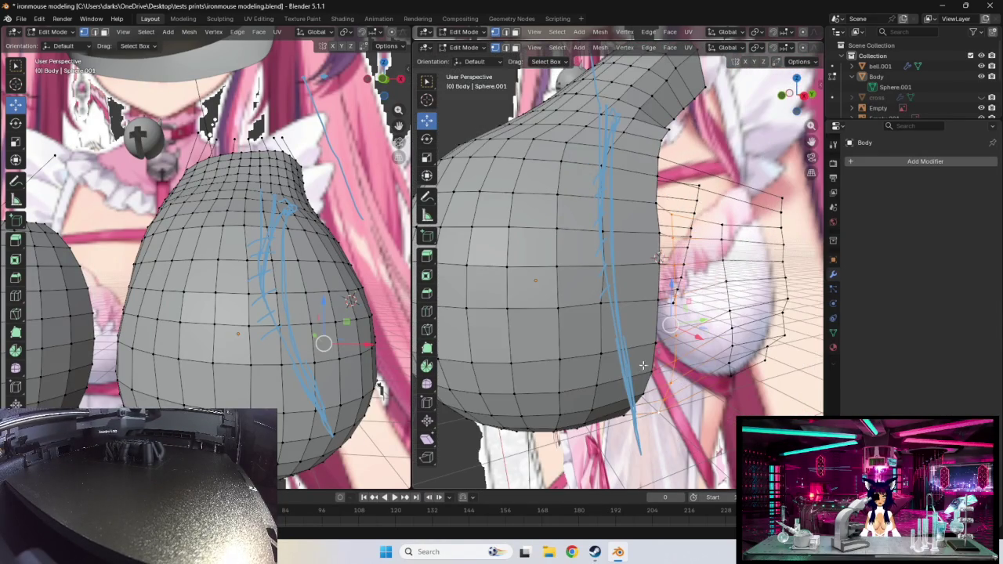
pyautogui.scroll(-2, 966, 106)
pyautogui.click(981, 89)
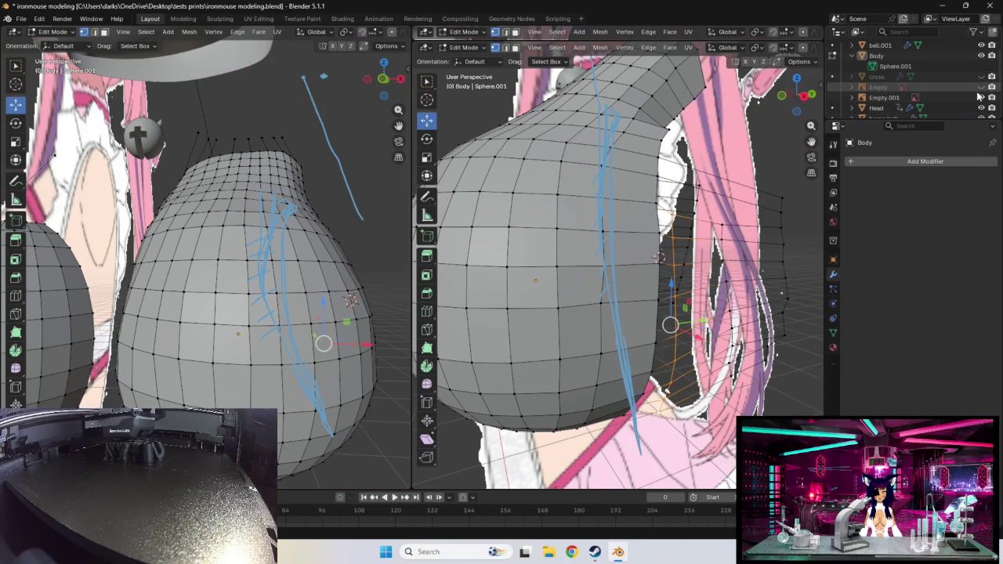
pyautogui.moveTo(759, 189)
pyautogui.mouseDown(button='middle')
pyautogui.moveTo(774, 167)
pyautogui.moveTo(762, 177)
pyautogui.mouseUp(button='middle')
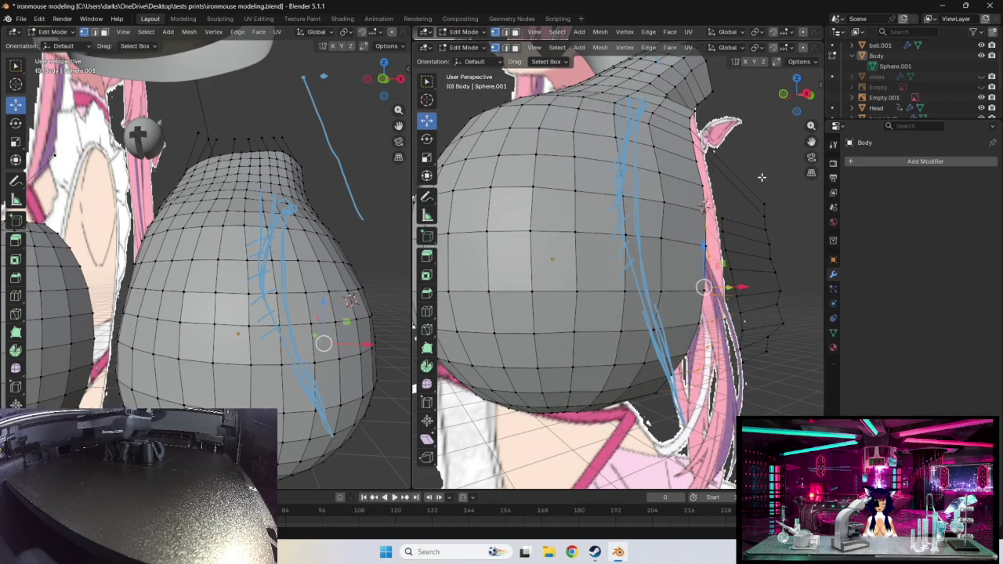
# - Switch the right viewport to Wireframe shading and zoom onto the Sphere.001 body's side edges
pyautogui.press('z')
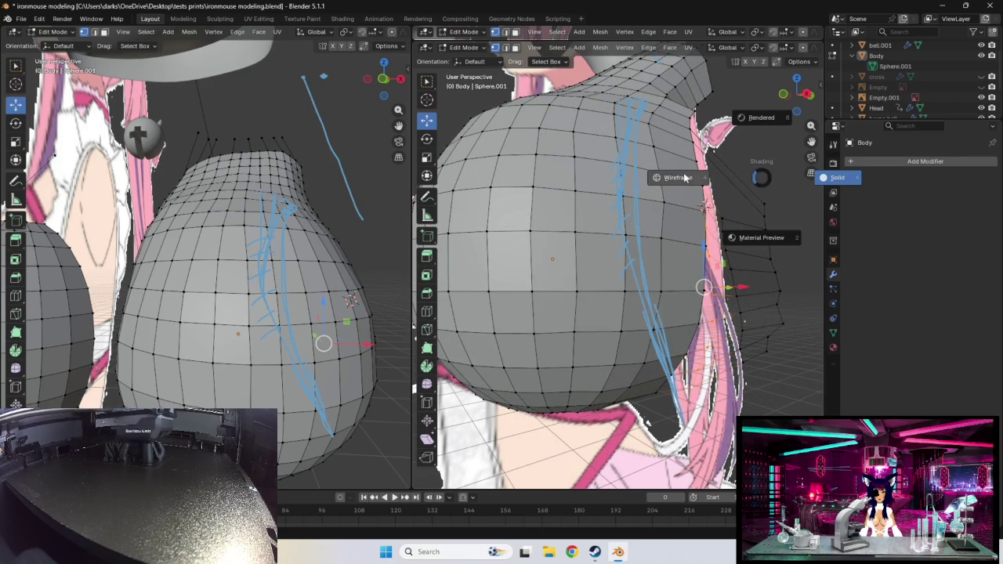
pyautogui.click(684, 178)
pyautogui.moveTo(782, 204)
pyautogui.mouseDown(button='middle')
pyautogui.moveTo(779, 188)
pyautogui.moveTo(722, 190)
pyautogui.moveTo(737, 220)
pyautogui.mouseUp(button='middle')
pyautogui.scroll(5, 314, 229)
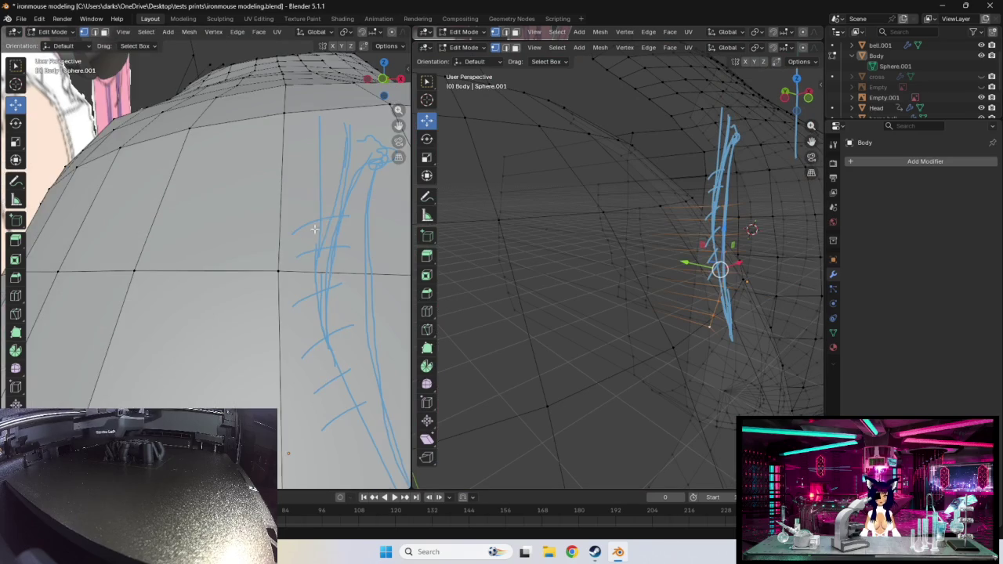
pyautogui.scroll(-4, 559, 186)
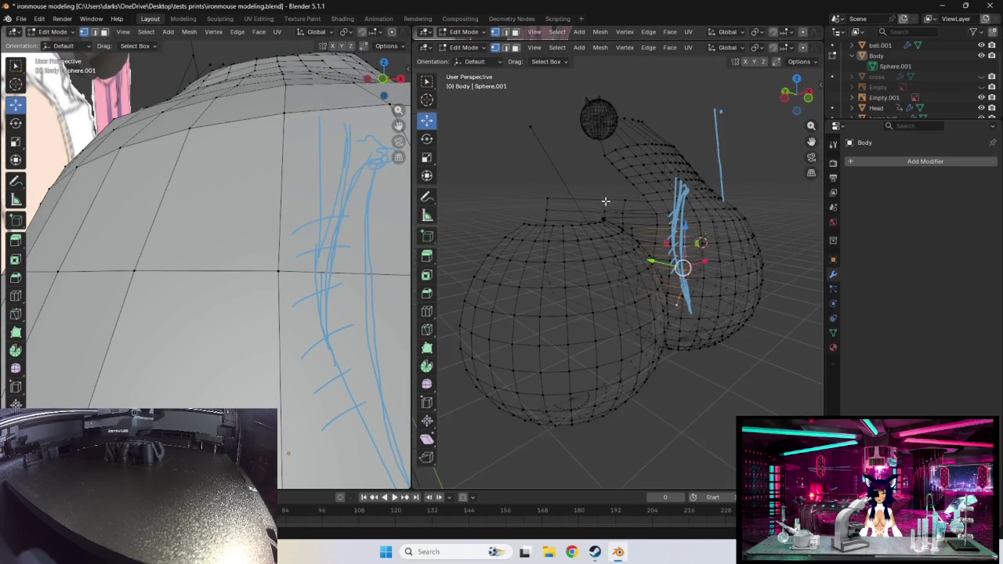
pyautogui.moveTo(605, 206)
pyautogui.mouseDown(button='middle')
pyautogui.moveTo(726, 217)
pyautogui.moveTo(527, 244)
pyautogui.mouseUp(button='middle')
pyautogui.scroll(3, 726, 217)
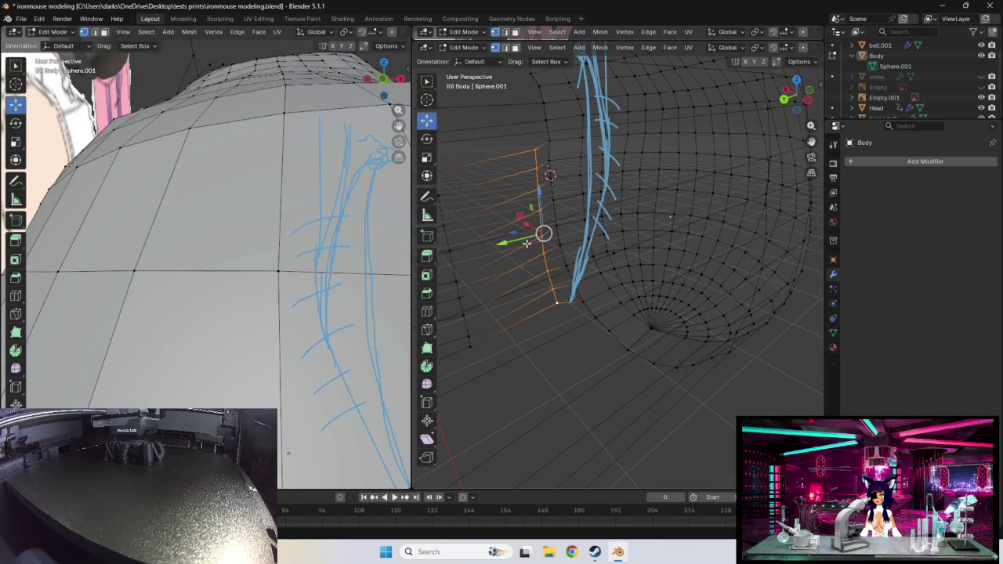
pyautogui.moveTo(548, 350)
pyautogui.mouseDown(button='middle')
pyautogui.moveTo(600, 347)
pyautogui.moveTo(558, 306)
pyautogui.moveTo(616, 307)
pyautogui.moveTo(635, 292)
pyautogui.moveTo(554, 315)
pyautogui.mouseUp(button='middle')
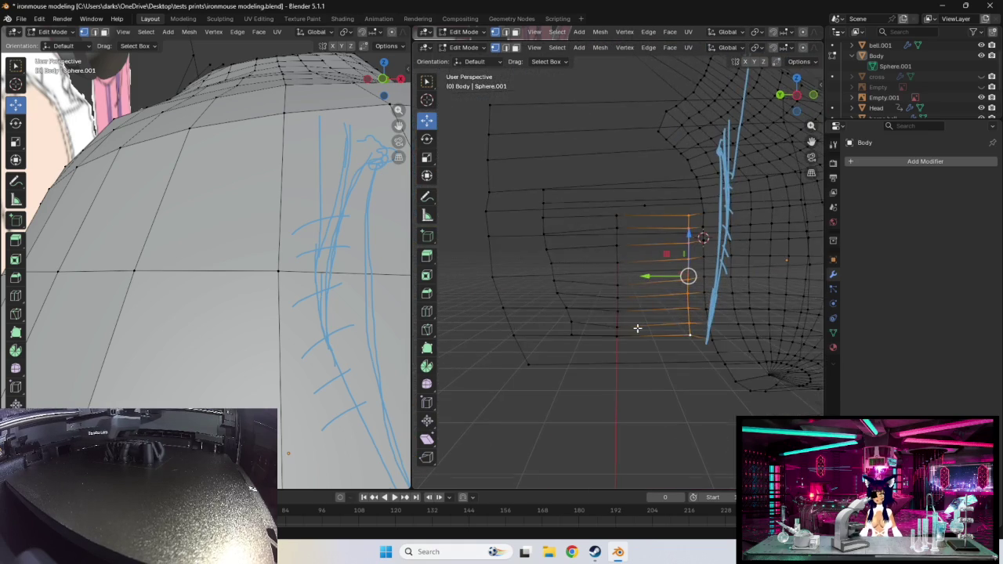
pyautogui.moveTo(638, 329); pyautogui.dragTo(674, 325, button='middle')
pyautogui.scroll(2, 674, 326)
pyautogui.scroll(1, 688, 323)
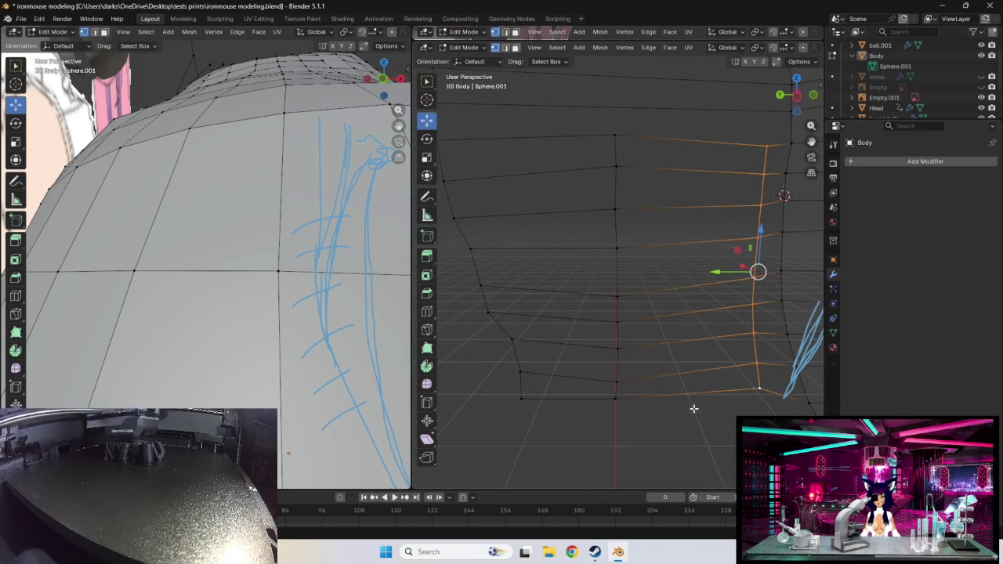
# - Select the nine horizontal edge loops running down the side of the torso
pyautogui.keyDown('alt'); pyautogui.keyDown('shift'); pyautogui.click(621, 394); pyautogui.keyUp('shift'); pyautogui.keyUp('alt')
pyautogui.keyDown('alt'); pyautogui.keyDown('shift'); pyautogui.click(619, 369); pyautogui.keyUp('shift'); pyautogui.keyUp('alt')
pyautogui.keyDown('alt'); pyautogui.keyDown('shift'); pyautogui.click(618, 345); pyautogui.keyUp('shift'); pyautogui.keyUp('alt')
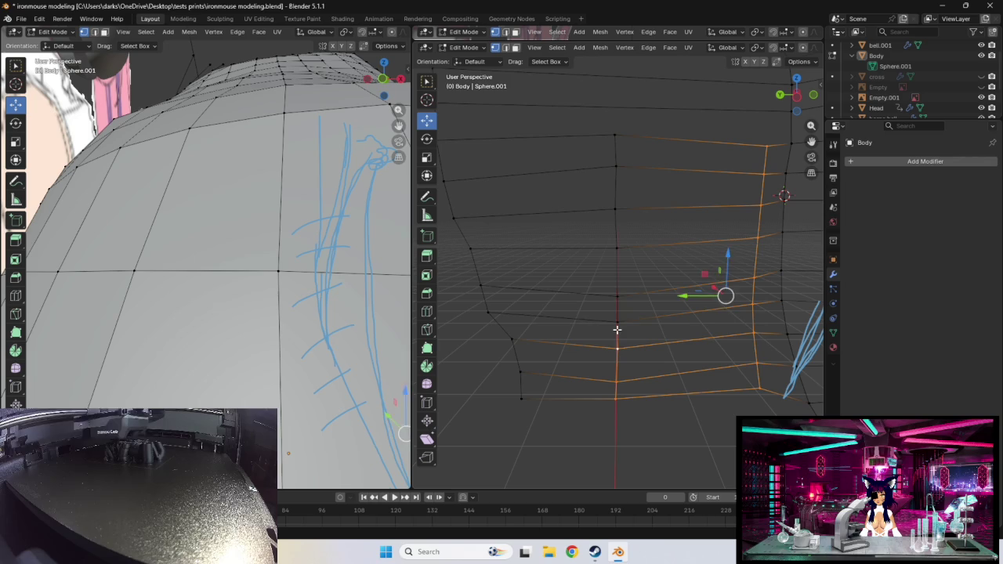
pyautogui.keyDown('alt'); pyautogui.keyDown('shift'); pyautogui.click(617, 314); pyautogui.keyUp('shift'); pyautogui.keyUp('alt')
pyautogui.keyDown('alt'); pyautogui.keyDown('shift'); pyautogui.click(616, 298); pyautogui.keyUp('shift'); pyautogui.keyUp('alt')
pyautogui.keyDown('alt'); pyautogui.keyDown('shift'); pyautogui.click(619, 251); pyautogui.keyUp('shift'); pyautogui.keyUp('alt')
pyautogui.keyDown('alt'); pyautogui.keyDown('shift'); pyautogui.click(619, 212); pyautogui.keyUp('shift'); pyautogui.keyUp('alt')
pyautogui.keyDown('alt'); pyautogui.keyDown('shift'); pyautogui.click(617, 166); pyautogui.keyUp('shift'); pyautogui.keyUp('alt')
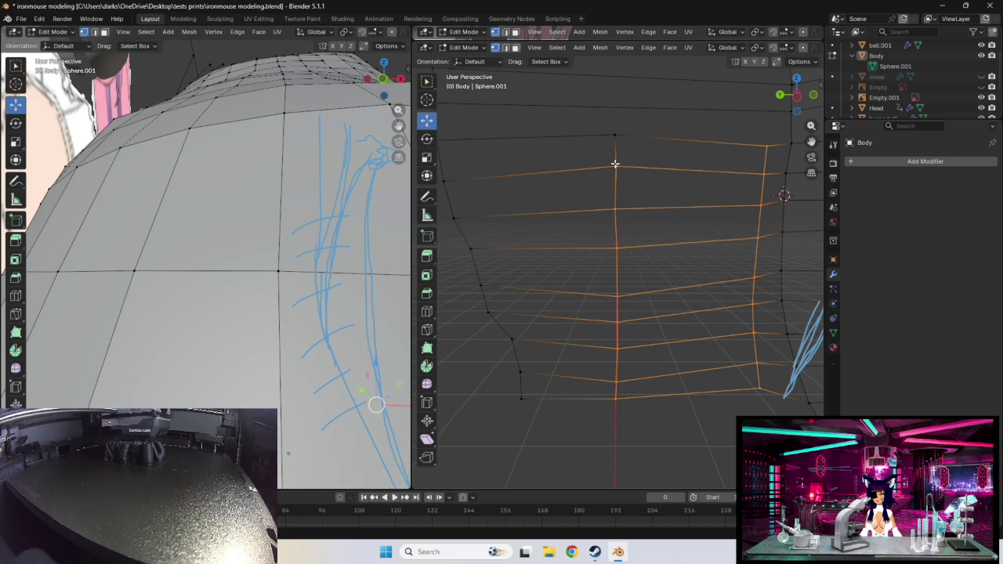
pyautogui.keyDown('alt'); pyautogui.keyDown('shift'); pyautogui.click(616, 139); pyautogui.keyUp('shift'); pyautogui.keyUp('alt')
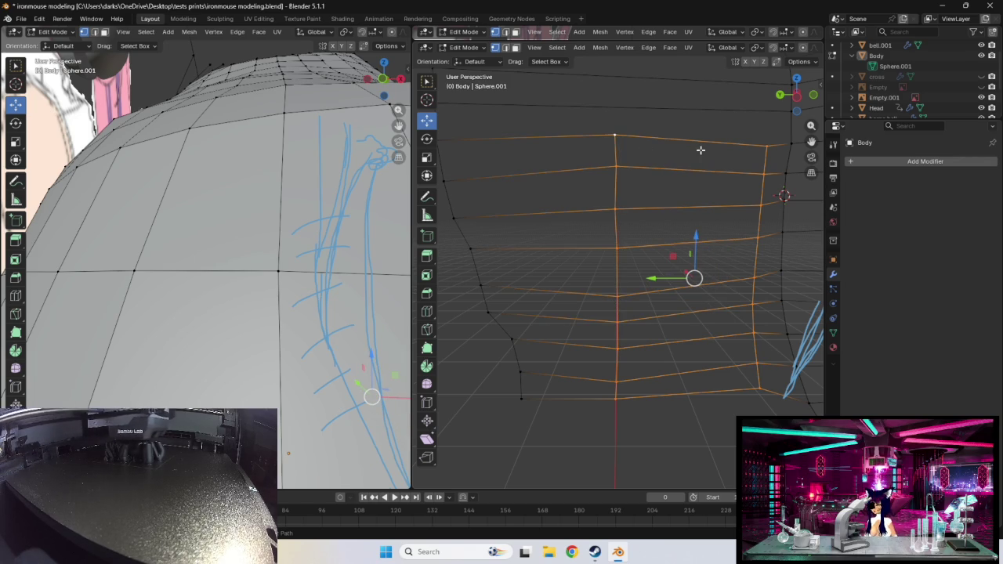
# - Add loop cuts near the top of the torso's side panel and select the new edges
pyautogui.hotkey('ctrl', 'r')
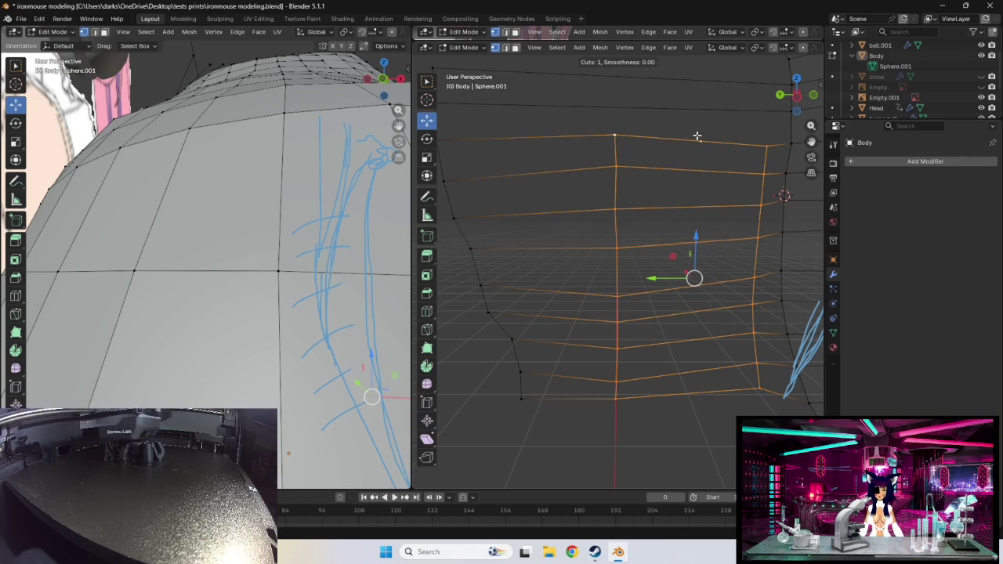
pyautogui.click(700, 140)
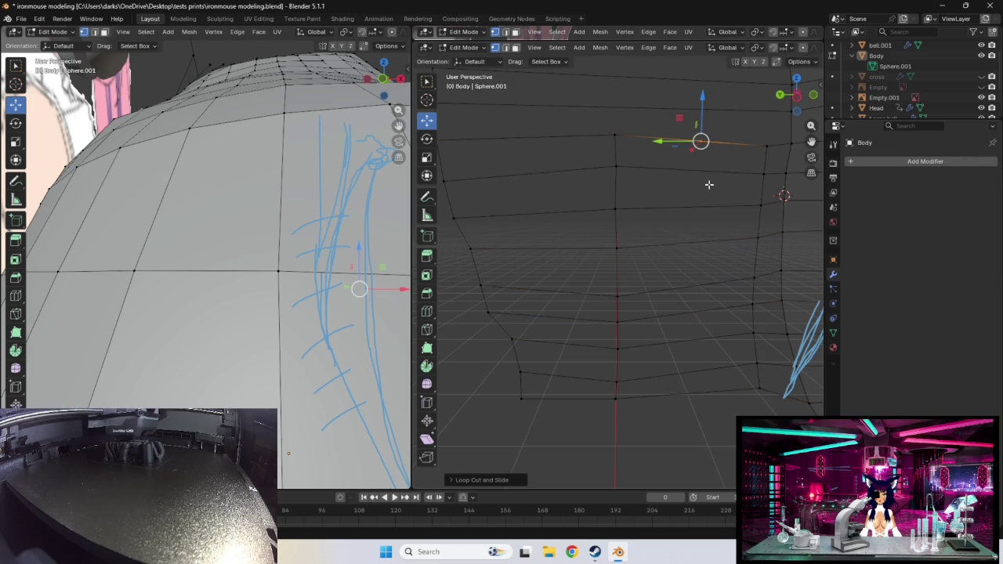
pyautogui.click(617, 167)
pyautogui.keyDown('shift'); pyautogui.click(764, 173); pyautogui.keyUp('shift')
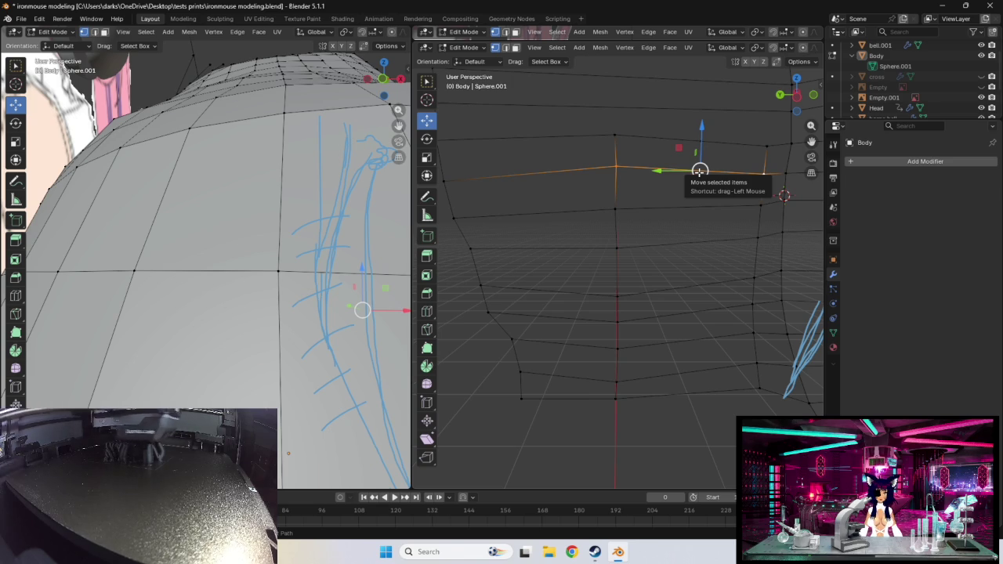
pyautogui.hotkey('ctrl', 'r')
pyautogui.click(665, 260)
pyautogui.keyDown('alt'); pyautogui.click(619, 223); pyautogui.keyUp('alt')
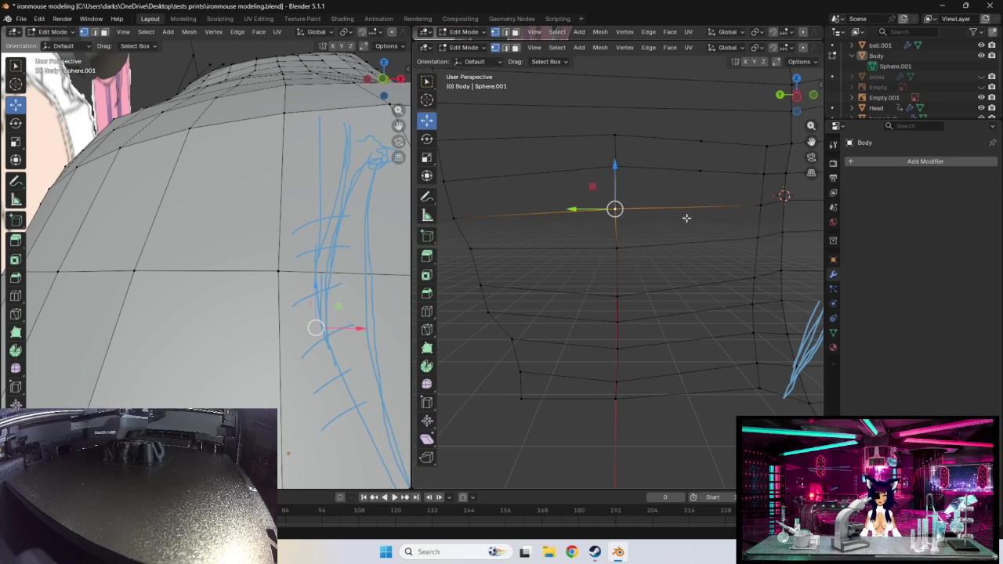
pyautogui.click(760, 207)
# - Cut another loop, then adjust the upper edge loop and a right-edge vertex to fit the reference
pyautogui.hotkey('ctrl', 'r')
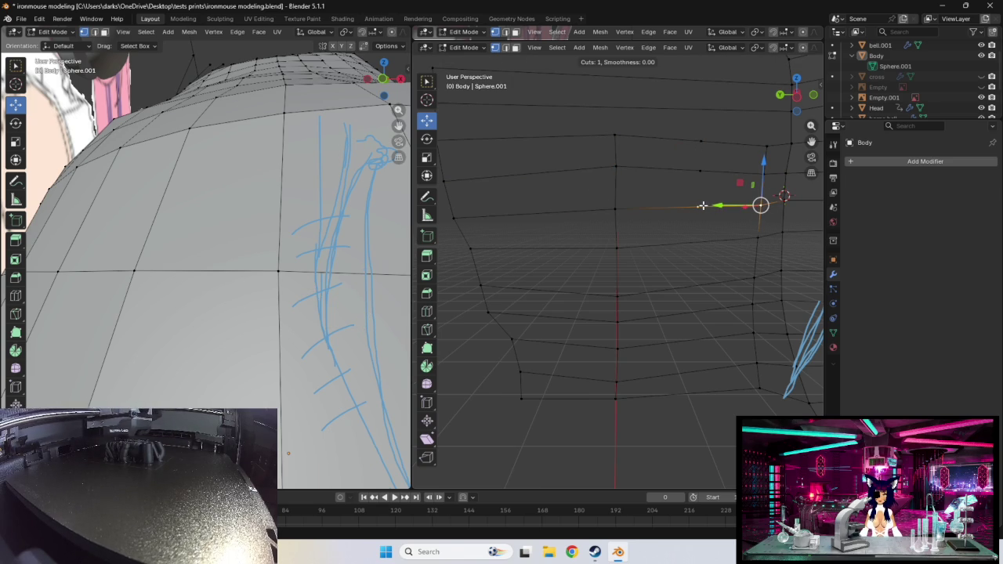
pyautogui.click(703, 205)
pyautogui.keyDown('alt'); pyautogui.click(611, 169); pyautogui.keyUp('alt')
pyautogui.moveTo(615, 171); pyautogui.dragTo(617, 172)
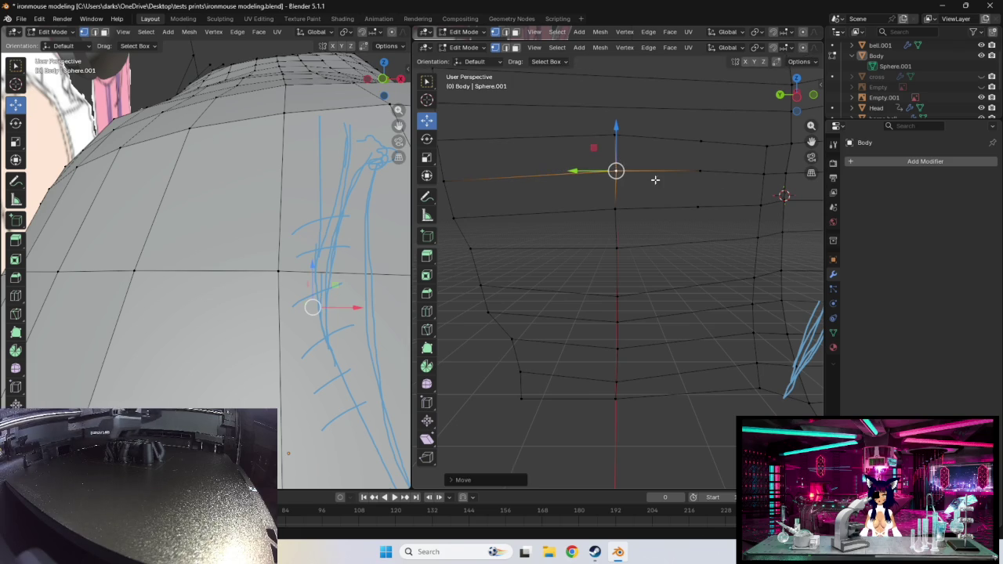
pyautogui.click(703, 172)
pyautogui.moveTo(701, 172); pyautogui.dragTo(701, 172)
pyautogui.click(623, 252)
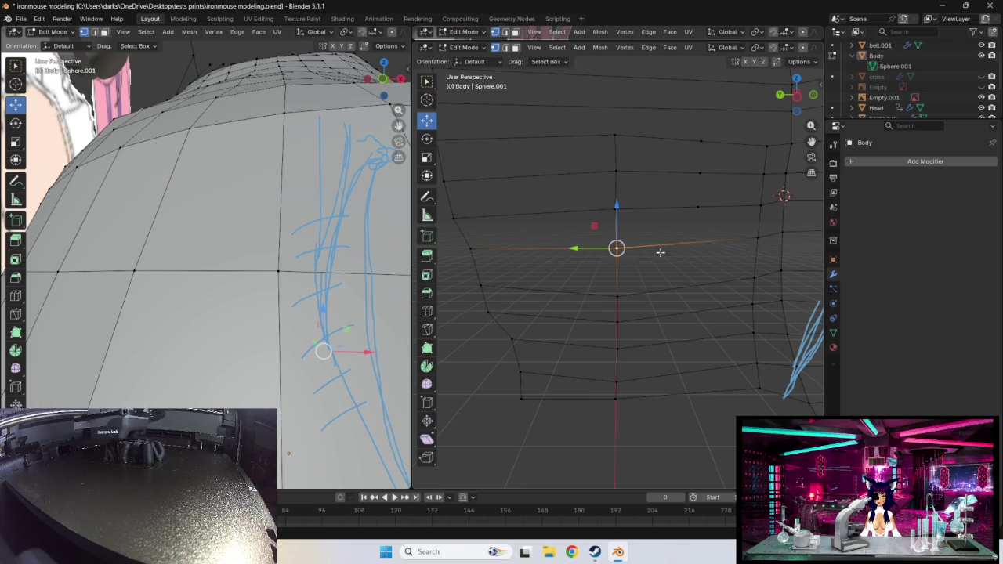
pyautogui.keyDown('ctrl'); pyautogui.click(757, 237); pyautogui.keyUp('ctrl')
# - Add a loop cut across the middle of the torso and select its edge path to the right
pyautogui.hotkey('ctrl', 'r')
pyautogui.click(695, 243)
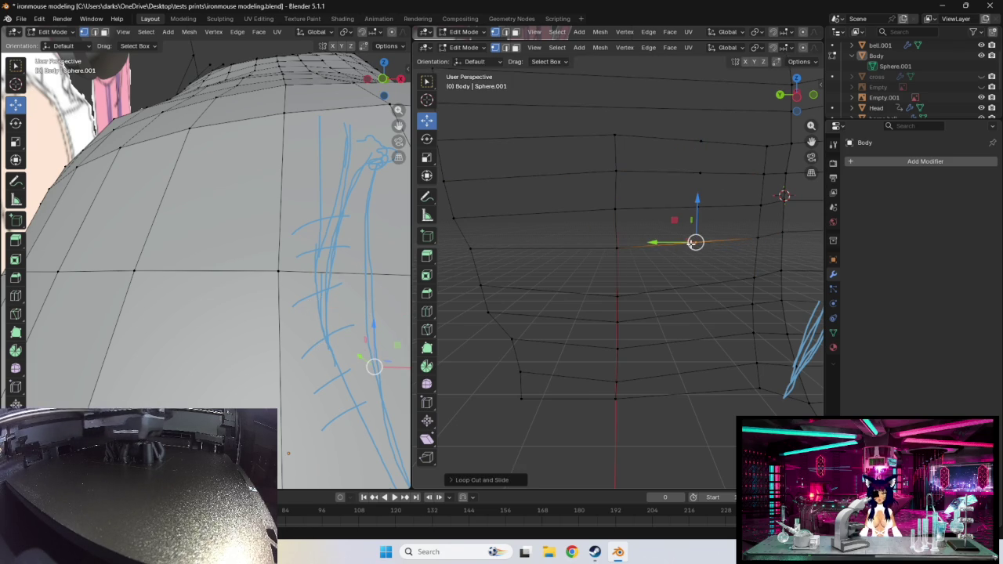
pyautogui.keyDown('alt'); pyautogui.click(619, 300); pyautogui.keyUp('alt')
pyautogui.click(759, 279)
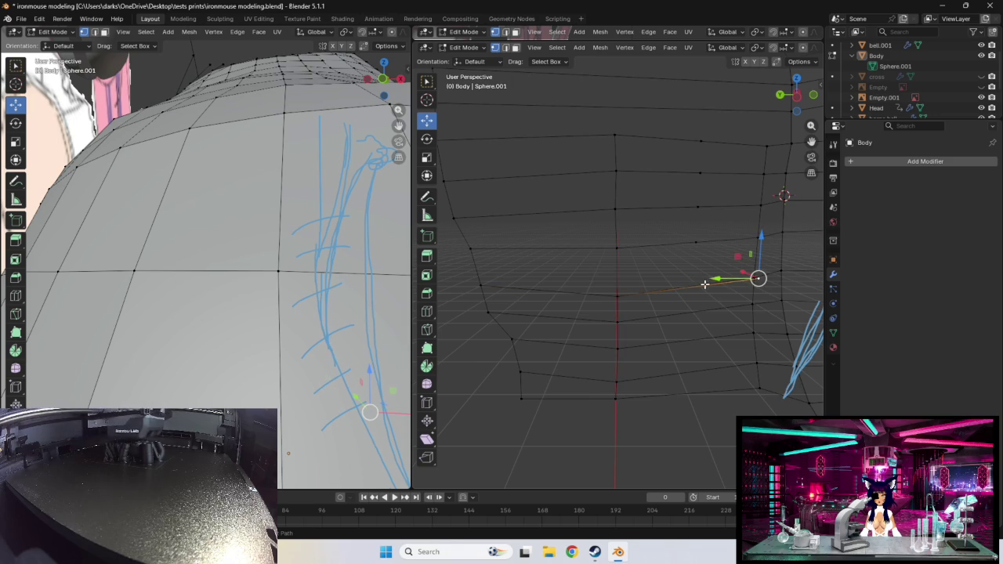
pyautogui.keyDown('ctrl'); pyautogui.click(619, 296); pyautogui.keyUp('ctrl')
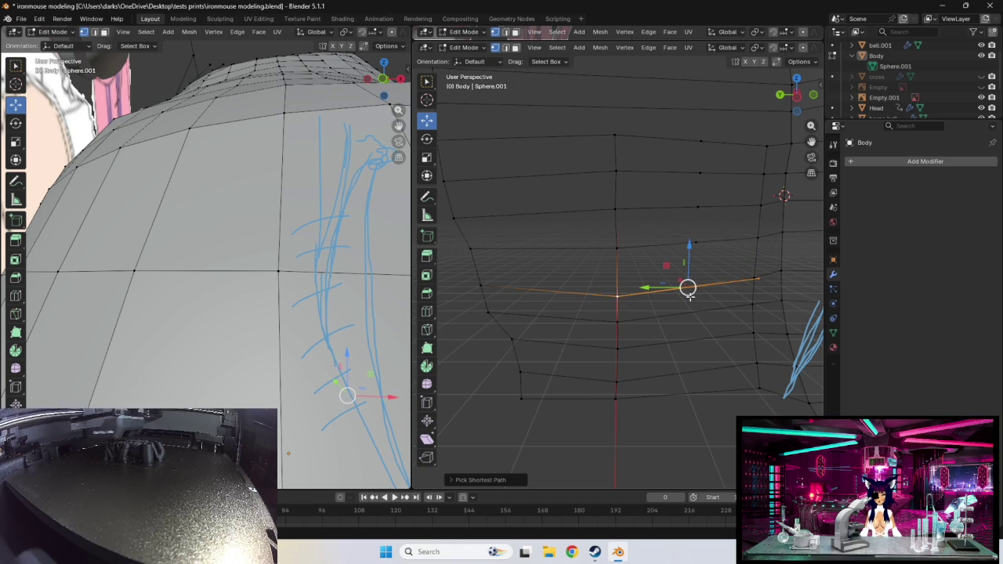
pyautogui.press('r')
pyautogui.rightClick(690, 293)
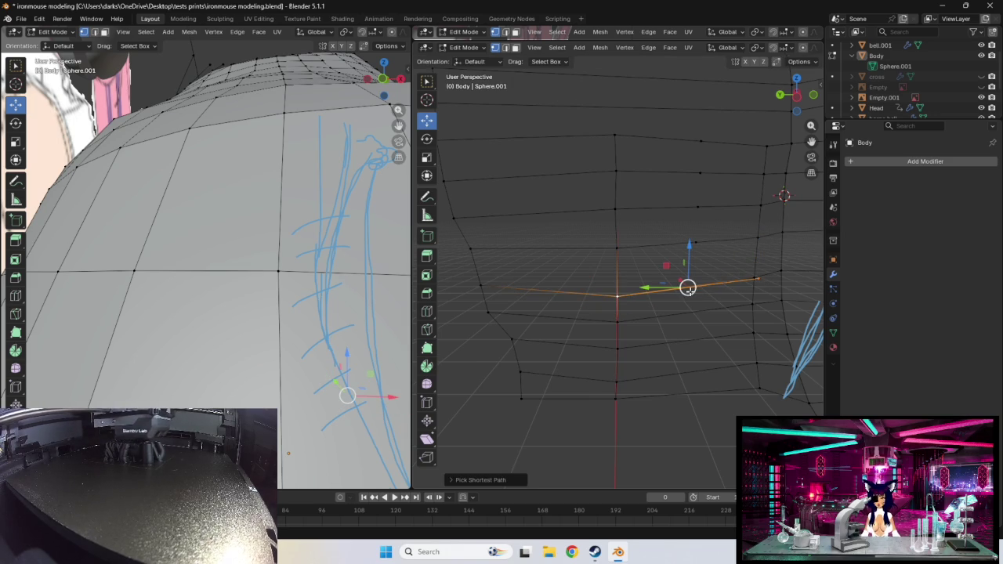
# - Place a centred loop cut lower on the torso and select its edge path
pyautogui.hotkey('ctrl', 'r')
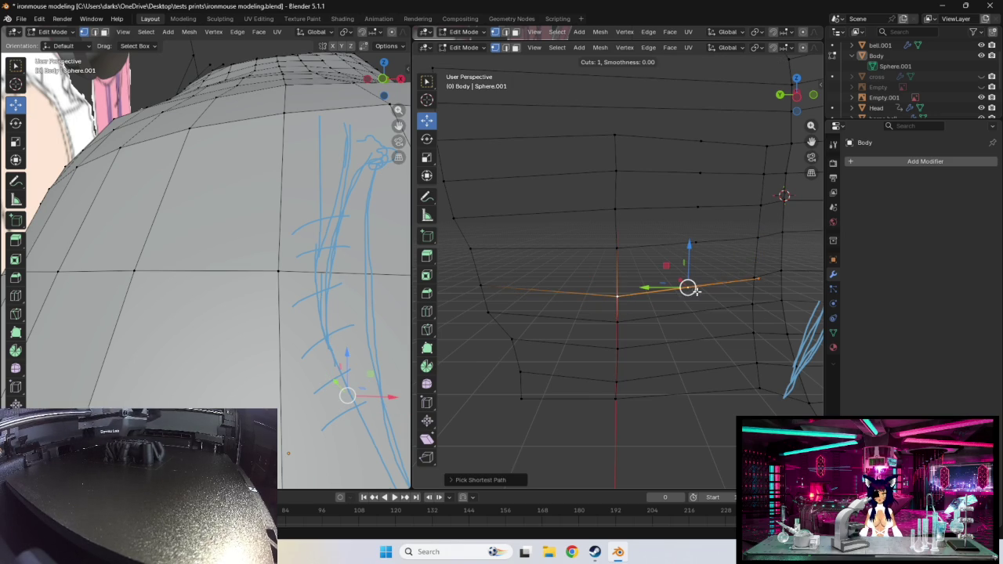
pyautogui.click(641, 335)
pyautogui.rightClick(641, 335)
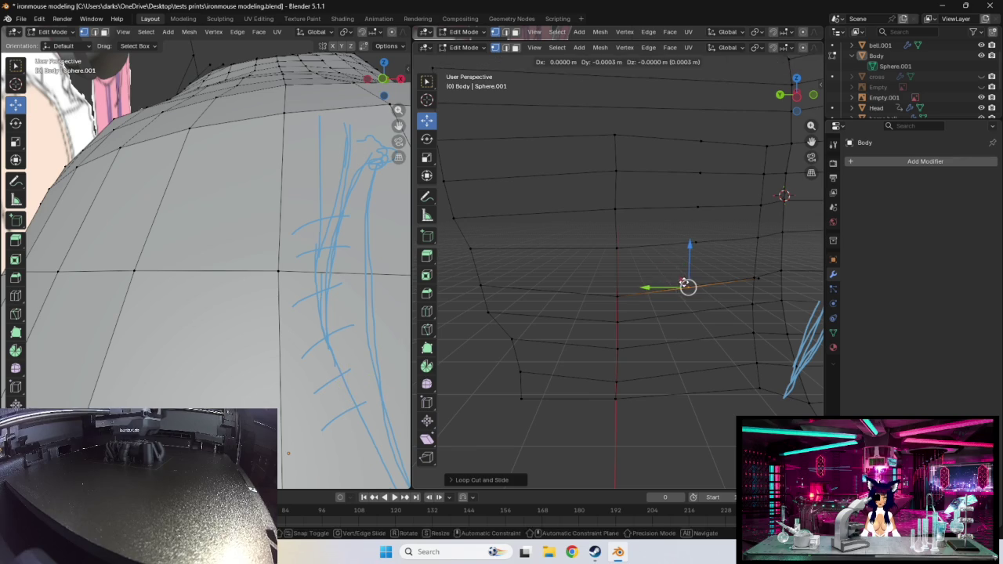
pyautogui.keyDown('alt'); pyautogui.click(616, 324); pyautogui.keyUp('alt')
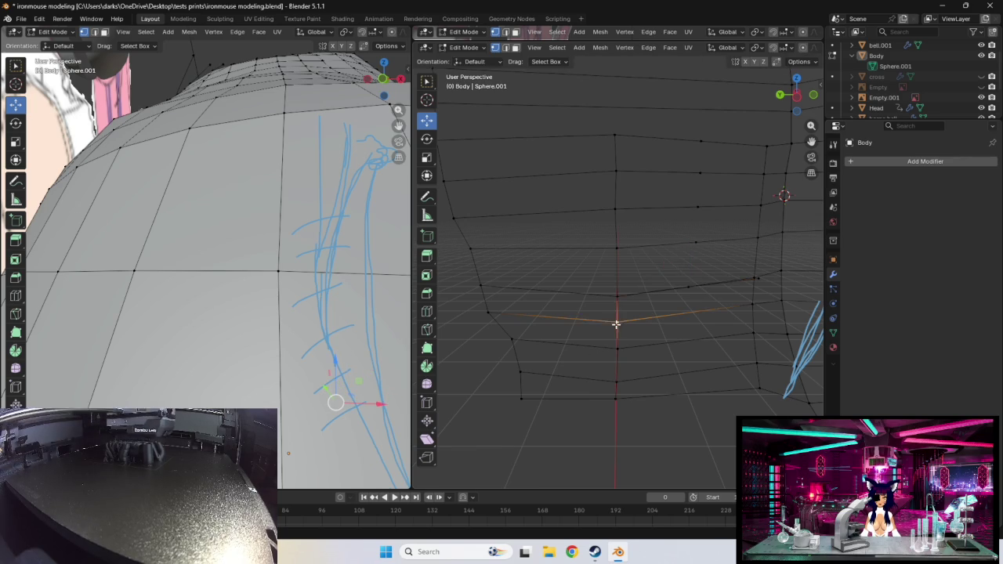
pyautogui.click(753, 305)
pyautogui.keyDown('alt'); pyautogui.click(616, 324); pyautogui.keyUp('alt')
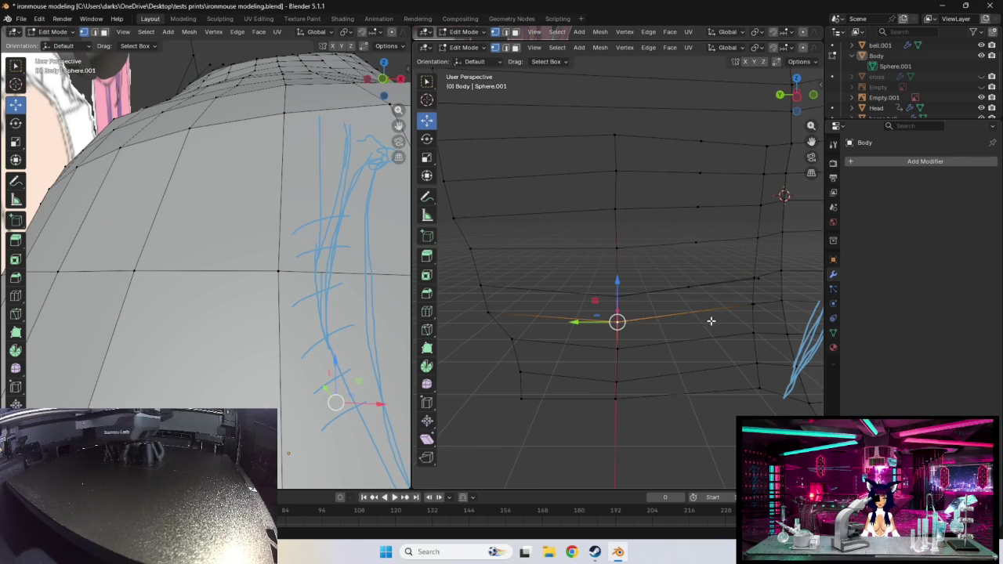
pyautogui.keyDown('ctrl'); pyautogui.click(753, 306); pyautogui.keyUp('ctrl')
pyautogui.press('r')
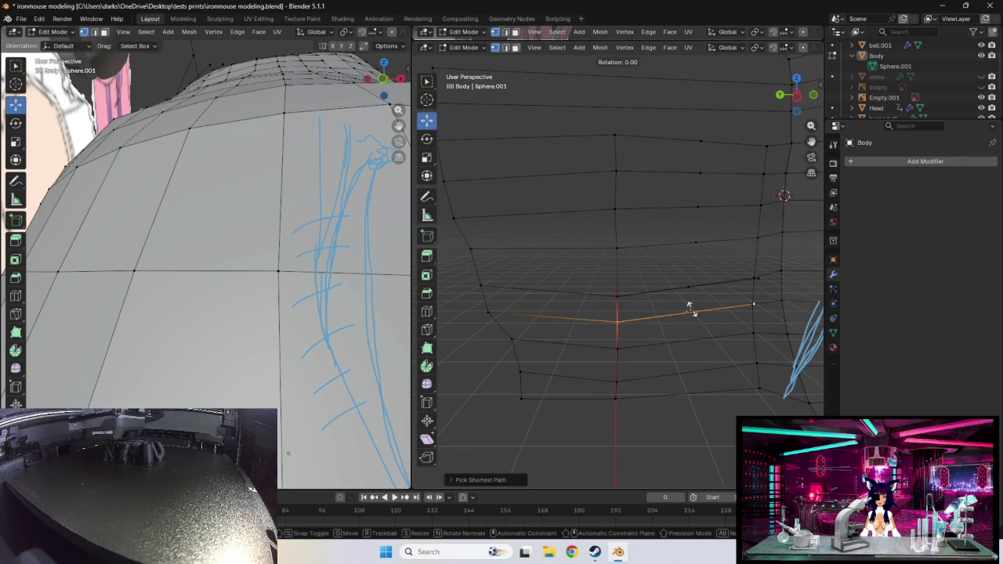
pyautogui.press('Escape')
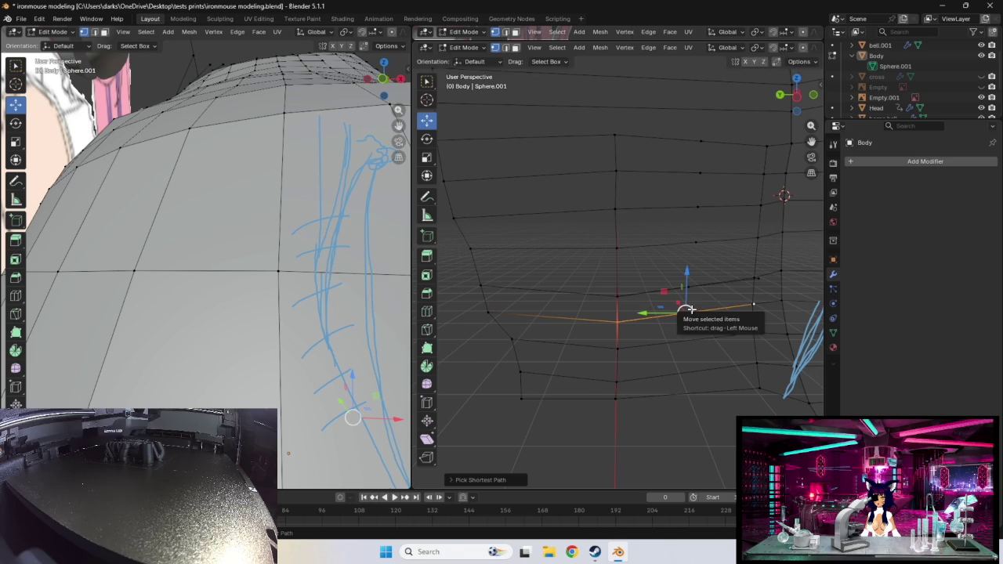
# - Select edge paths along the lower torso rows, trying loop cuts and rotations without committing them
pyautogui.hotkey('ctrl', 'r')
pyautogui.press('Escape')
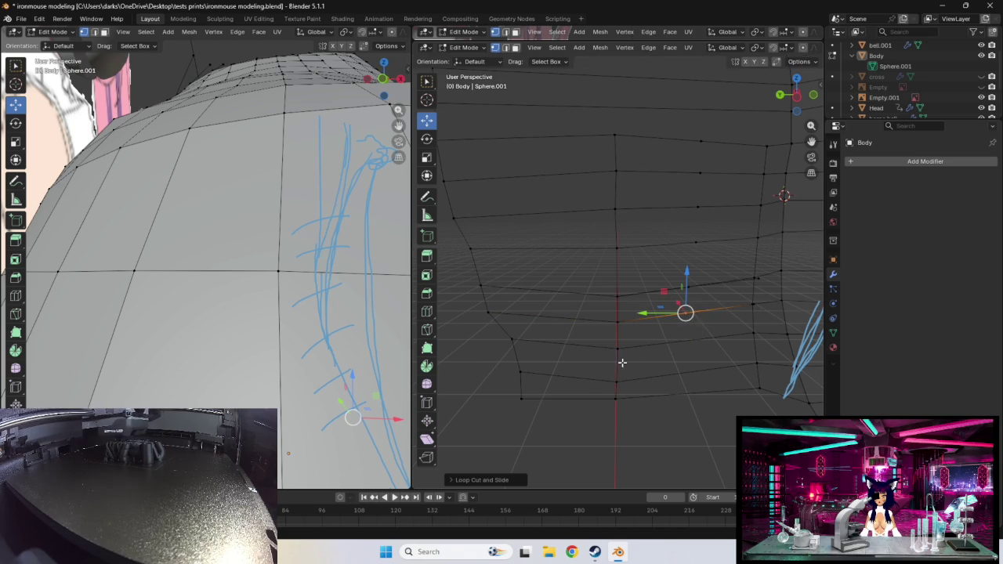
pyautogui.click(617, 349)
pyautogui.click(751, 333)
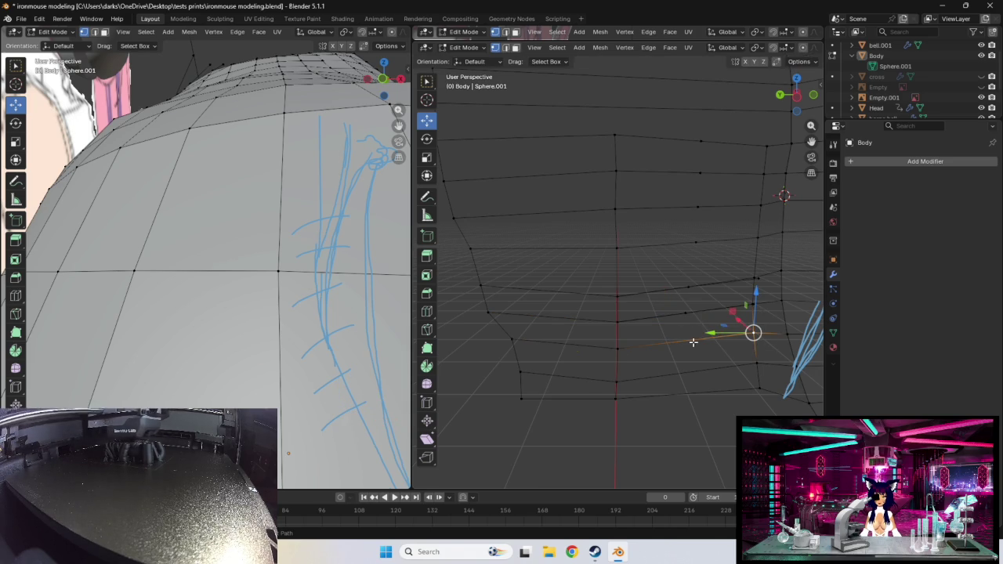
pyautogui.hotkey('ctrl', 'r')
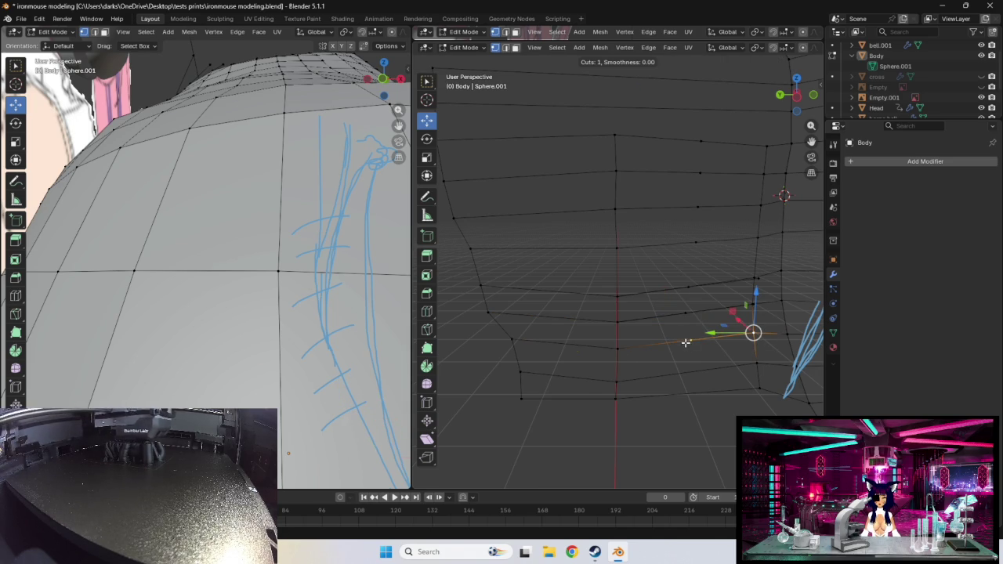
pyautogui.press('Escape')
pyautogui.click(617, 382)
pyautogui.keyDown('ctrl'); pyautogui.click(756, 361); pyautogui.keyUp('ctrl')
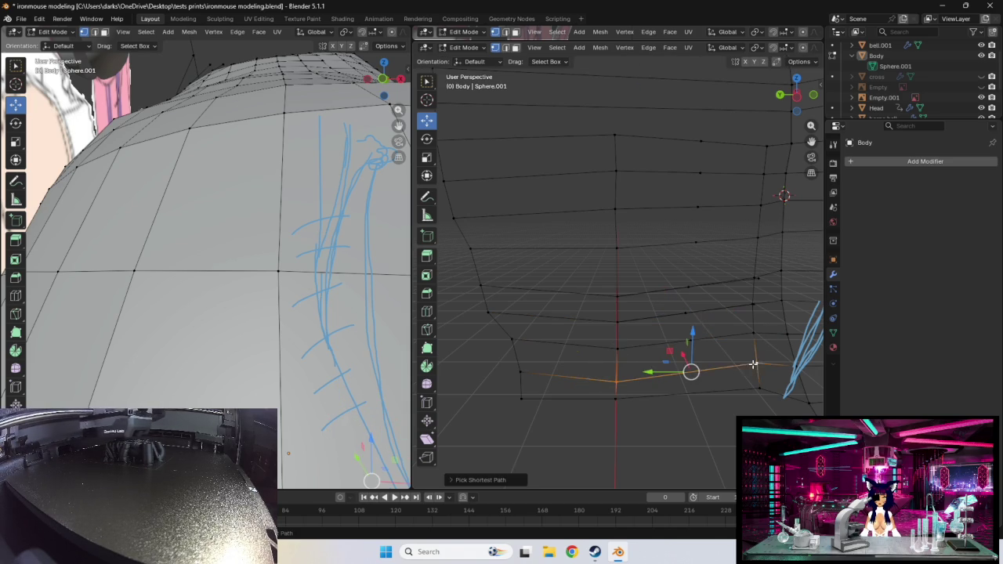
pyautogui.press('r')
pyautogui.rightClick(689, 369)
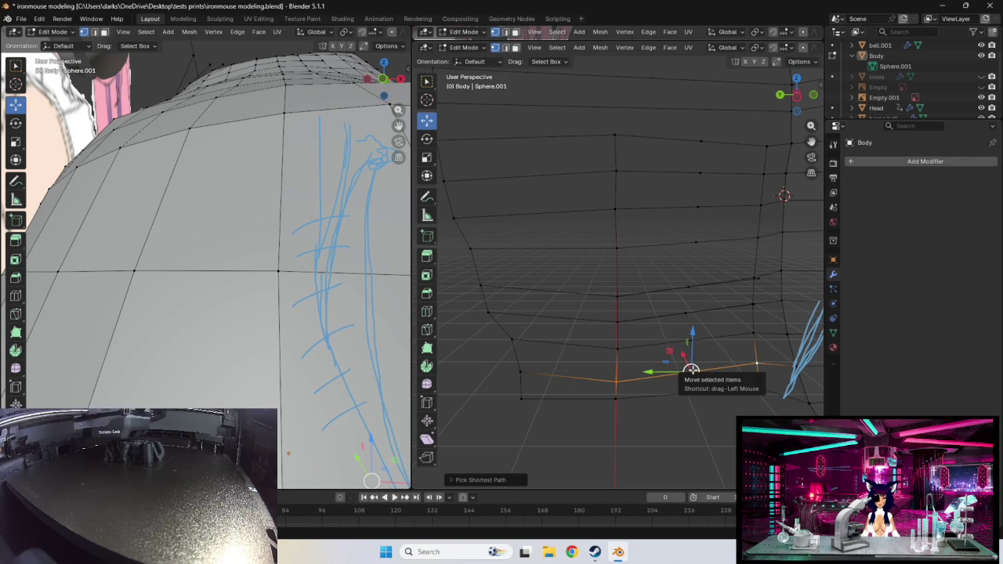
# - Cut a new loop through the lower row, slide it into place, and nudge a right-side edge
pyautogui.keyDown('alt'); pyautogui.click(614, 399); pyautogui.keyUp('alt')
pyautogui.keyDown('ctrl'); pyautogui.click(690, 394); pyautogui.keyUp('ctrl')
pyautogui.press('r')
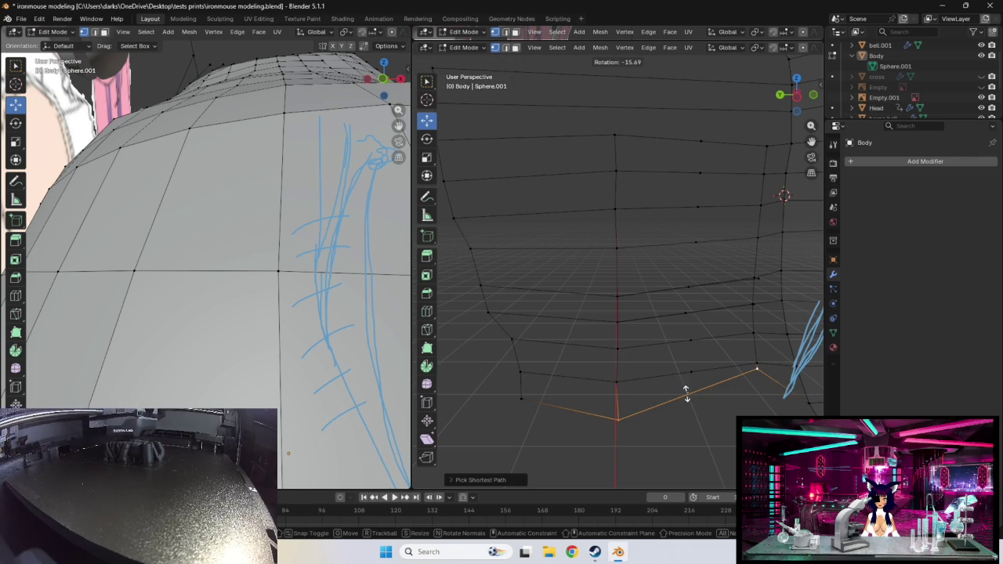
pyautogui.rightClick(686, 392)
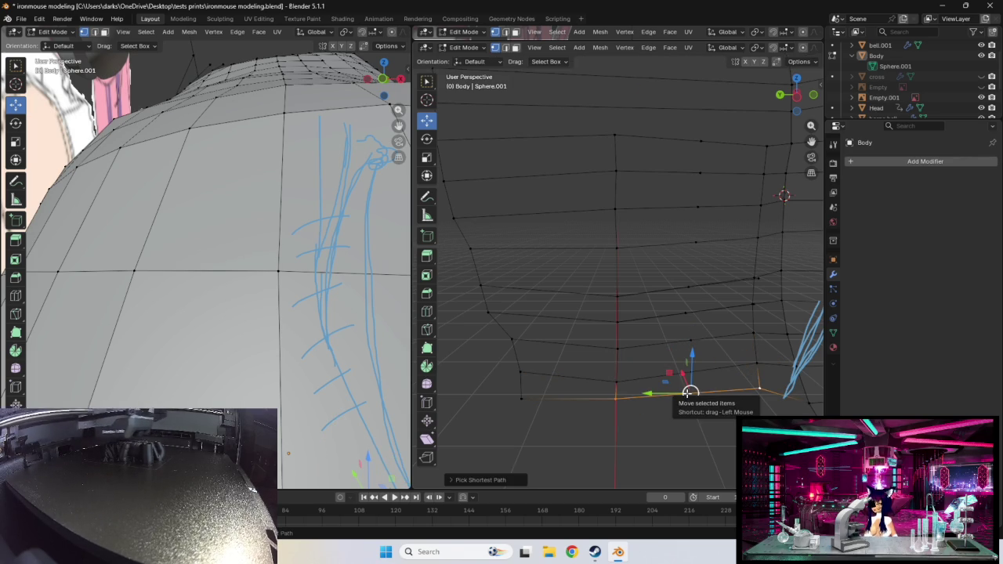
pyautogui.hotkey('ctrl', 'r')
pyautogui.click(618, 383)
pyautogui.press('g')
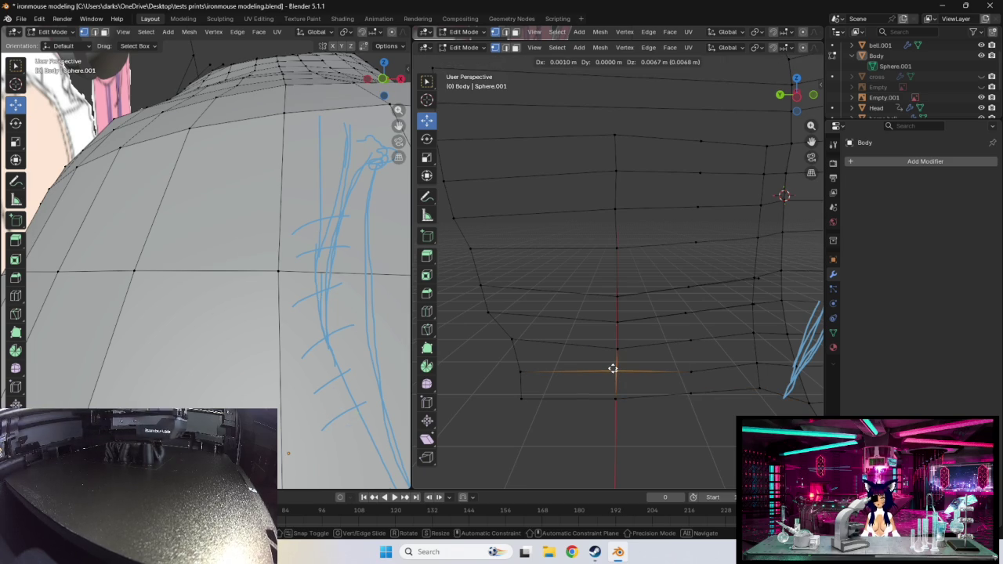
pyautogui.click(614, 371)
pyautogui.click(697, 374)
pyautogui.press('g')
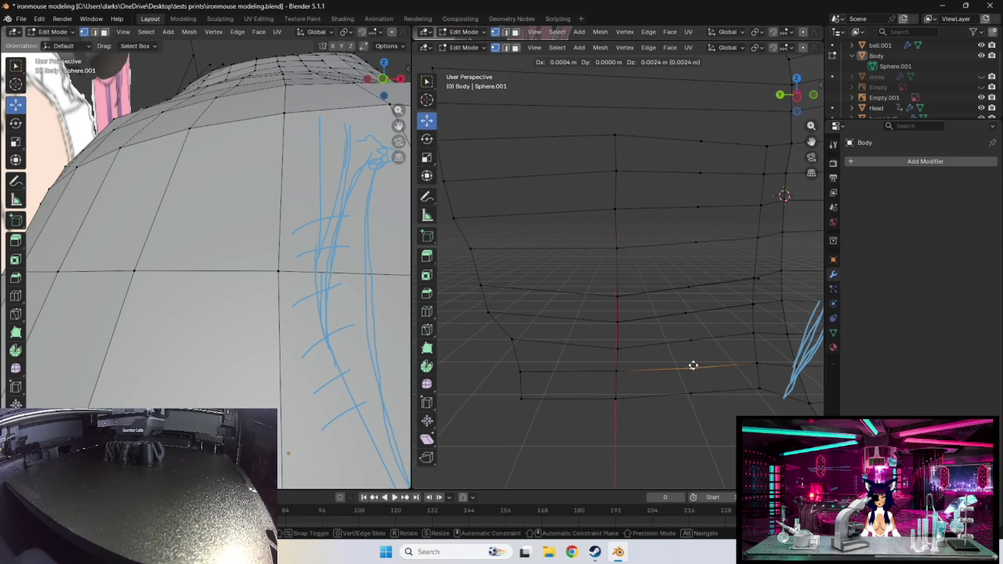
pyautogui.click(692, 366)
# - Select the nine right-side horizontal edges from bottom to top and split them with a vertical edge column
pyautogui.click(690, 393)
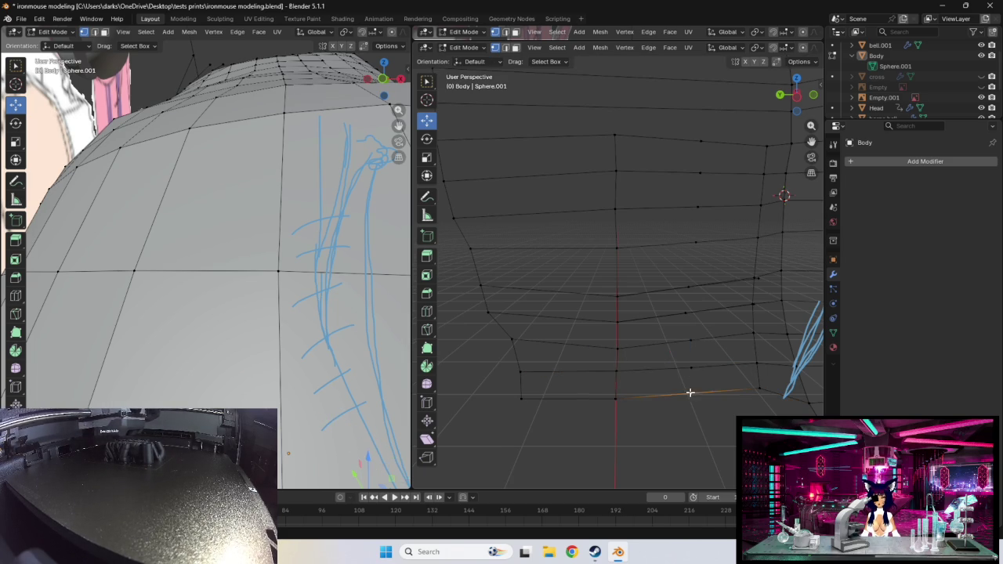
pyautogui.keyDown('shift'); pyautogui.click(693, 368); pyautogui.keyUp('shift')
pyautogui.keyDown('shift'); pyautogui.click(690, 339); pyautogui.keyUp('shift')
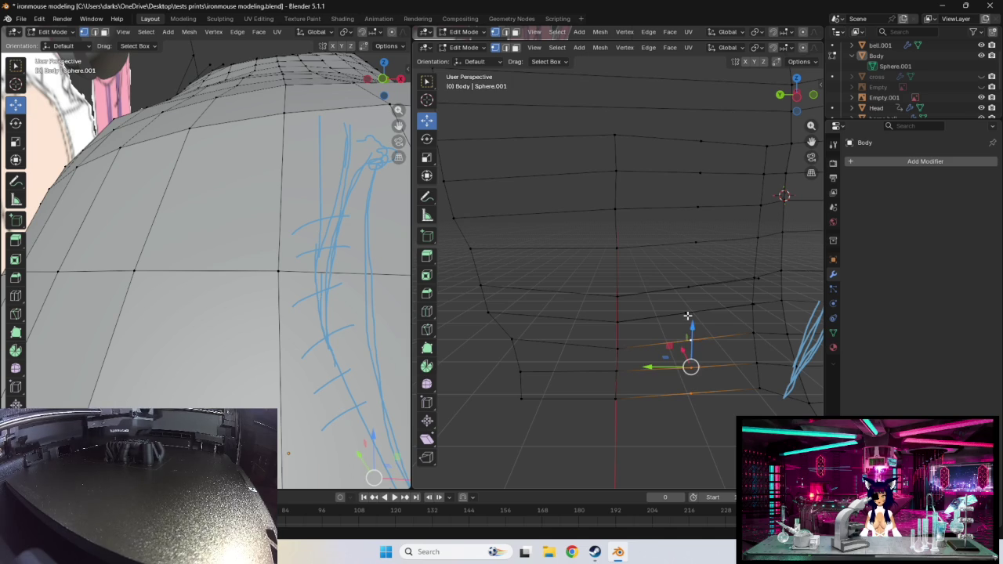
pyautogui.keyDown('shift'); pyautogui.click(688, 314); pyautogui.keyUp('shift')
pyautogui.keyDown('shift'); pyautogui.click(696, 288); pyautogui.keyUp('shift')
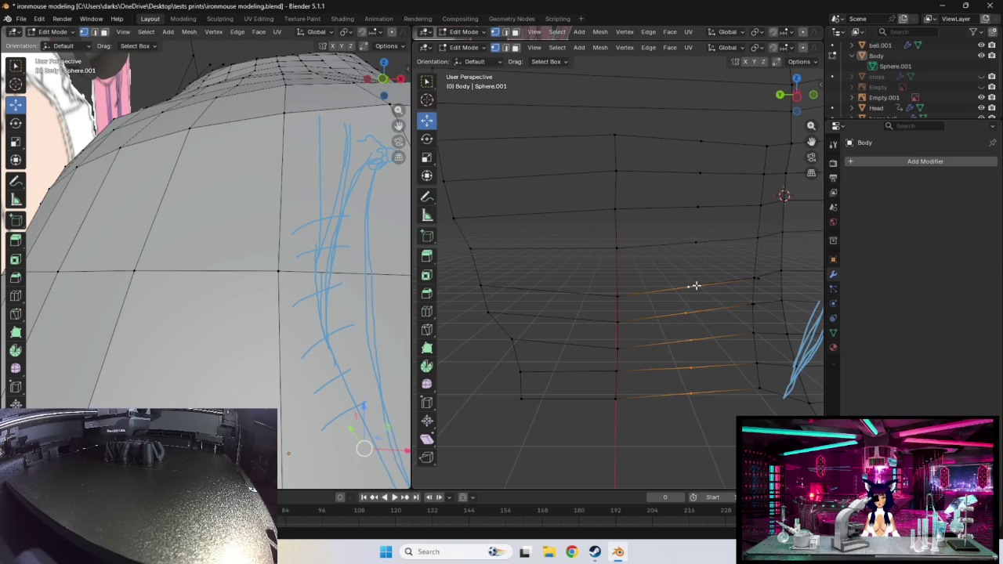
pyautogui.keyDown('shift'); pyautogui.click(694, 242); pyautogui.keyUp('shift')
pyautogui.keyDown('shift'); pyautogui.click(697, 209); pyautogui.keyUp('shift')
pyautogui.keyDown('shift'); pyautogui.click(698, 173); pyautogui.keyUp('shift')
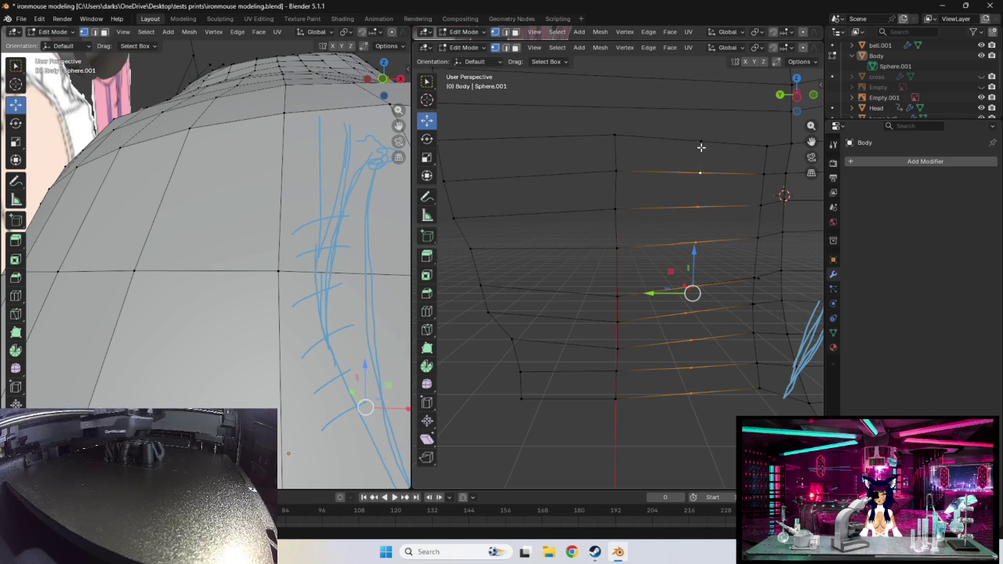
pyautogui.keyDown('shift'); pyautogui.click(702, 142); pyautogui.keyUp('shift')
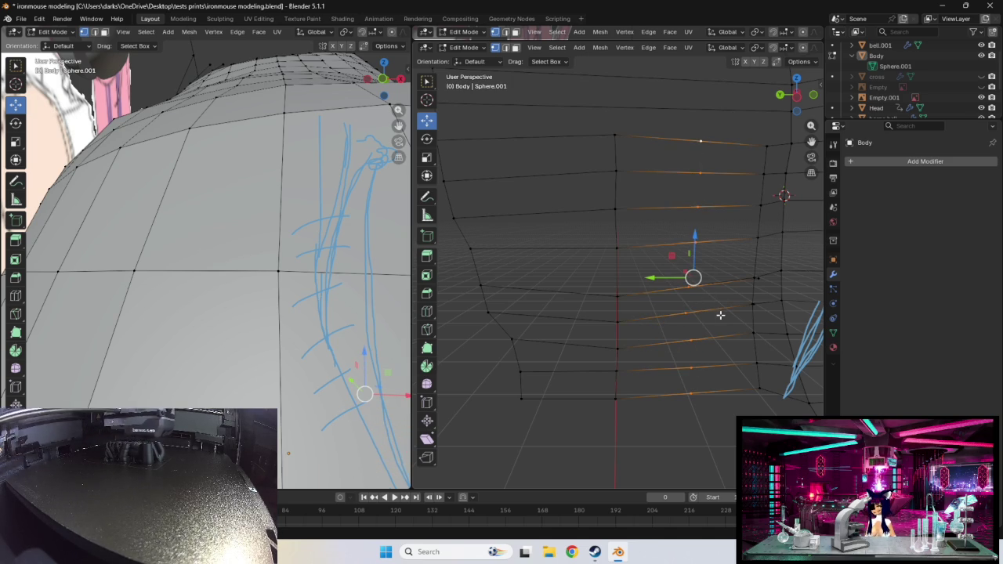
pyautogui.hotkey('shift', 'r')
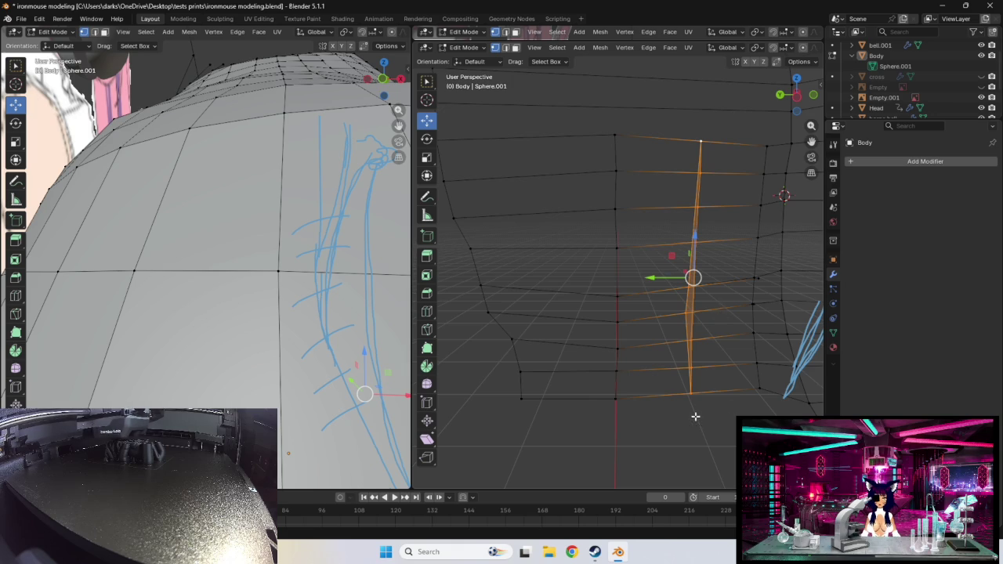
pyautogui.moveTo(695, 416); pyautogui.dragTo(741, 413, button='middle')
pyautogui.hotkey('ctrl', 'z')
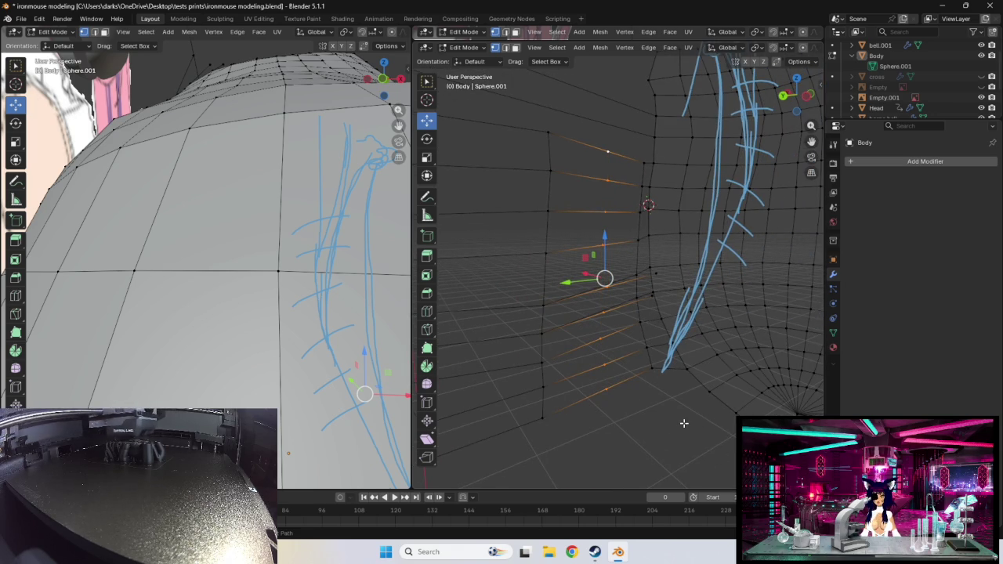
pyautogui.click(609, 383)
pyautogui.moveTo(635, 377); pyautogui.dragTo(657, 410, button='middle')
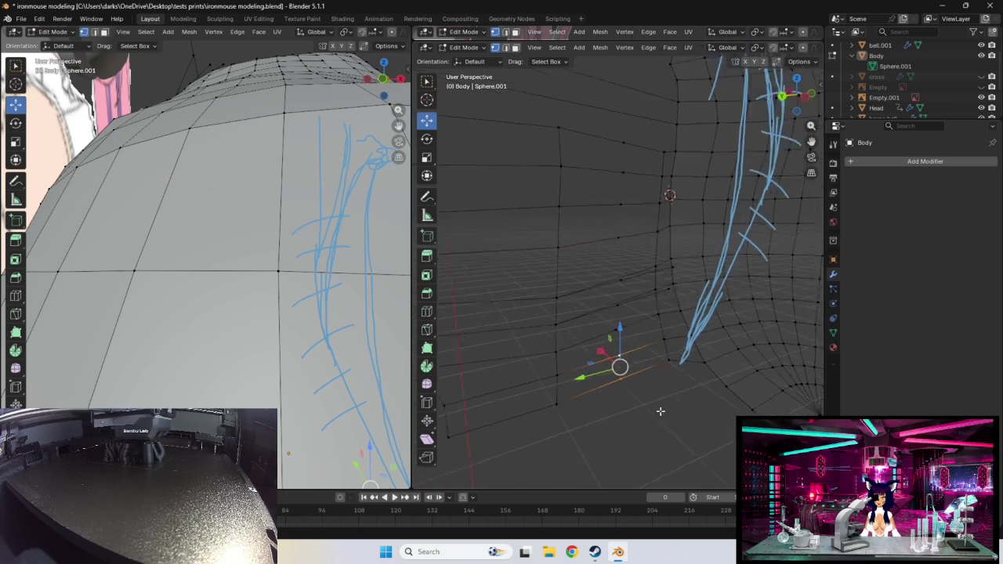
pyautogui.rightClick(656, 410)
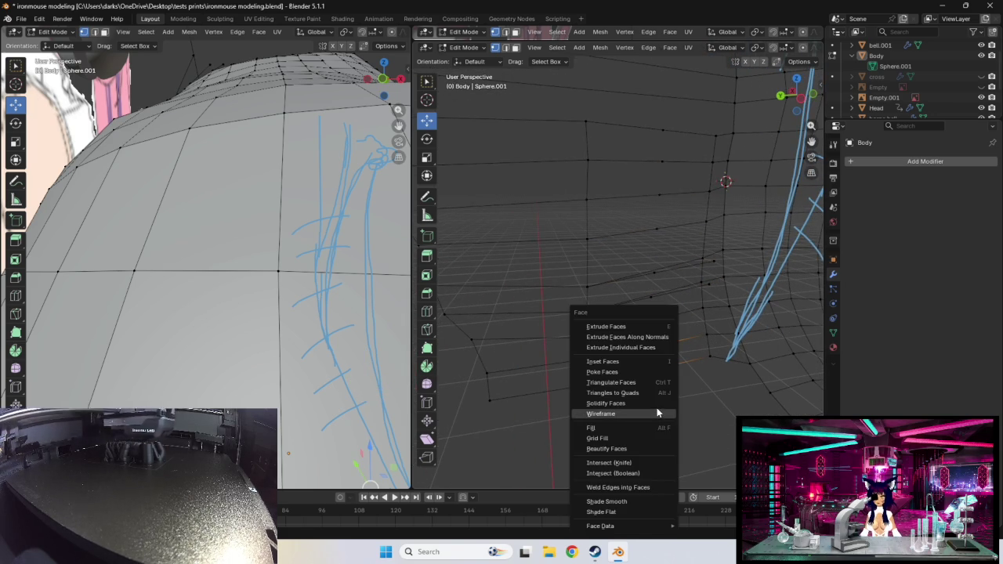
pyautogui.press('Escape')
pyautogui.moveTo(661, 369)
pyautogui.mouseDown(button='middle')
pyautogui.moveTo(732, 415)
pyautogui.moveTo(690, 376)
pyautogui.moveTo(567, 358)
pyautogui.moveTo(587, 323)
pyautogui.moveTo(510, 325)
pyautogui.moveTo(679, 287)
pyautogui.moveTo(663, 287)
pyautogui.moveTo(697, 228)
pyautogui.moveTo(688, 253)
pyautogui.mouseUp(button='middle')
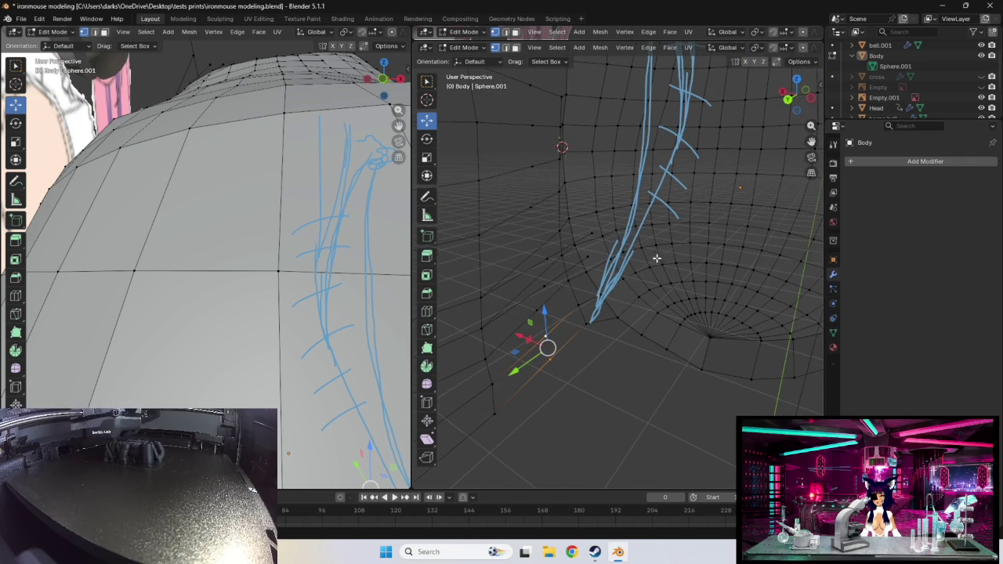
# - Abandon the bend and move the selected chest vertices along the Y axis
pyautogui.hotkey('shift', 'w')
pyautogui.press('Escape')
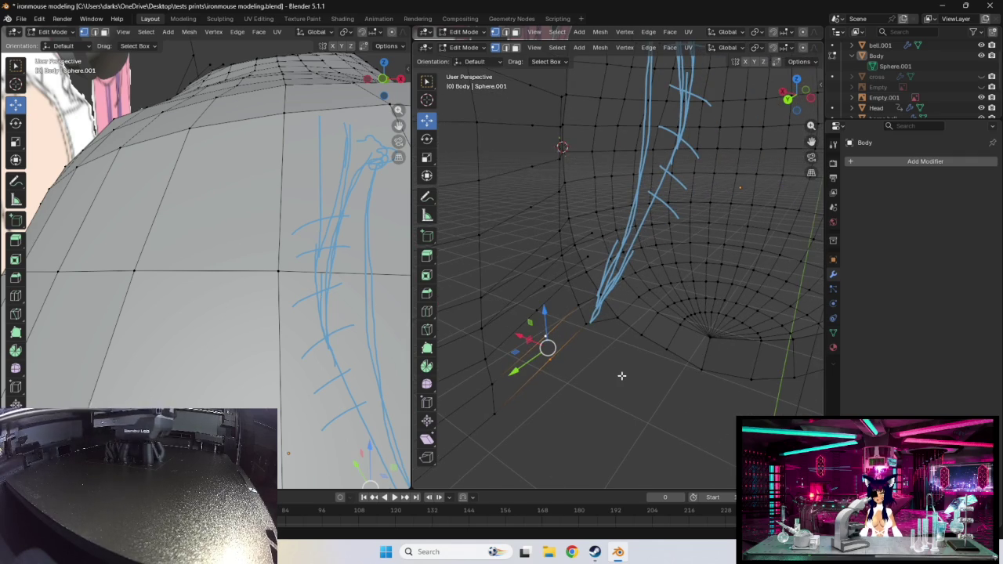
pyautogui.moveTo(621, 375); pyautogui.dragTo(661, 407, button='middle')
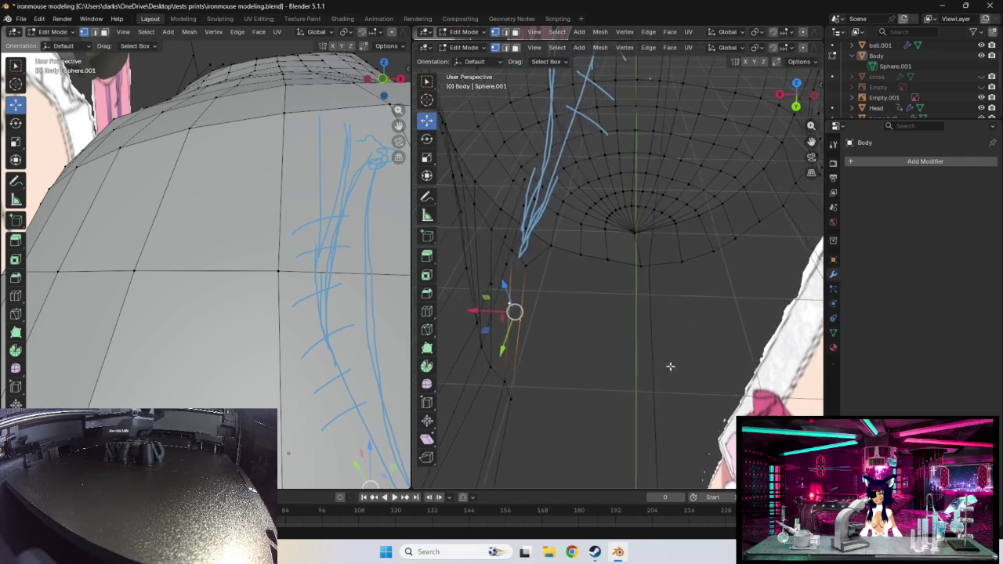
pyautogui.moveTo(670, 366)
pyautogui.mouseDown(button='middle')
pyautogui.moveTo(721, 376)
pyautogui.moveTo(663, 421)
pyautogui.mouseUp(button='middle')
pyautogui.moveTo(605, 331)
pyautogui.mouseDown(button='middle')
pyautogui.moveTo(522, 327)
pyautogui.moveTo(760, 342)
pyautogui.mouseUp(button='middle')
pyautogui.moveTo(468, 354)
pyautogui.mouseDown(button='middle')
pyautogui.moveTo(543, 324)
pyautogui.moveTo(484, 302)
pyautogui.mouseUp(button='middle')
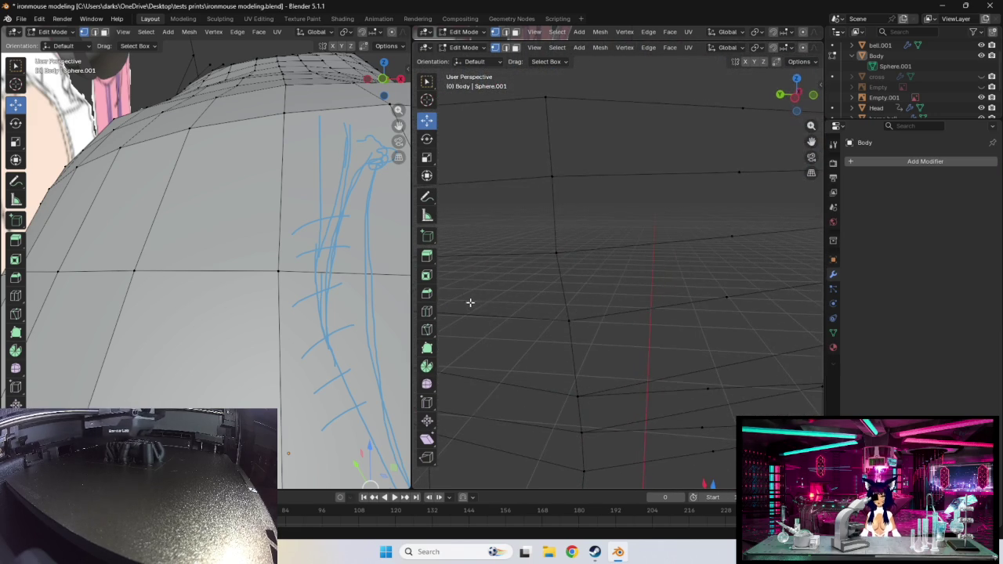
pyautogui.hotkey('shift', 'y')
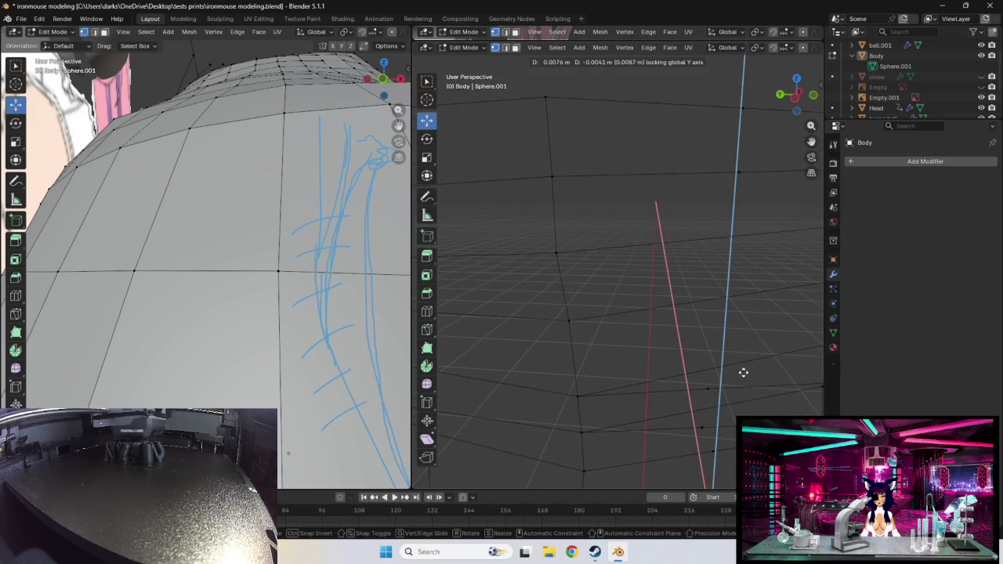
pyautogui.click(661, 366)
# - Place the 3D cursor on the mesh, then delete the stray chest vertex with X > Vertices
pyautogui.moveTo(661, 358)
pyautogui.mouseDown(button='middle')
pyautogui.moveTo(721, 363)
pyautogui.moveTo(723, 374)
pyautogui.moveTo(773, 328)
pyautogui.mouseUp(button='middle')
pyautogui.keyDown('shift'); pyautogui.rightClick(766, 315); pyautogui.keyUp('shift')
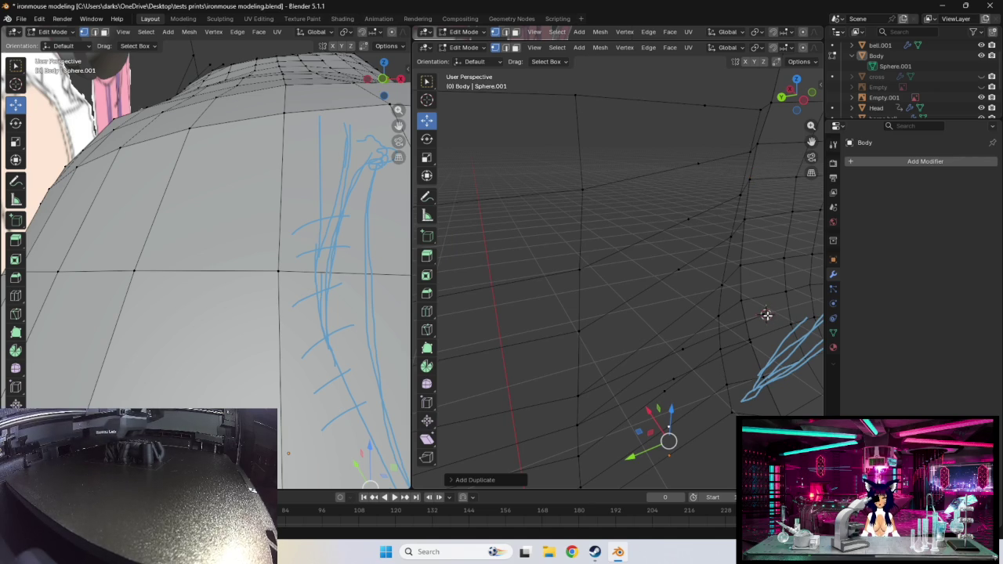
pyautogui.moveTo(771, 330)
pyautogui.mouseDown(button='middle')
pyautogui.moveTo(784, 270)
pyautogui.moveTo(698, 361)
pyautogui.moveTo(735, 353)
pyautogui.mouseUp(button='middle')
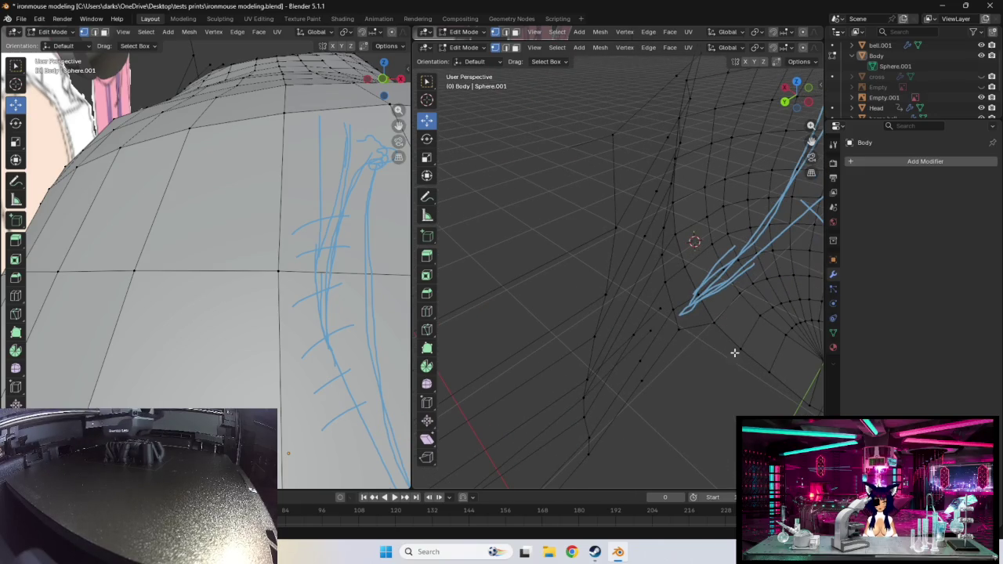
pyautogui.press('x')
pyautogui.press('Escape')
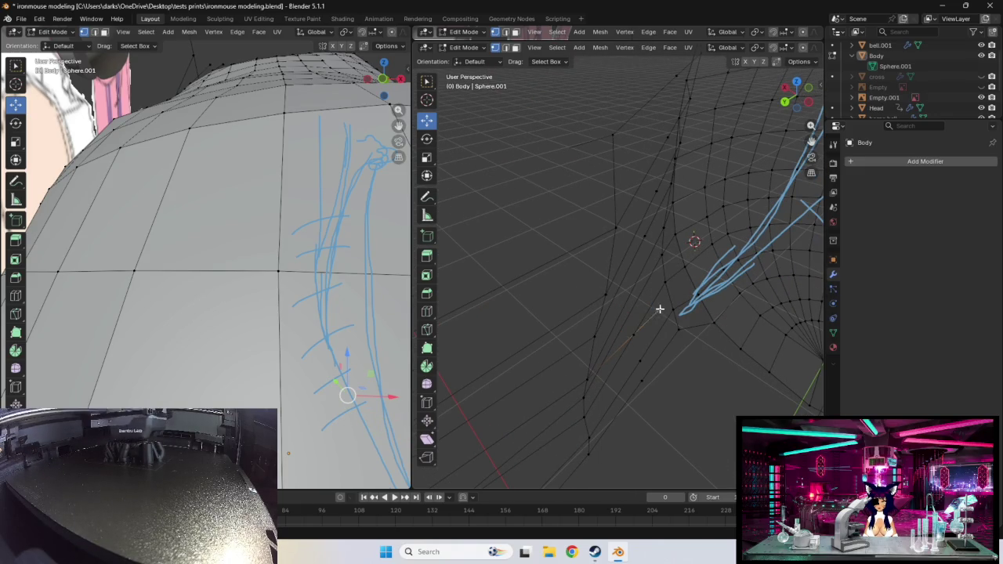
pyautogui.click(660, 308)
pyautogui.press('x')
pyautogui.click(689, 369)
# - Zoom in and select two vertices on the chest mesh
pyautogui.scroll(5, 752, 315)
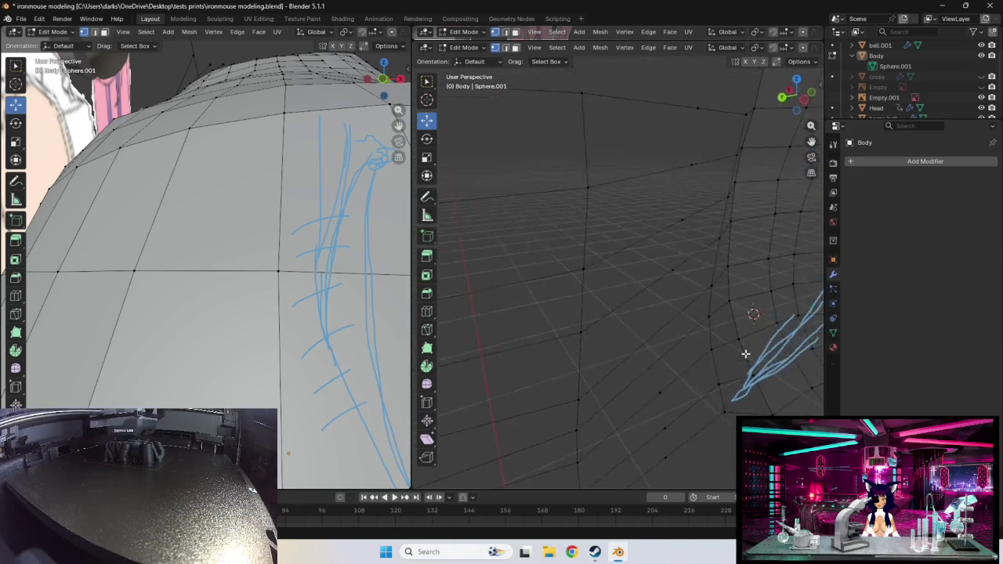
pyautogui.moveTo(753, 316)
pyautogui.mouseDown(button='middle')
pyautogui.moveTo(728, 330)
pyautogui.moveTo(738, 342)
pyautogui.mouseUp(button='middle')
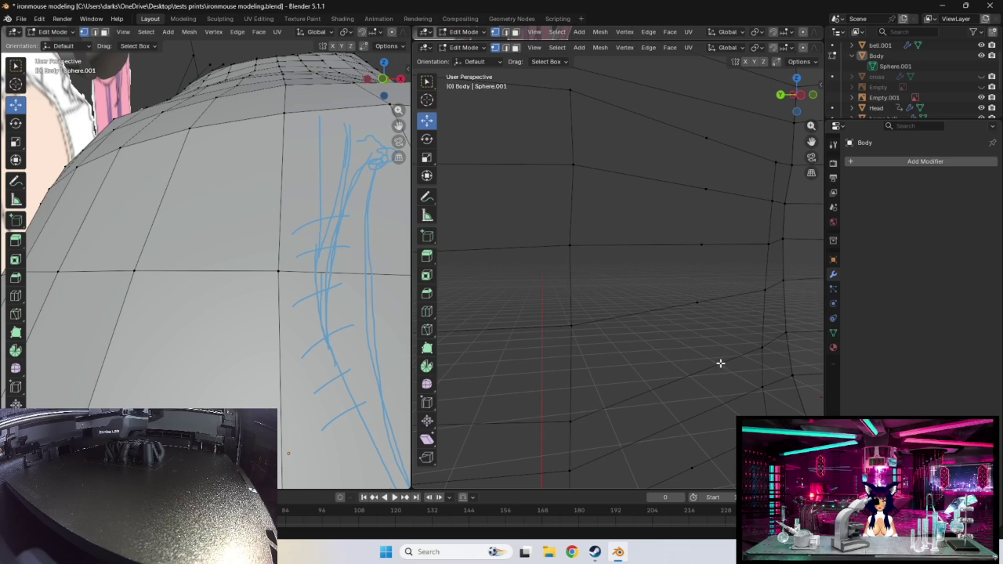
pyautogui.click(765, 351)
pyautogui.keyDown('shift'); pyautogui.click(577, 422); pyautogui.keyUp('shift')
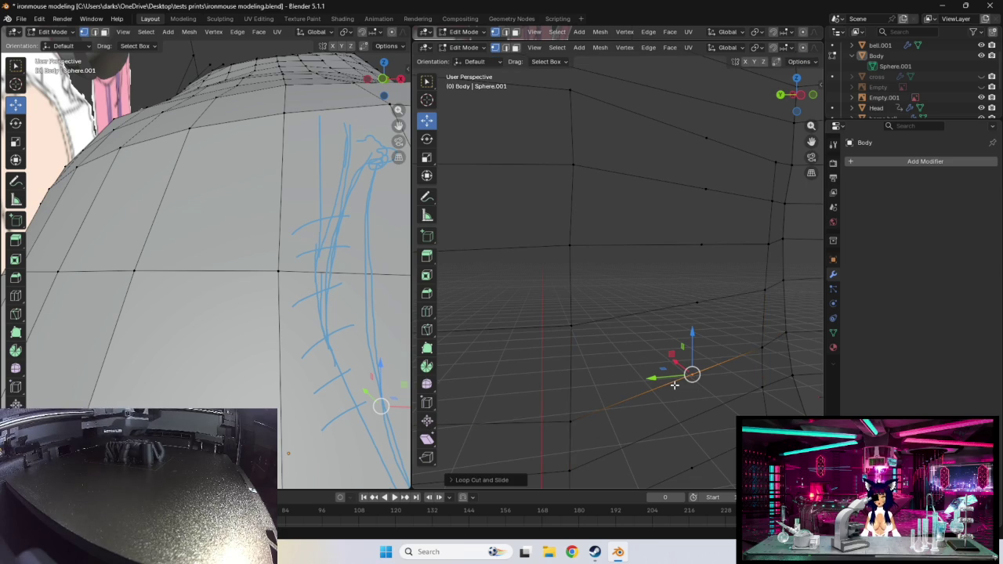
# - Add a new edge loop across the chest with Ctrl+R
pyautogui.click(570, 466)
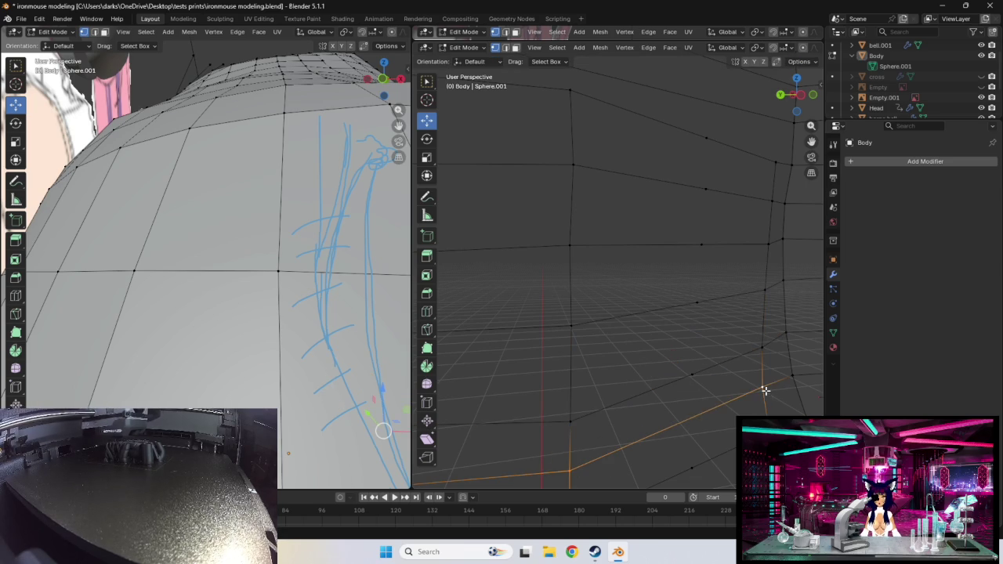
pyautogui.keyDown('alt'); pyautogui.click(690, 418); pyautogui.keyUp('alt')
pyautogui.hotkey('ctrl', 'r')
pyautogui.click(690, 418)
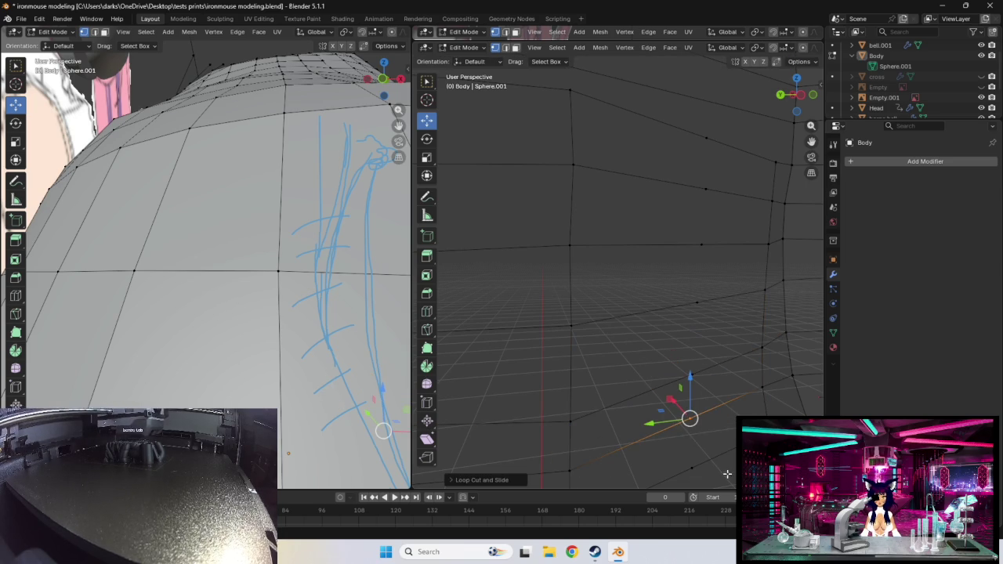
pyautogui.moveTo(718, 440); pyautogui.dragTo(691, 447, button='middle')
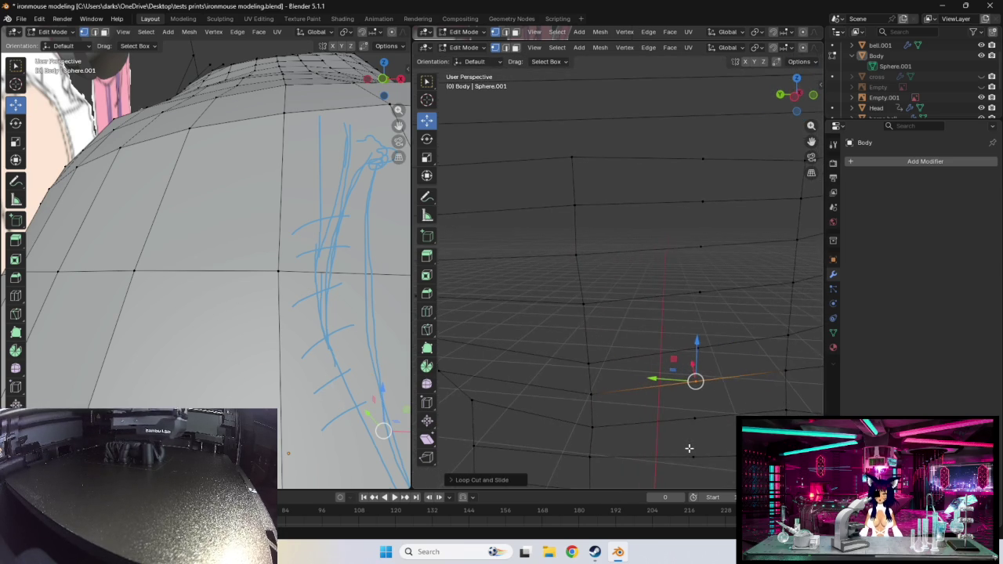
# - Select the chest edge loops from the lowest up to the top loop
pyautogui.keyDown('alt'); pyautogui.click(691, 455); pyautogui.keyUp('alt')
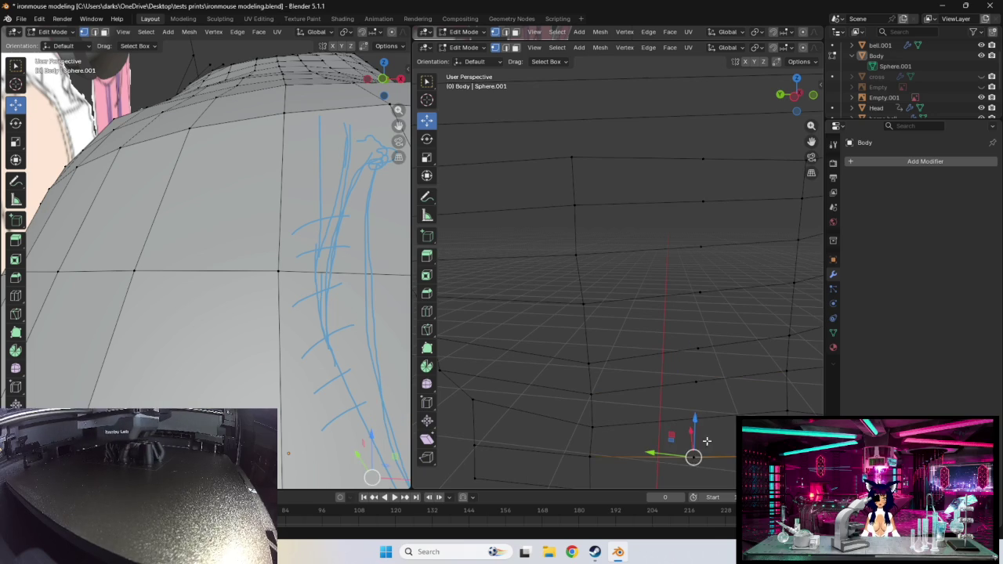
pyautogui.keyDown('alt'); pyautogui.keyDown('shift'); pyautogui.click(698, 382); pyautogui.keyUp('shift'); pyautogui.keyUp('alt')
pyautogui.keyDown('alt'); pyautogui.keyDown('shift'); pyautogui.click(697, 347); pyautogui.keyUp('shift'); pyautogui.keyUp('alt')
pyautogui.keyDown('alt'); pyautogui.keyDown('shift'); pyautogui.click(698, 292); pyautogui.keyUp('shift'); pyautogui.keyUp('alt')
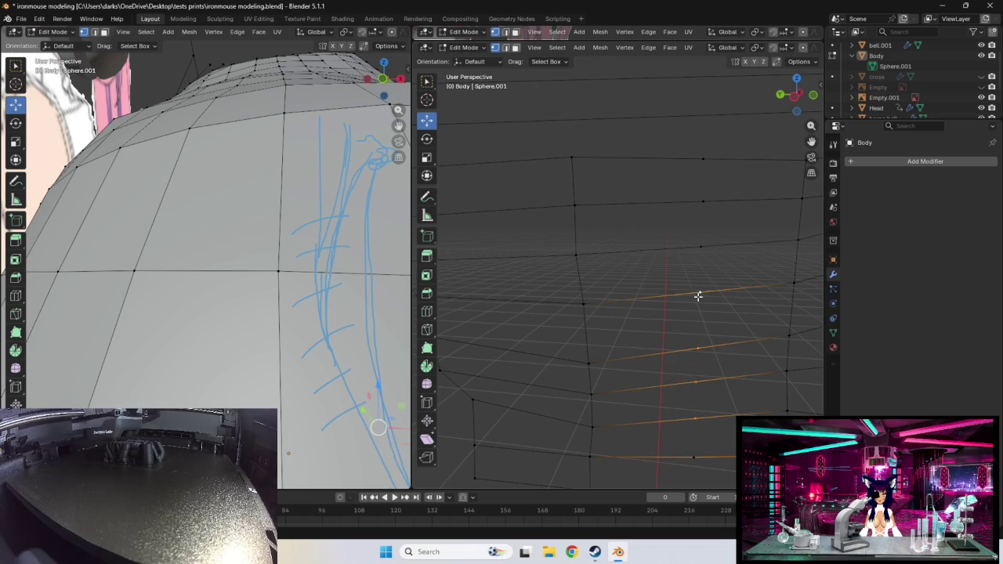
pyautogui.keyDown('alt'); pyautogui.keyDown('shift'); pyautogui.click(704, 243); pyautogui.keyUp('shift'); pyautogui.keyUp('alt')
pyautogui.keyDown('alt'); pyautogui.keyDown('shift'); pyautogui.click(703, 202); pyautogui.keyUp('shift'); pyautogui.keyUp('alt')
pyautogui.keyDown('alt'); pyautogui.keyDown('shift'); pyautogui.click(703, 160); pyautogui.keyUp('shift'); pyautogui.keyUp('alt')
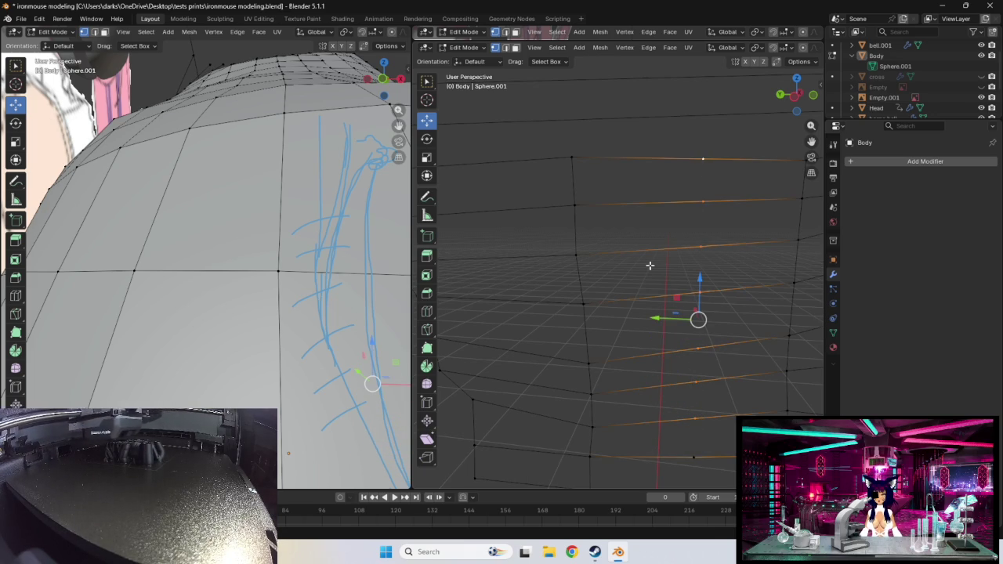
# - Shift the selected chest edge loops to fit the bust reference from the side
pyautogui.scroll(-3, 650, 267)
pyautogui.moveTo(708, 280); pyautogui.dragTo(429, 294, button='middle')
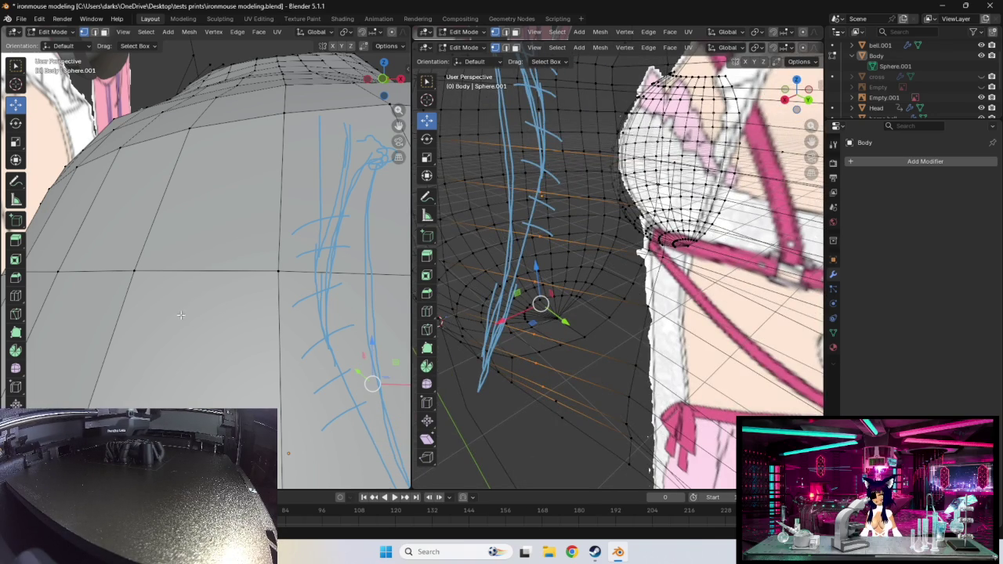
pyautogui.scroll(-5, 249, 266)
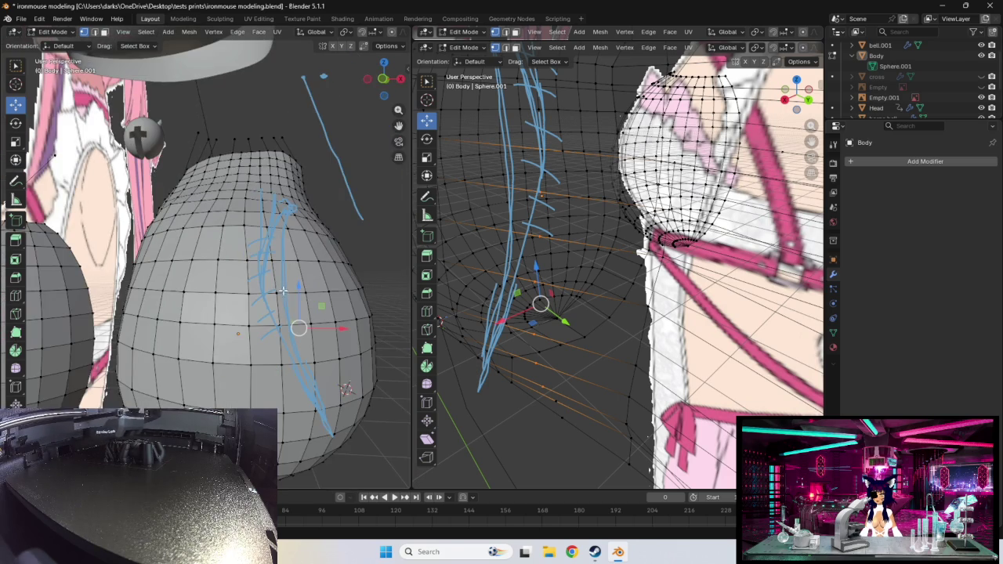
pyautogui.moveTo(596, 298)
pyautogui.mouseDown(button='middle')
pyautogui.moveTo(677, 292)
pyautogui.moveTo(656, 315)
pyautogui.moveTo(707, 315)
pyautogui.moveTo(711, 343)
pyautogui.mouseUp(button='middle')
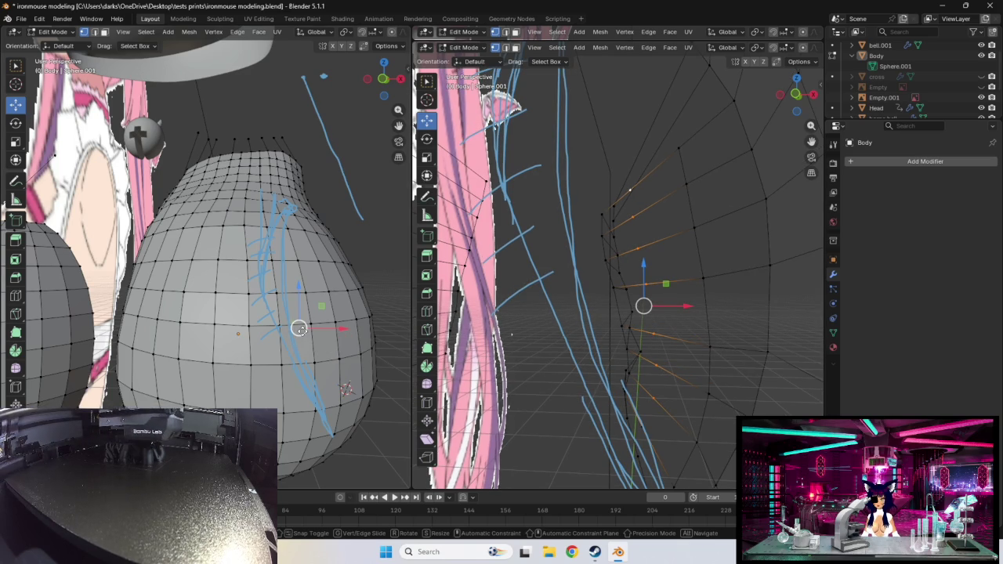
pyautogui.moveTo(298, 328); pyautogui.dragTo(309, 328)
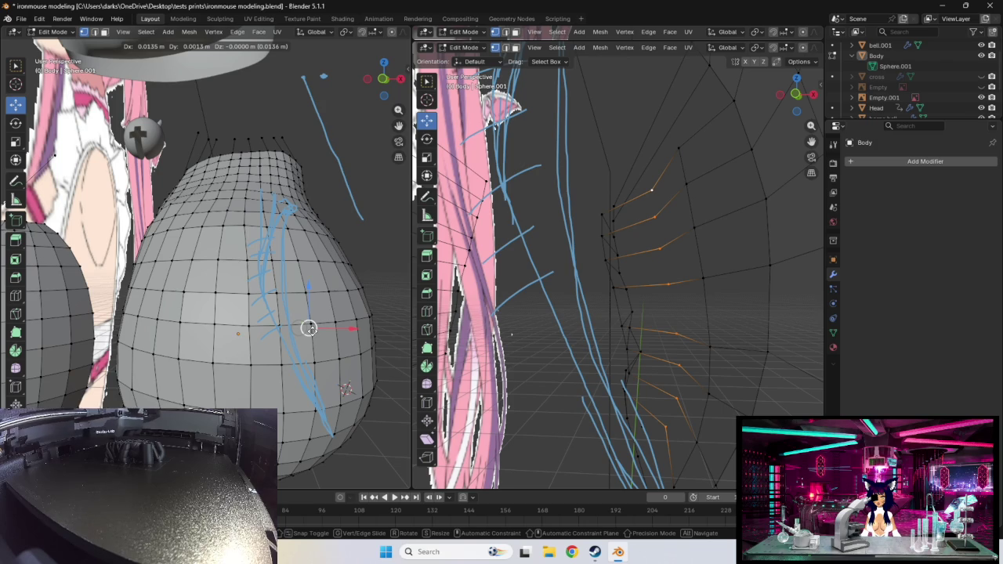
pyautogui.moveTo(309, 328); pyautogui.dragTo(309, 329)
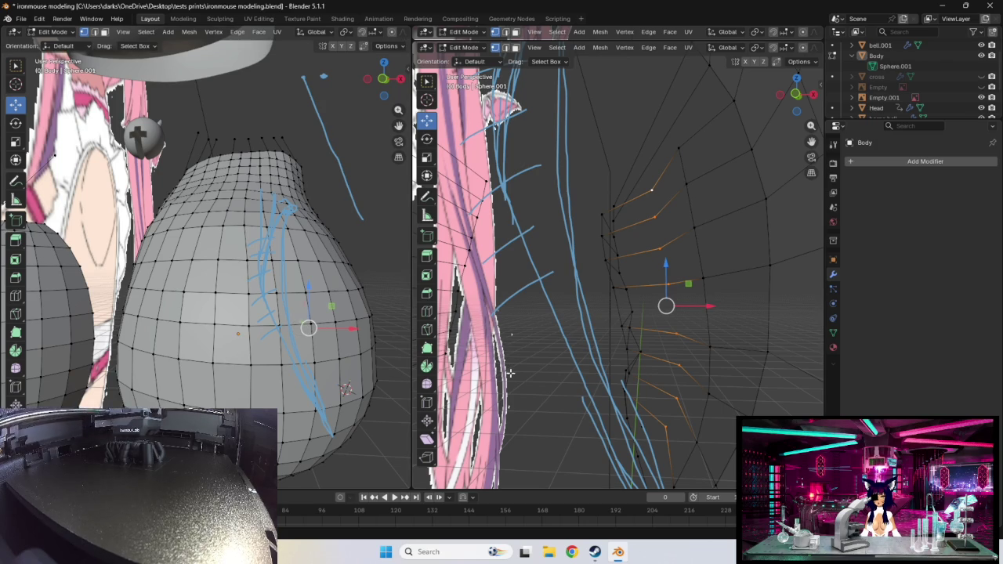
# - Select a chest vertex and raise it
pyautogui.moveTo(631, 387); pyautogui.dragTo(679, 453, button='middle')
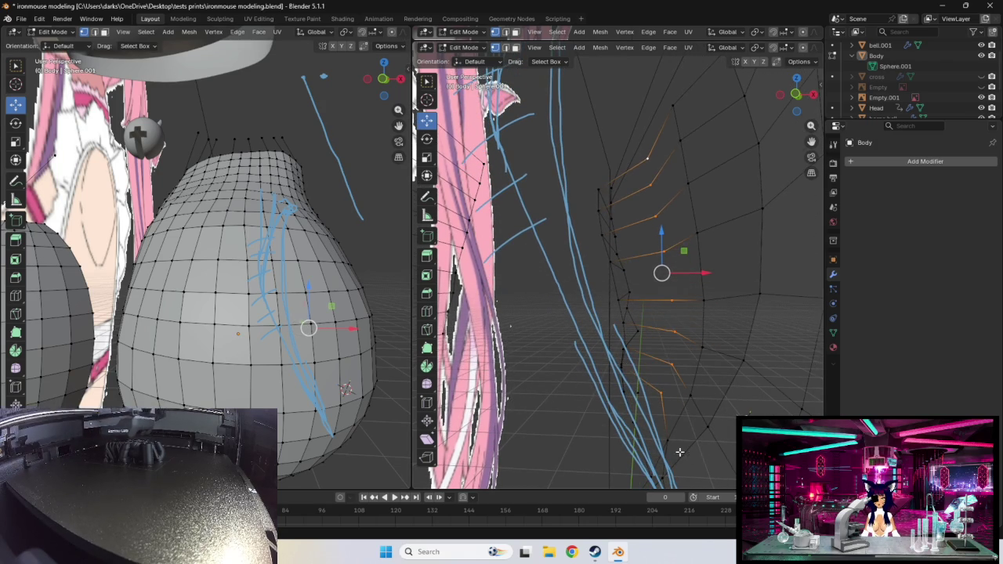
pyautogui.click(670, 443)
pyautogui.click(691, 397)
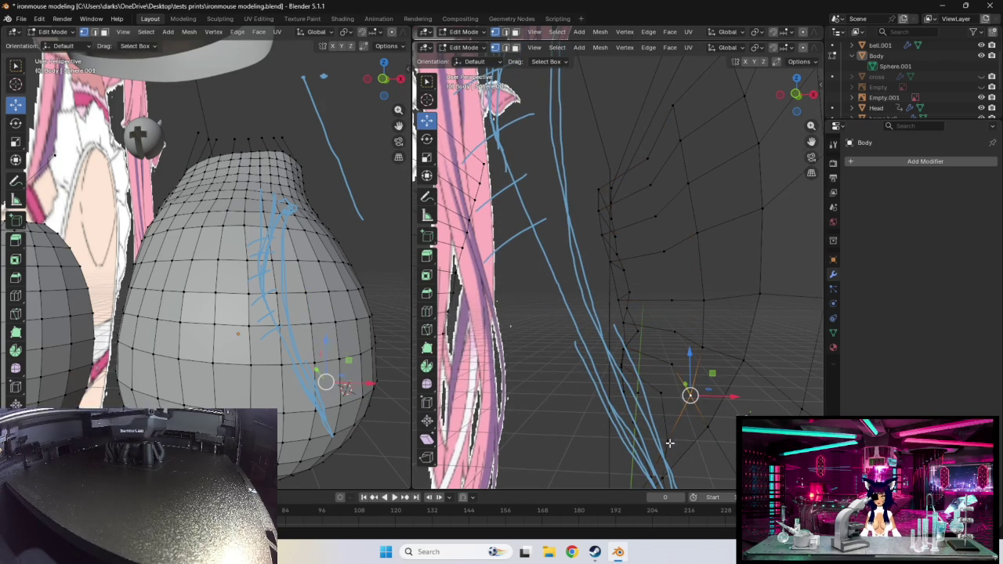
pyautogui.moveTo(691, 396); pyautogui.dragTo(703, 291)
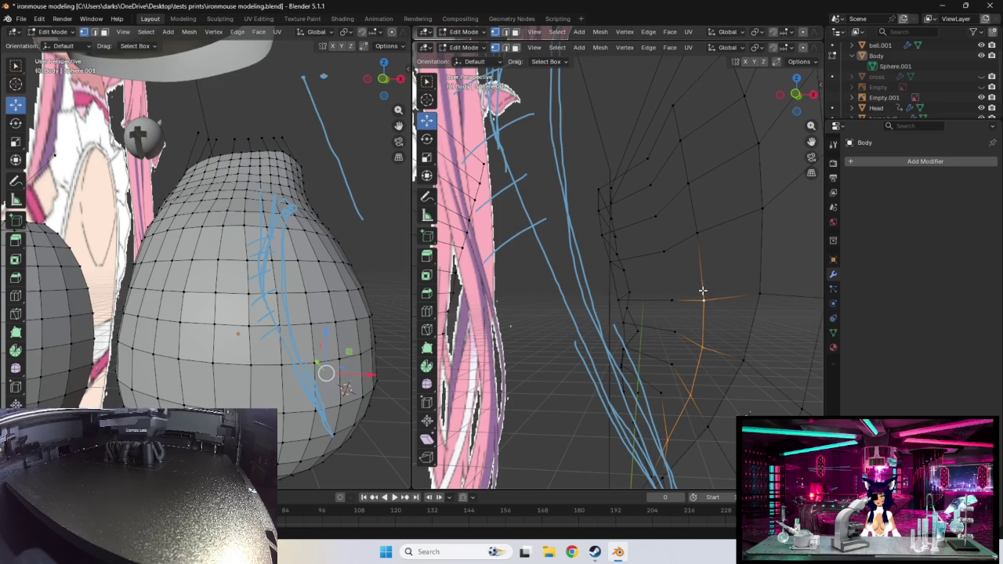
# - Extend the selection up the vertex column and shift it outward to match the reference
pyautogui.keyDown('shift'); pyautogui.click(696, 234); pyautogui.keyUp('shift')
pyautogui.keyDown('shift'); pyautogui.click(687, 181); pyautogui.keyUp('shift')
pyautogui.keyDown('shift'); pyautogui.click(681, 138); pyautogui.keyUp('shift')
pyautogui.keyDown('shift'); pyautogui.click(674, 107); pyautogui.keyUp('shift')
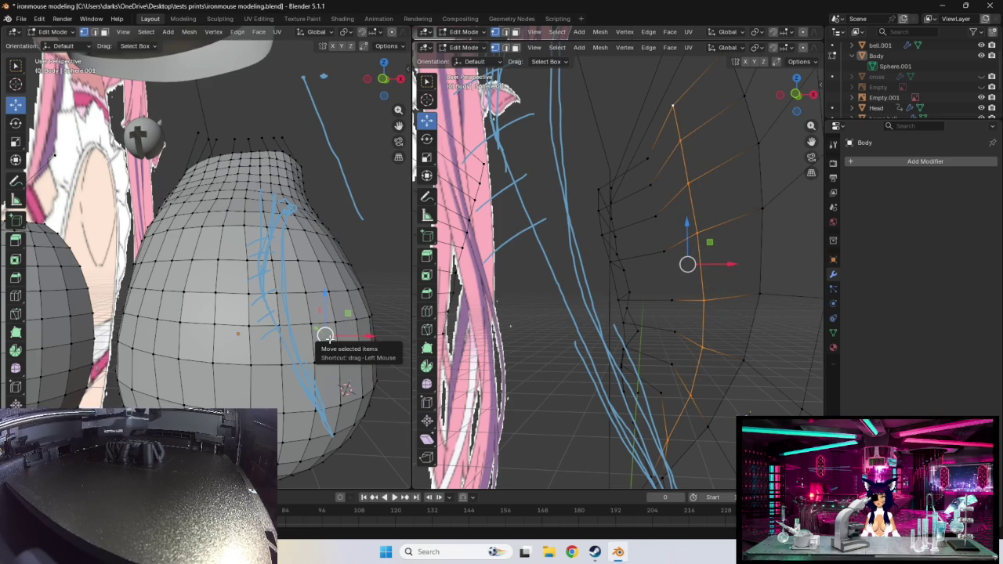
pyautogui.moveTo(325, 335); pyautogui.dragTo(328, 335)
pyautogui.moveTo(690, 354)
pyautogui.mouseDown(button='middle')
pyautogui.moveTo(584, 362)
pyautogui.moveTo(682, 358)
pyautogui.moveTo(713, 384)
pyautogui.mouseUp(button='middle')
pyautogui.click(671, 387)
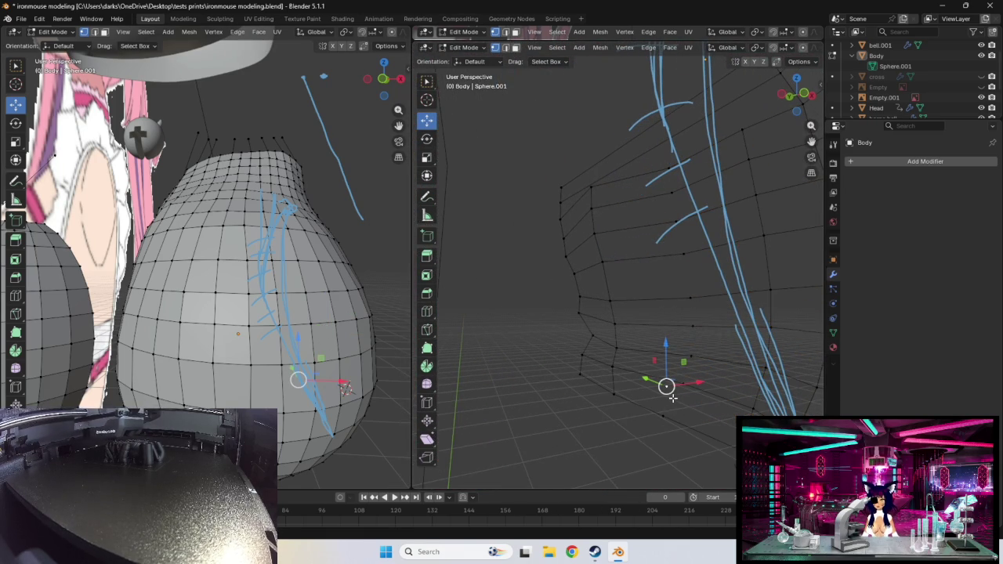
# - Delete the unwanted vertex and select the side vertex column up the cage
pyautogui.press('x')
pyautogui.click(661, 399)
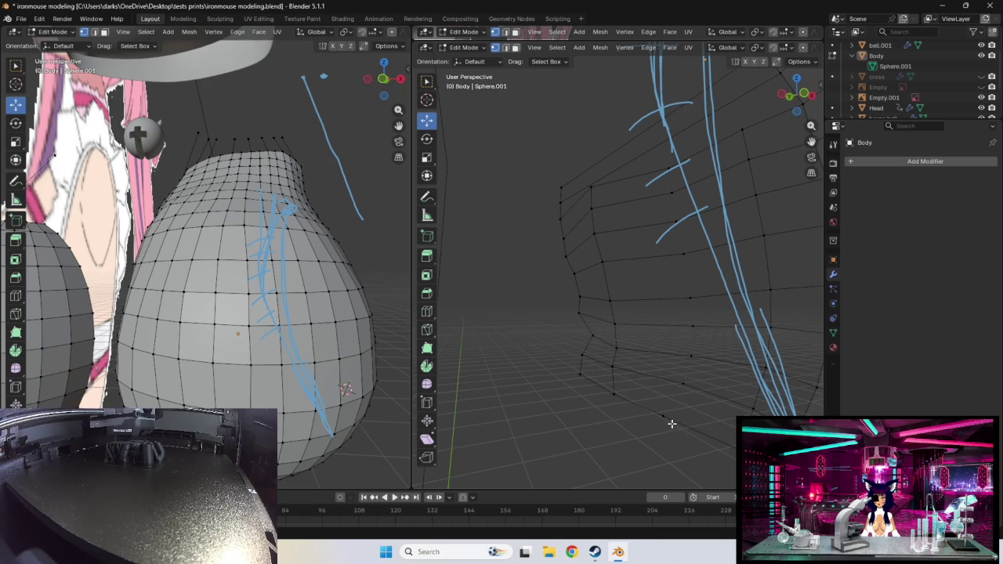
pyautogui.click(665, 412)
pyautogui.press('g')
pyautogui.keyDown('shift'); pyautogui.click(689, 352); pyautogui.keyUp('shift')
pyautogui.keyDown('shift'); pyautogui.click(688, 325); pyautogui.keyUp('shift')
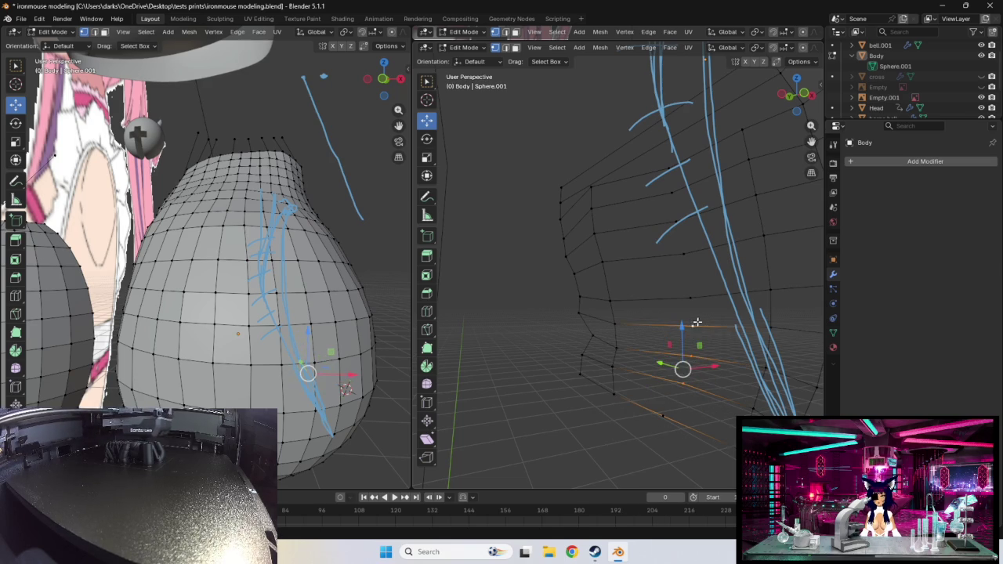
pyautogui.keyDown('shift'); pyautogui.click(687, 296); pyautogui.keyUp('shift')
pyautogui.keyDown('shift'); pyautogui.click(688, 252); pyautogui.keyUp('shift')
pyautogui.keyDown('shift'); pyautogui.click(672, 226); pyautogui.keyUp('shift')
pyautogui.keyDown('shift'); pyautogui.click(668, 198); pyautogui.keyUp('shift')
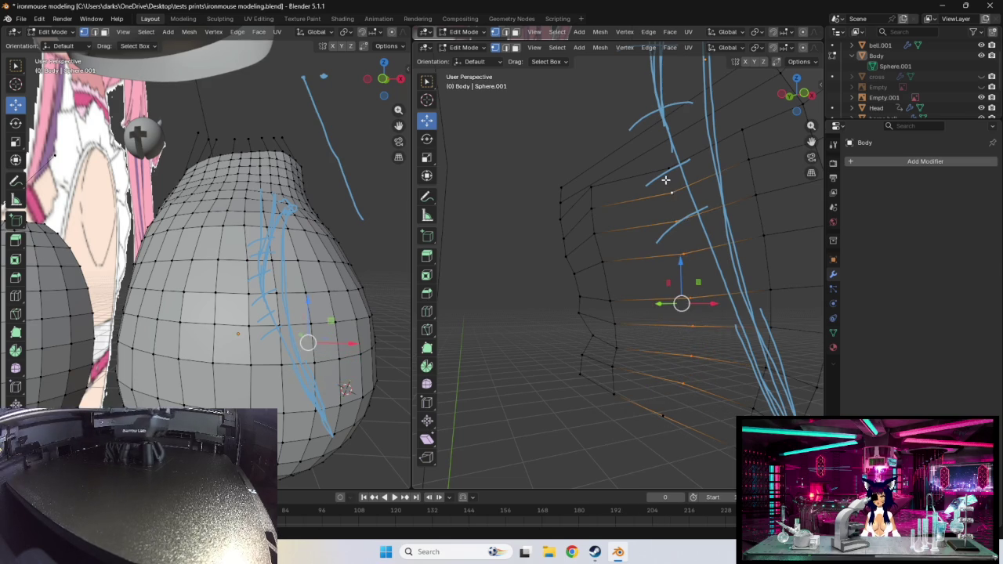
pyautogui.keyDown('shift'); pyautogui.click(669, 169); pyautogui.keyUp('shift')
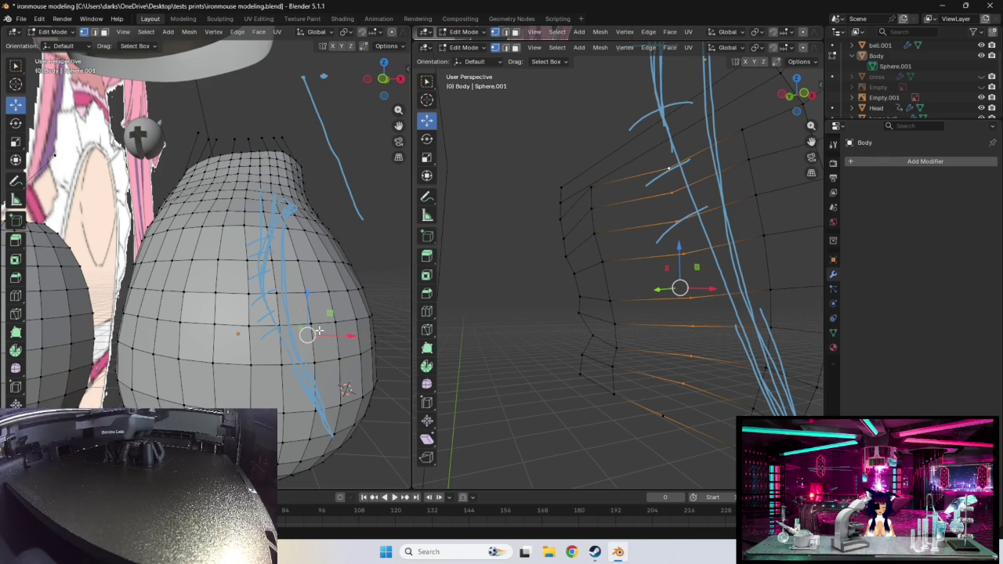
# - In Right Orthographic view, slide the selected vertices onto the side reference outline
pyautogui.press('KP_3')
pyautogui.scroll(2, 202, 332)
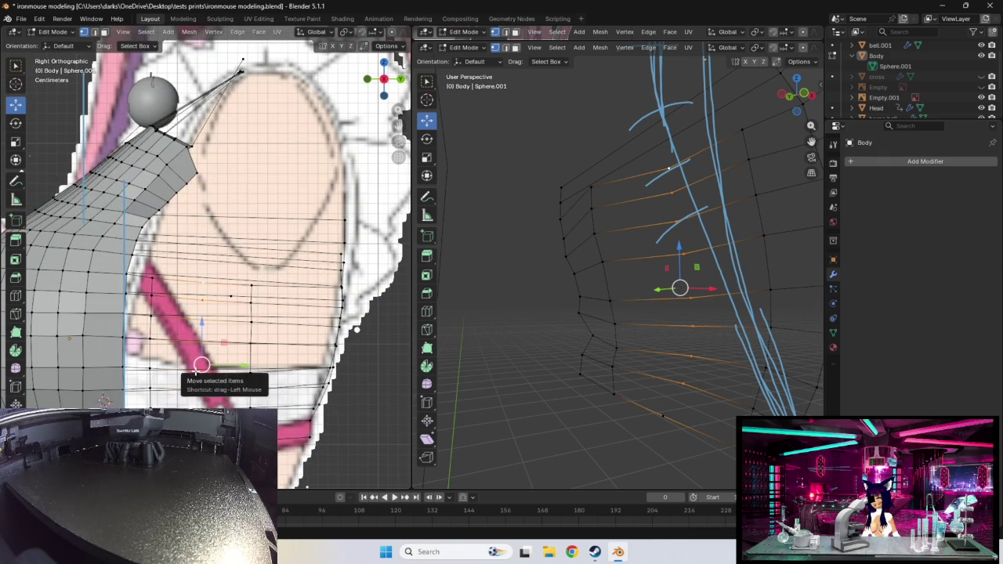
pyautogui.moveTo(198, 365); pyautogui.dragTo(183, 365)
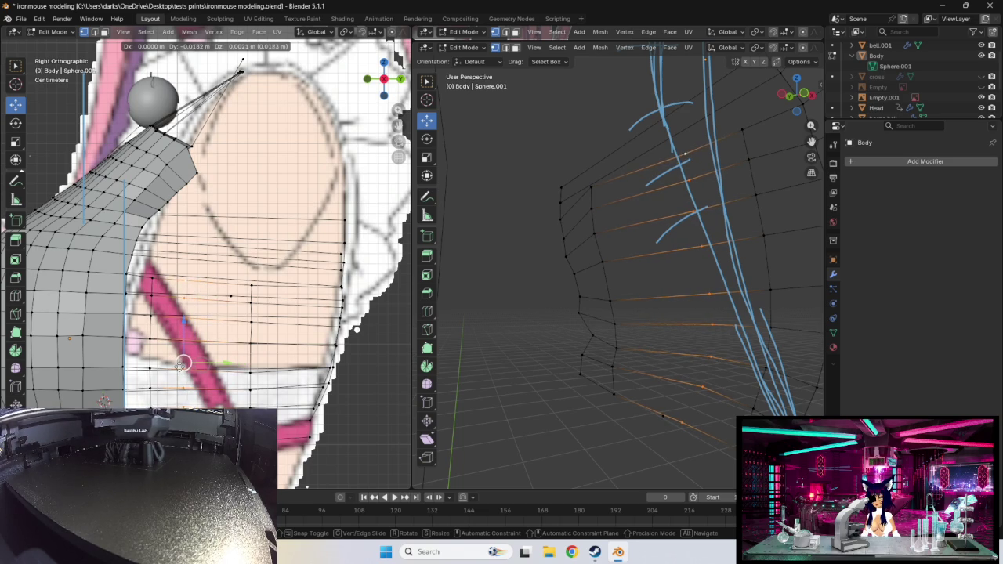
pyautogui.moveTo(180, 365); pyautogui.dragTo(179, 365)
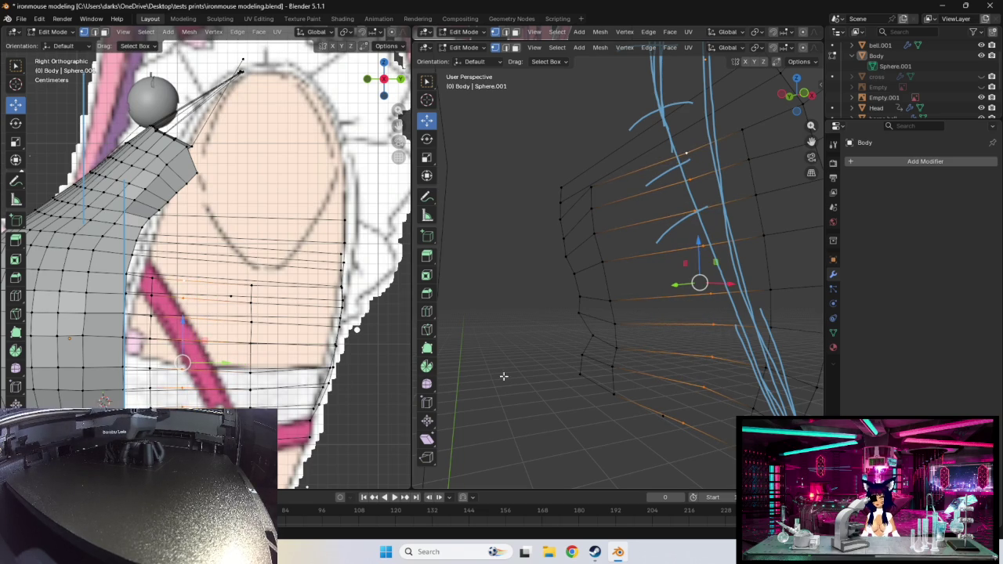
pyautogui.moveTo(547, 366)
pyautogui.mouseDown(button='middle')
pyautogui.moveTo(609, 382)
pyautogui.moveTo(594, 369)
pyautogui.moveTo(575, 373)
pyautogui.moveTo(565, 356)
pyautogui.moveTo(573, 345)
pyautogui.moveTo(701, 358)
pyautogui.moveTo(691, 355)
pyautogui.moveTo(659, 388)
pyautogui.moveTo(722, 364)
pyautogui.moveTo(681, 378)
pyautogui.mouseUp(button='middle')
pyautogui.scroll(3, 595, 378)
pyautogui.scroll(2, 700, 358)
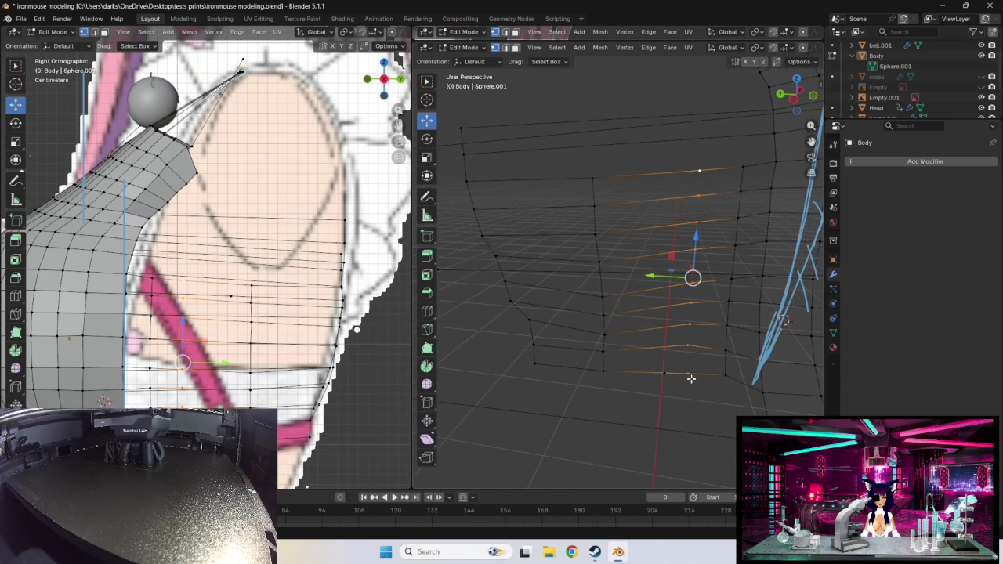
# - Delete the stray bottom-row vertex and raise its two neighbouring vertices up the chest
pyautogui.click(665, 374)
pyautogui.press('x')
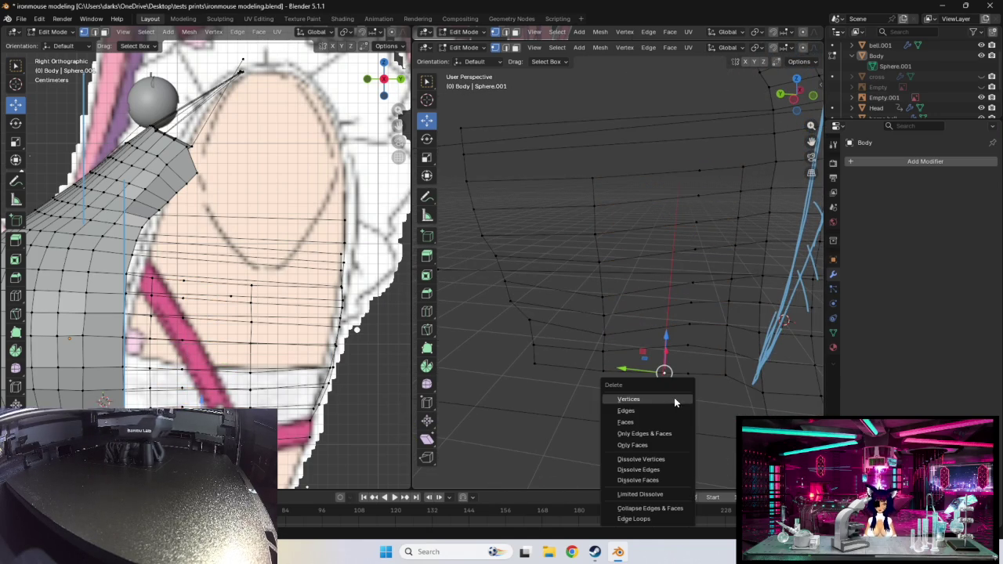
pyautogui.click(663, 400)
pyautogui.click(688, 373)
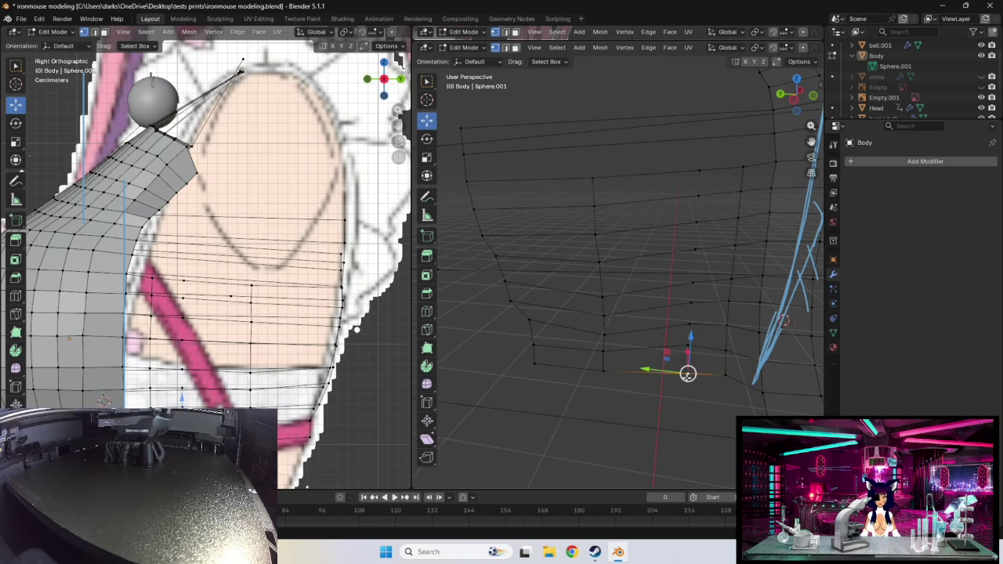
pyautogui.keyDown('shift'); pyautogui.click(688, 345); pyautogui.keyUp('shift')
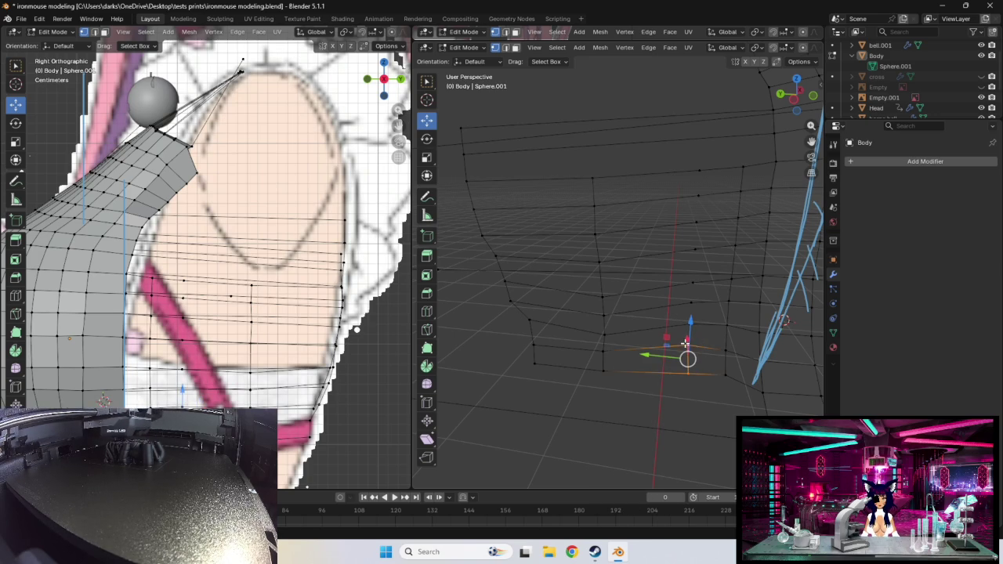
pyautogui.moveTo(685, 343)
pyautogui.mouseDown()
pyautogui.moveTo(694, 314)
pyautogui.moveTo(715, 308)
pyautogui.moveTo(691, 290)
pyautogui.moveTo(697, 194)
pyautogui.mouseUp()
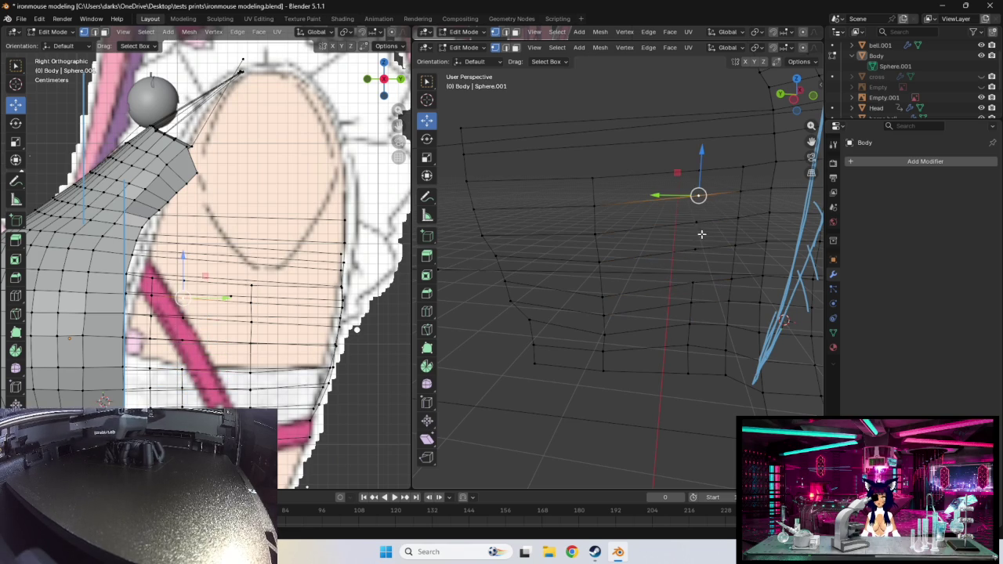
pyautogui.moveTo(699, 250)
pyautogui.mouseDown()
pyautogui.moveTo(699, 226)
pyautogui.moveTo(694, 266)
pyautogui.mouseUp()
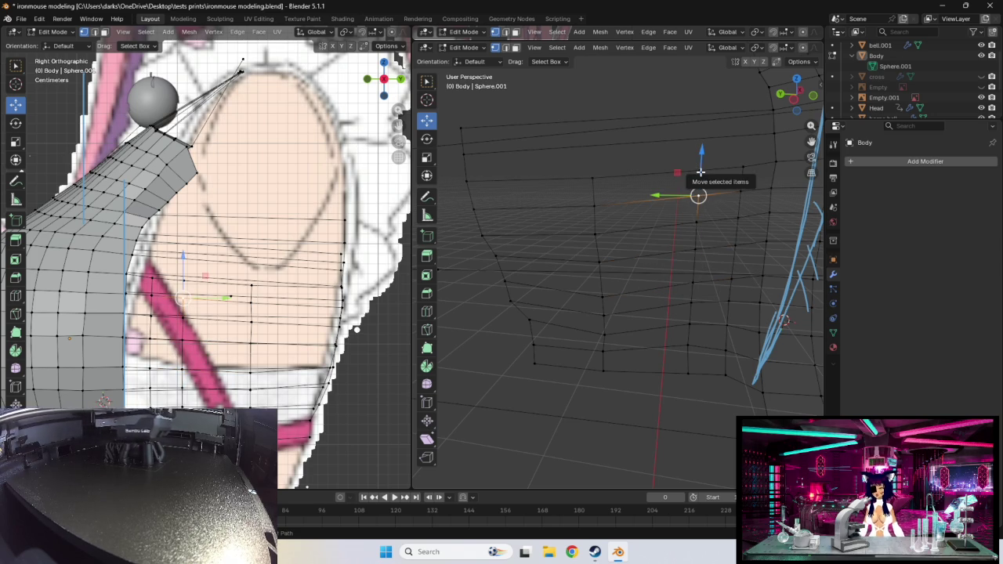
# - Select vertices across the two upper rows and check the chest from another angle
pyautogui.keyDown('ctrl'); pyautogui.click(700, 173); pyautogui.keyUp('ctrl')
pyautogui.press('g')
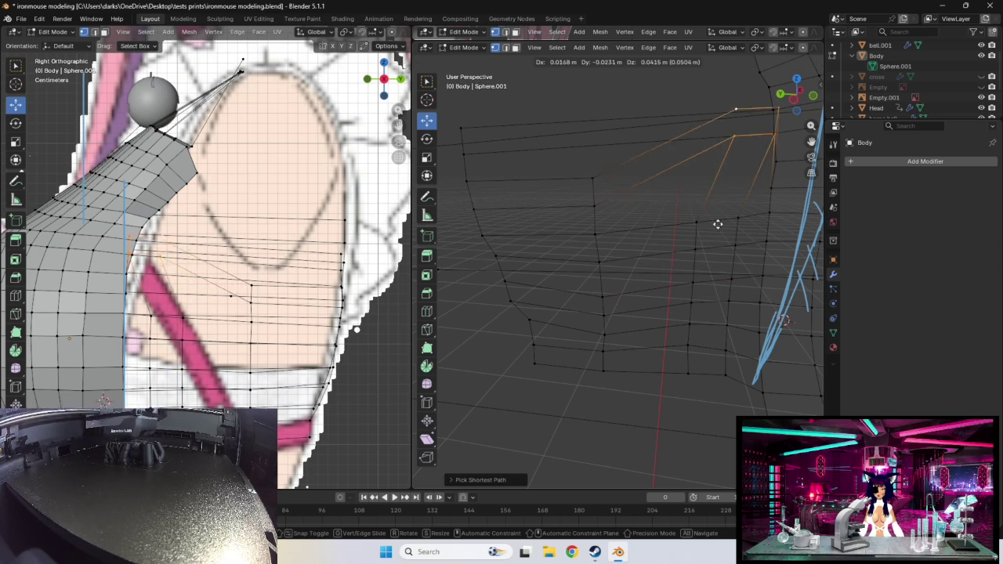
pyautogui.rightClick(707, 224)
pyautogui.click(699, 195)
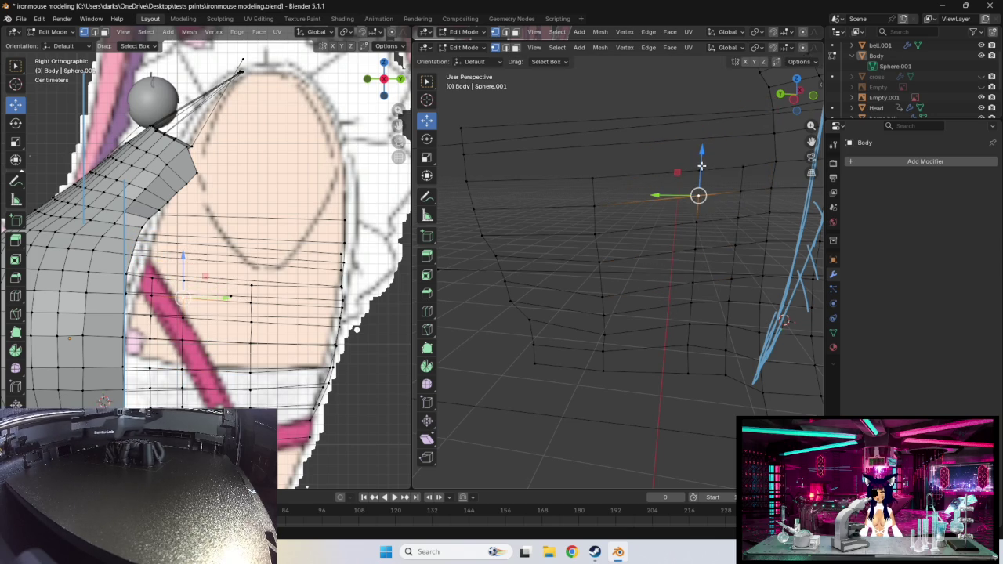
pyautogui.keyDown('ctrl'); pyautogui.keyDown('alt'); pyautogui.click(700, 170); pyautogui.keyUp('alt'); pyautogui.keyUp('ctrl')
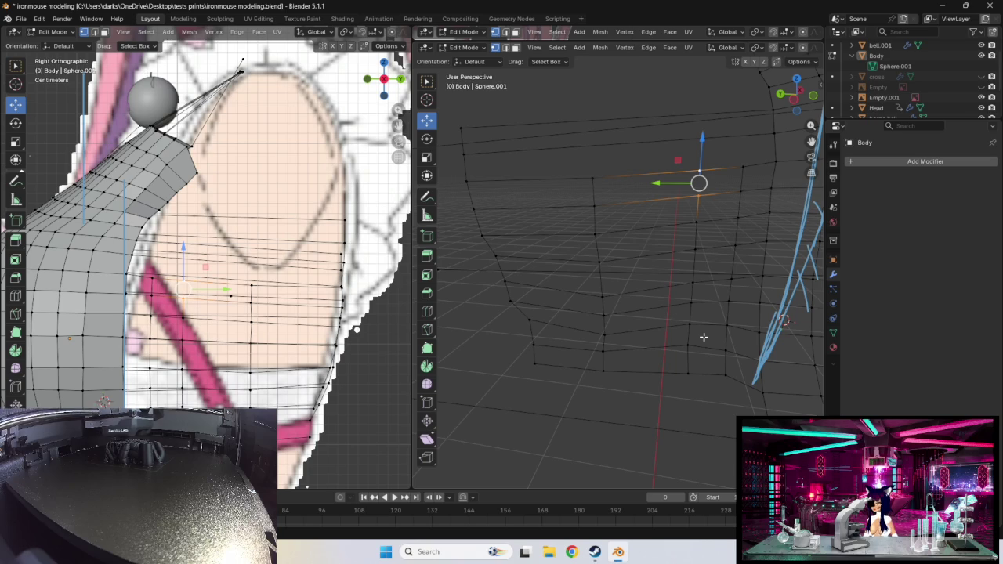
pyautogui.moveTo(681, 370)
pyautogui.mouseDown(button='middle')
pyautogui.moveTo(665, 359)
pyautogui.moveTo(613, 361)
pyautogui.moveTo(706, 365)
pyautogui.moveTo(596, 376)
pyautogui.moveTo(658, 373)
pyautogui.moveTo(627, 370)
pyautogui.mouseUp(button='middle')
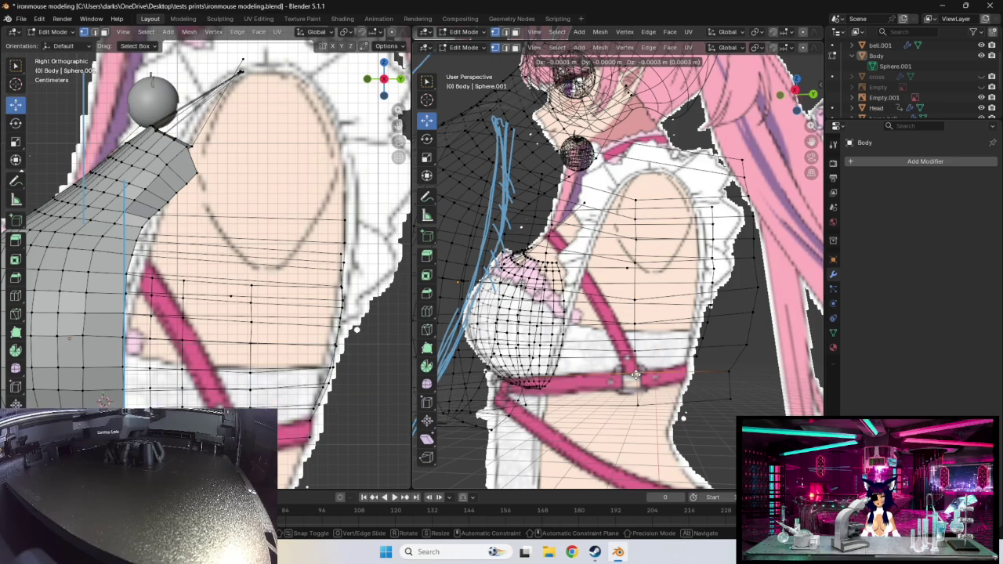
# - Reposition the selected lower torso vertices, nudging them slightly upward with the gizmo
pyautogui.press('g')
pyautogui.click(636, 379)
pyautogui.moveTo(636, 380)
pyautogui.mouseDown(button='middle')
pyautogui.moveTo(665, 340)
pyautogui.moveTo(591, 365)
pyautogui.moveTo(645, 365)
pyautogui.moveTo(662, 342)
pyautogui.mouseUp(button='middle')
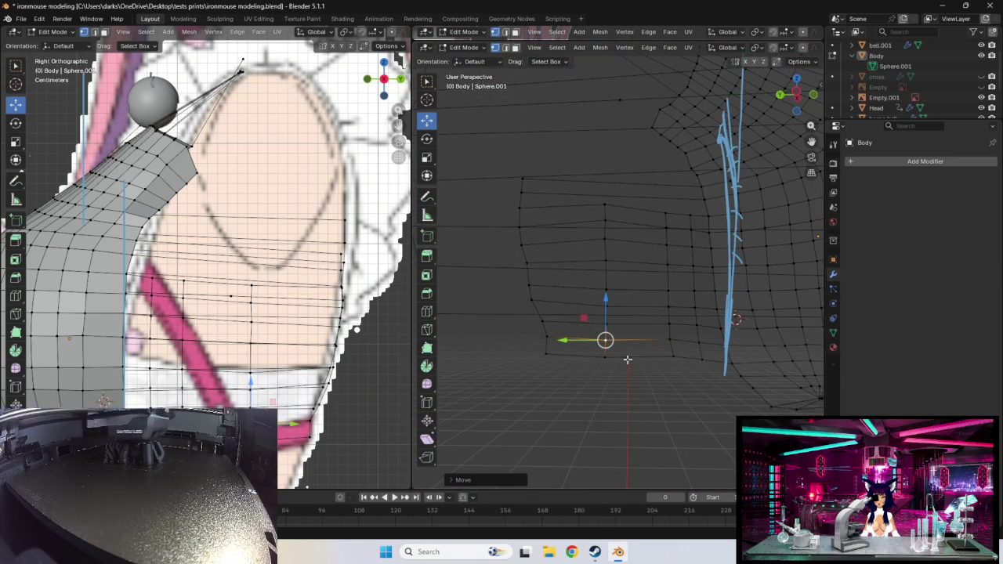
pyautogui.moveTo(653, 334)
pyautogui.mouseDown(button='middle')
pyautogui.moveTo(644, 379)
pyautogui.moveTo(453, 361)
pyautogui.moveTo(659, 385)
pyautogui.mouseUp(button='middle')
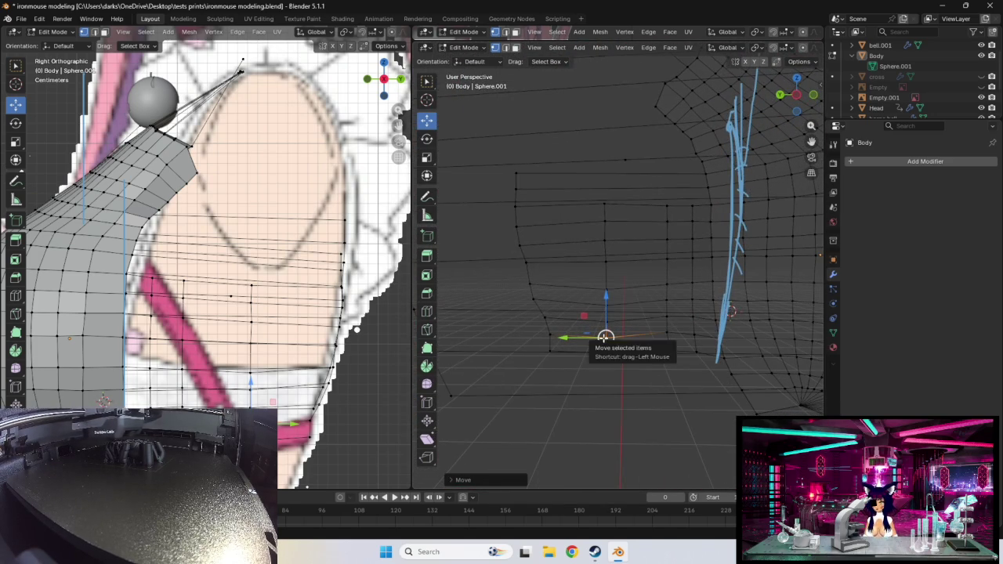
pyautogui.moveTo(608, 338); pyautogui.dragTo(606, 335)
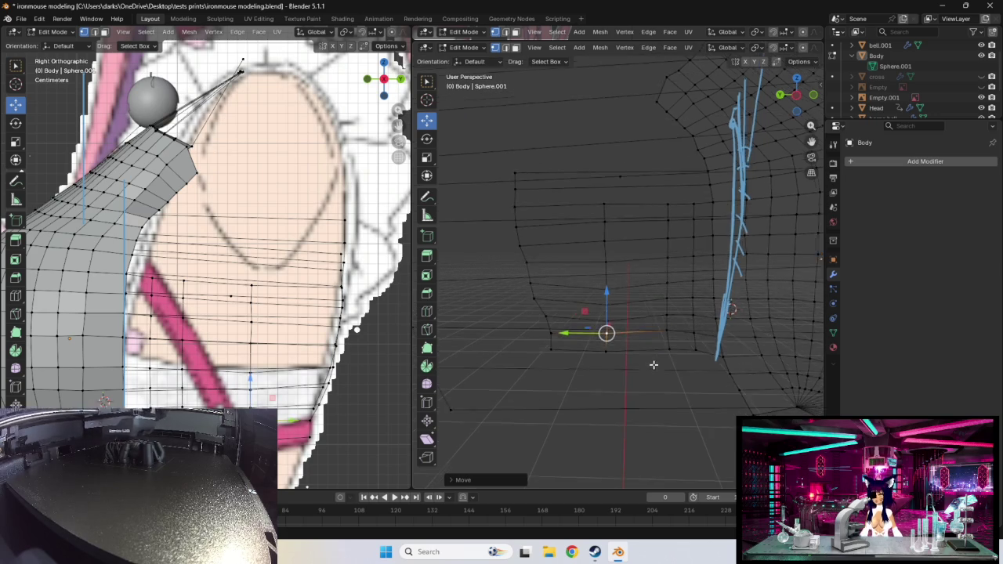
pyautogui.moveTo(605, 335); pyautogui.dragTo(603, 309, button='middle')
pyautogui.moveTo(604, 309); pyautogui.dragTo(603, 307)
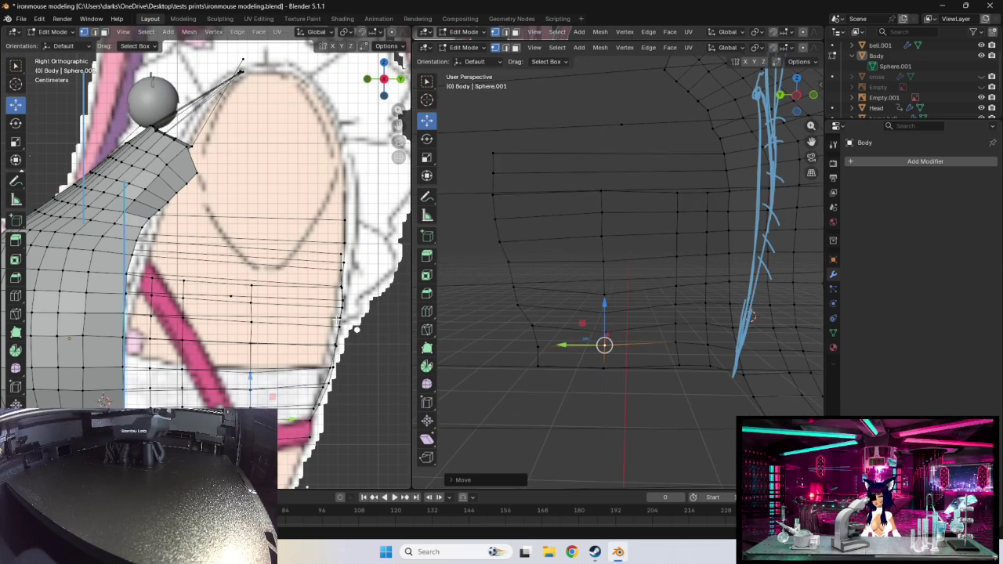
pyautogui.moveTo(337, 322); pyautogui.dragTo(330, 308, button='middle')
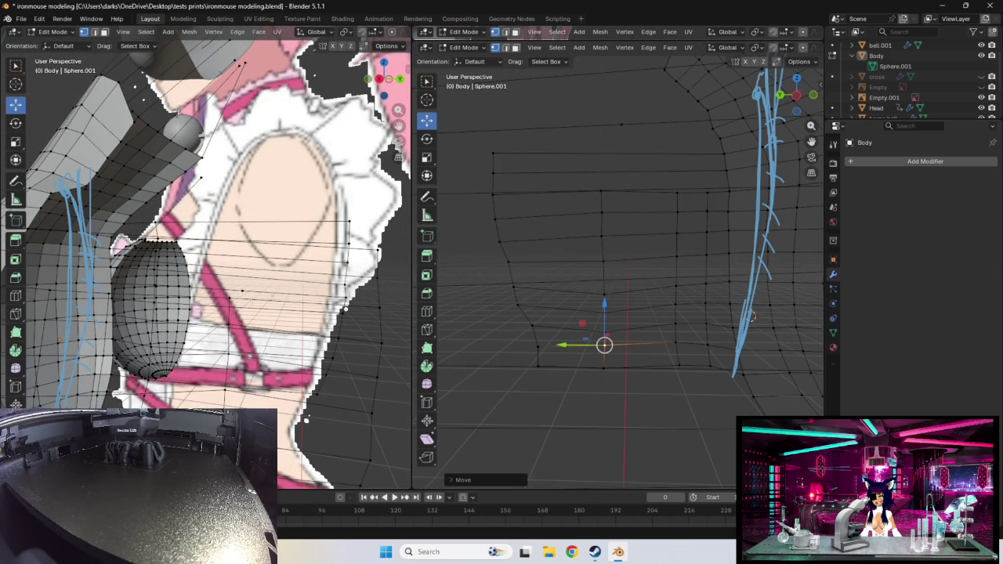
# - Raise the selected torso vertices, then lower them slightly after an undo and redo
pyautogui.moveTo(605, 293); pyautogui.dragTo(605, 287)
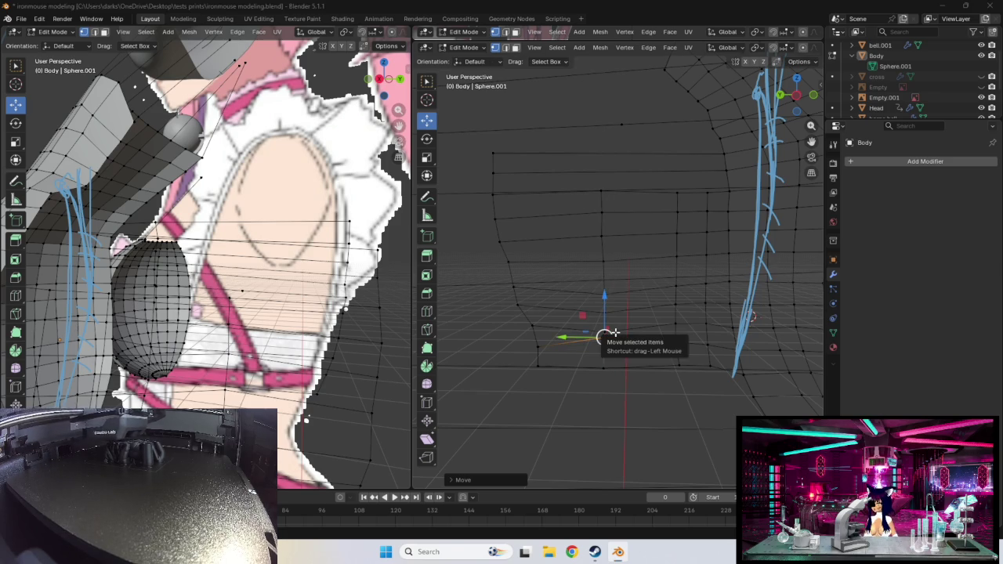
pyautogui.press('super')
pyautogui.click(805, 406)
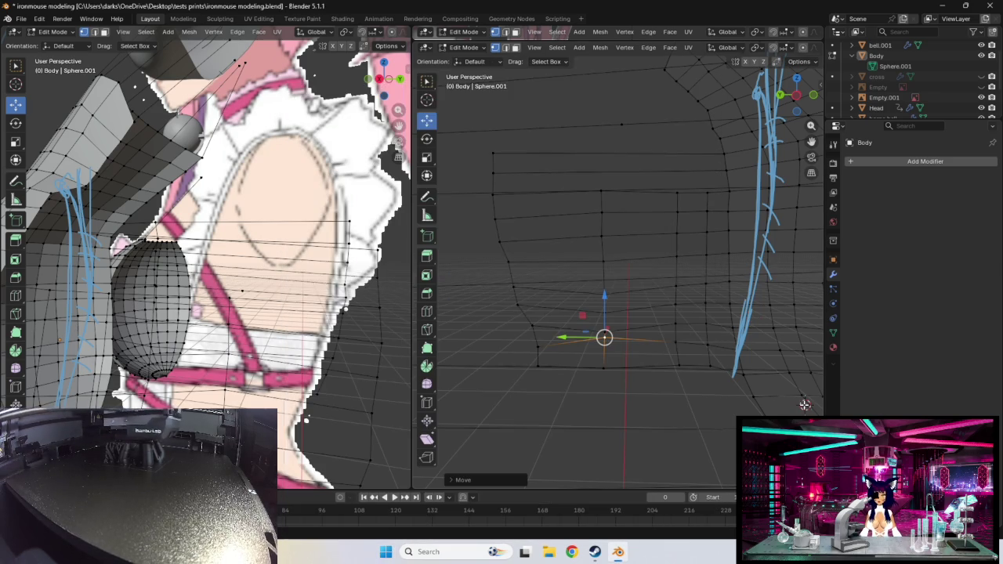
pyautogui.hotkey('ctrl', 'z')
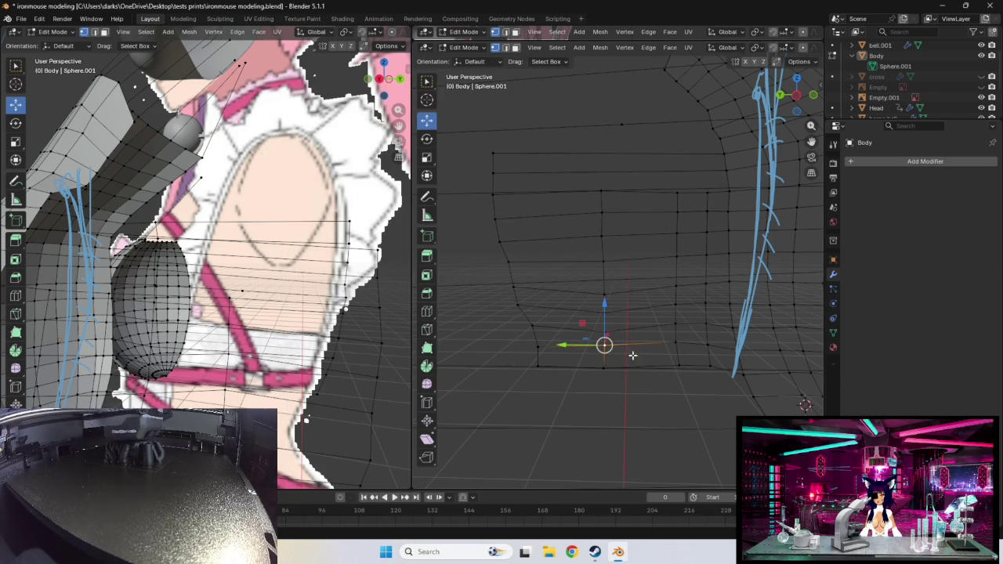
pyautogui.hotkey('ctrl', 'shift', 'z')
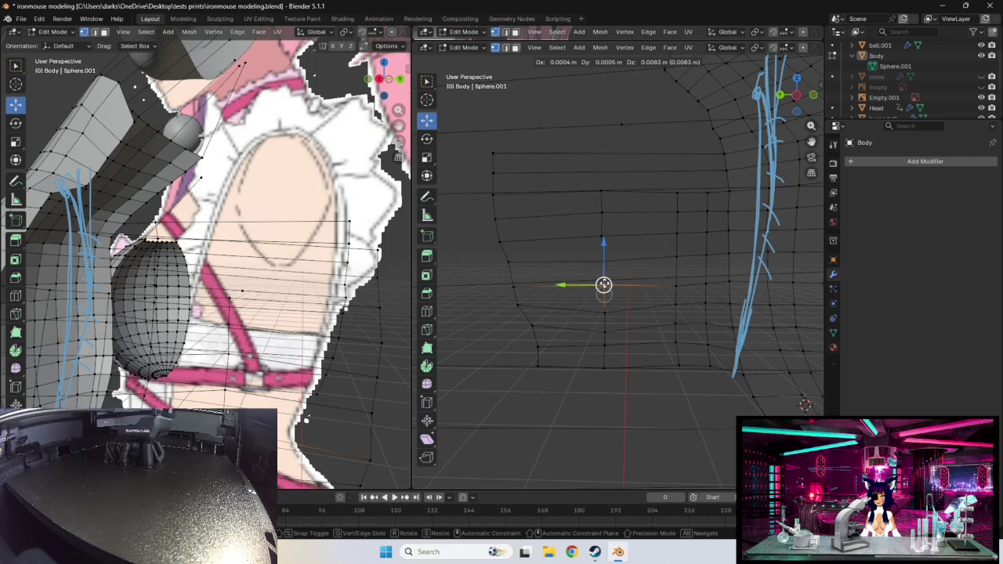
pyautogui.moveTo(604, 285); pyautogui.dragTo(604, 324)
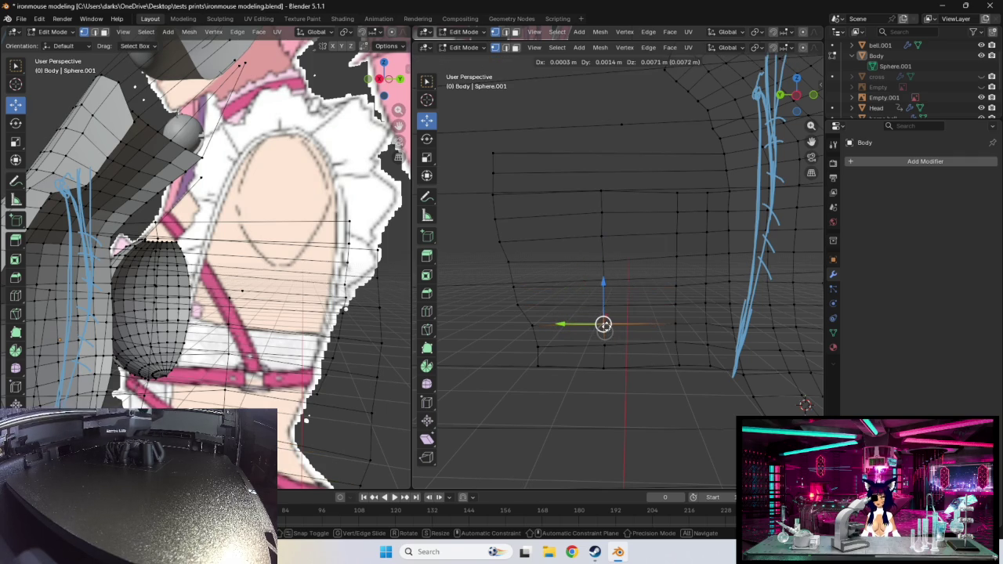
pyautogui.moveTo(674, 376)
pyautogui.mouseDown(button='middle')
pyautogui.moveTo(672, 361)
pyautogui.moveTo(622, 370)
pyautogui.mouseUp(button='middle')
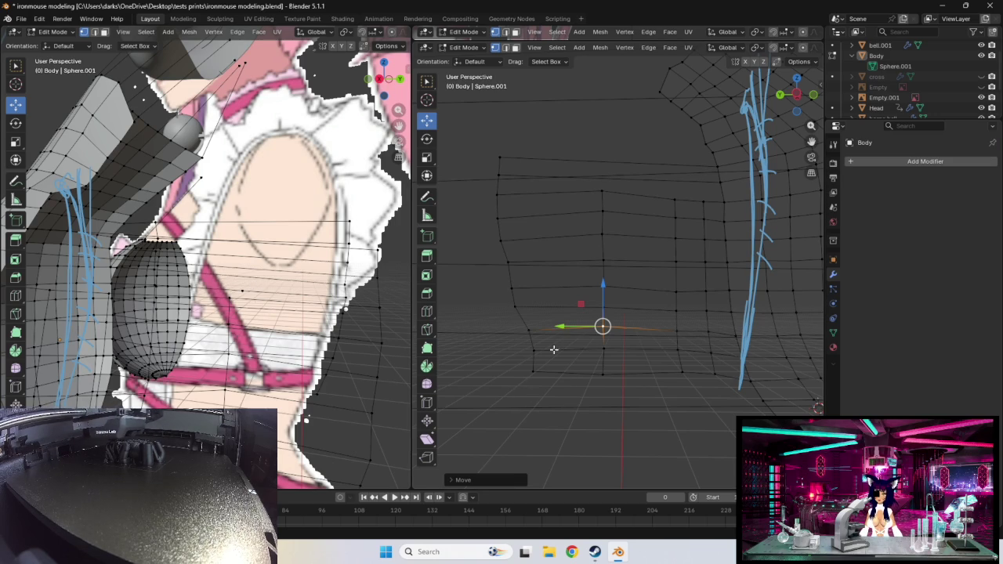
pyautogui.moveTo(625, 242); pyautogui.dragTo(625, 259, button='middle')
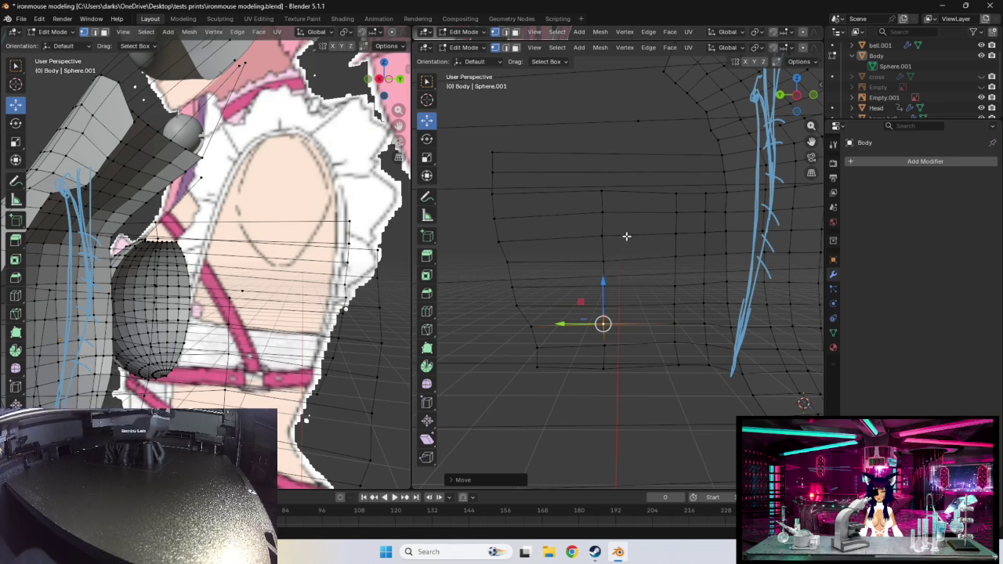
# - Adjust single grid vertices, nudging one down and sliding a lowest-row vertex right
pyautogui.click(602, 213)
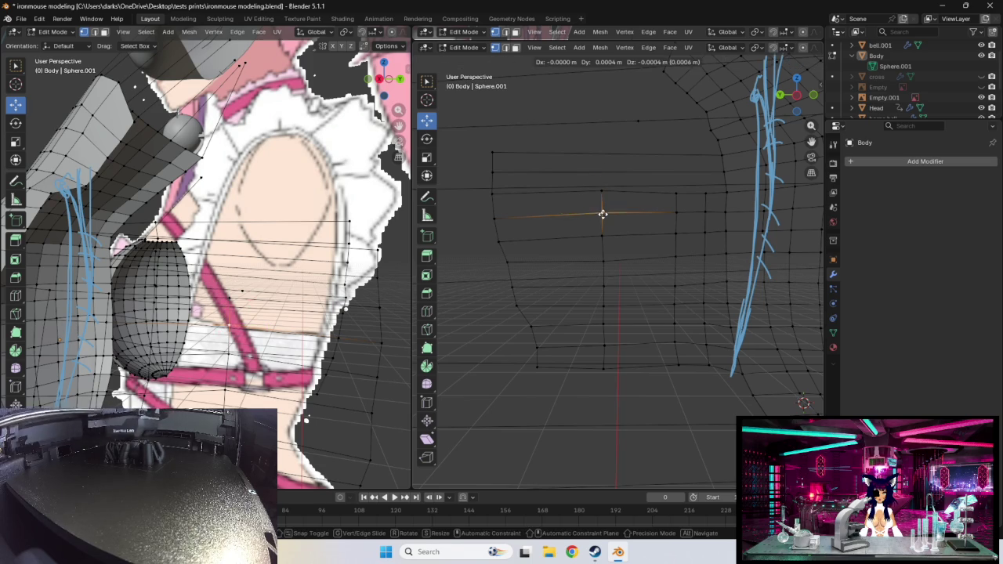
pyautogui.click(601, 192)
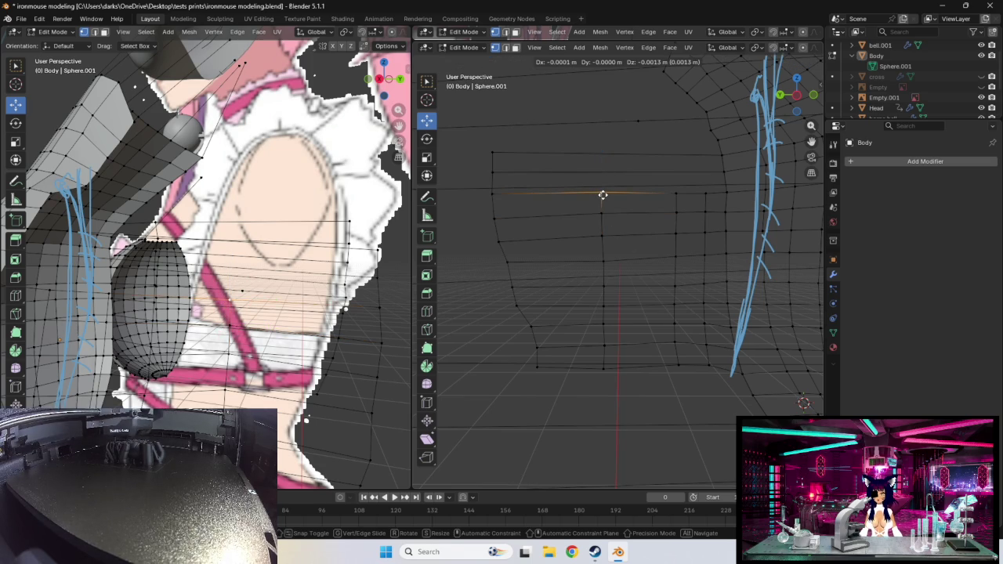
pyautogui.moveTo(601, 191); pyautogui.dragTo(601, 194)
pyautogui.click(603, 237)
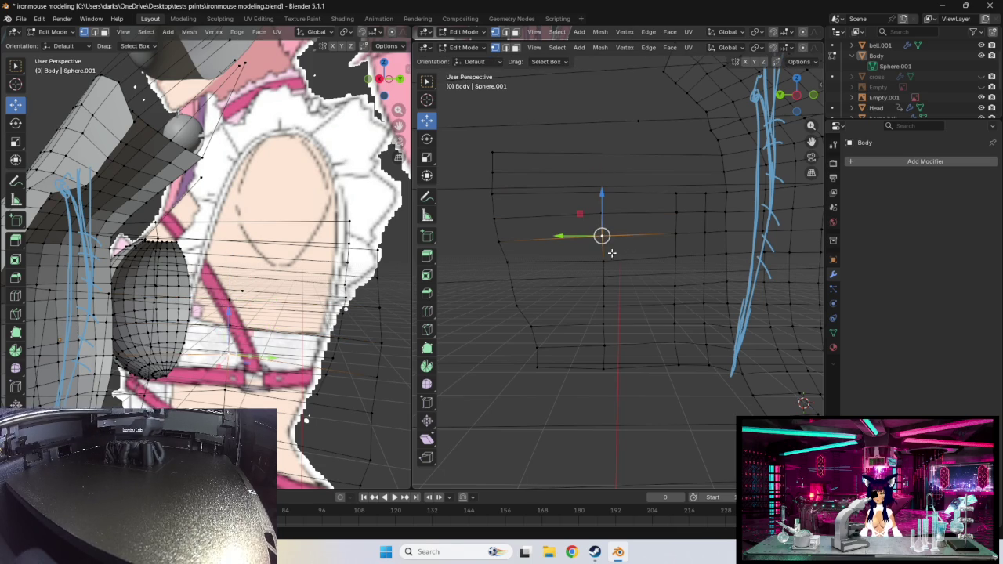
pyautogui.click(604, 350)
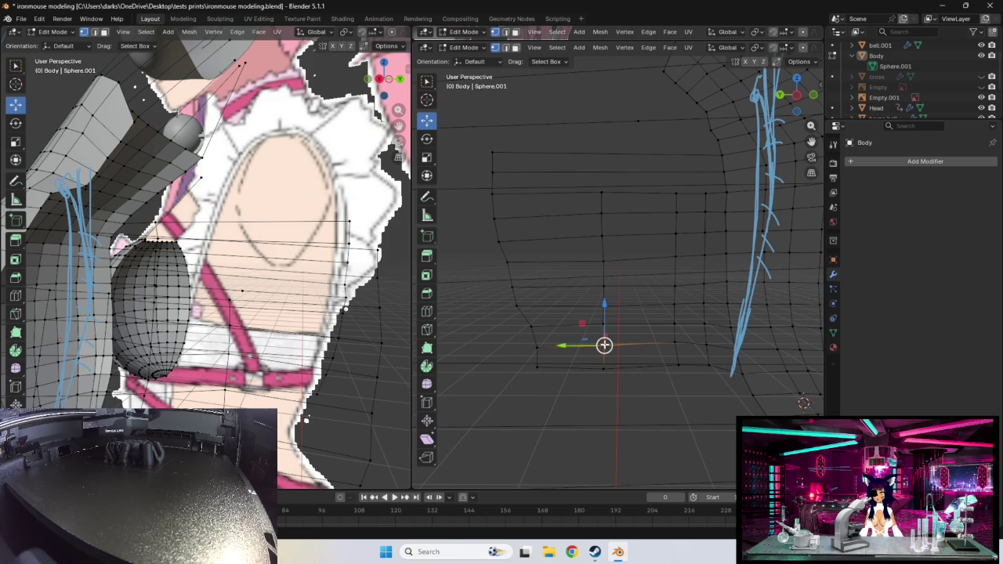
pyautogui.moveTo(602, 346); pyautogui.dragTo(602, 345)
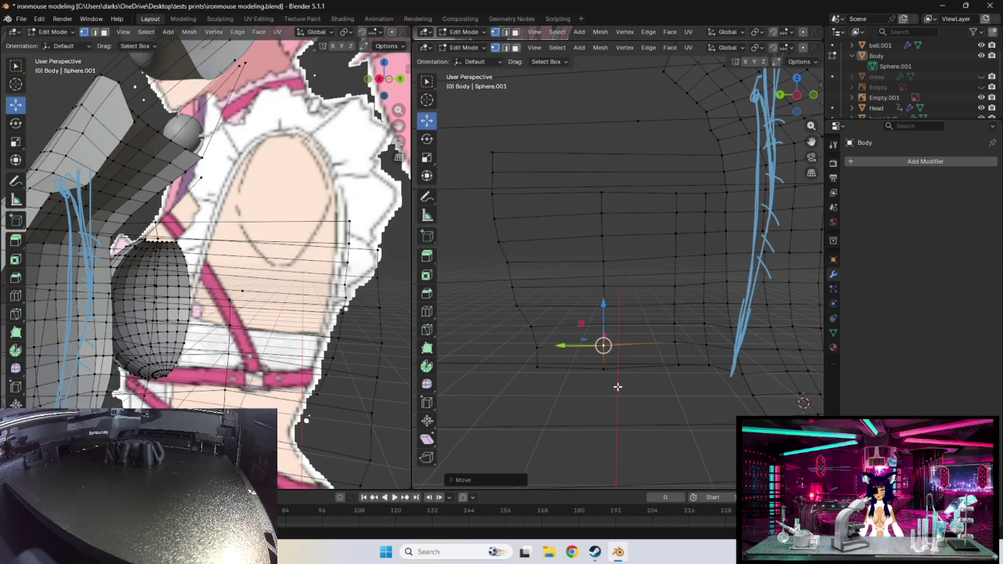
pyautogui.click(604, 366)
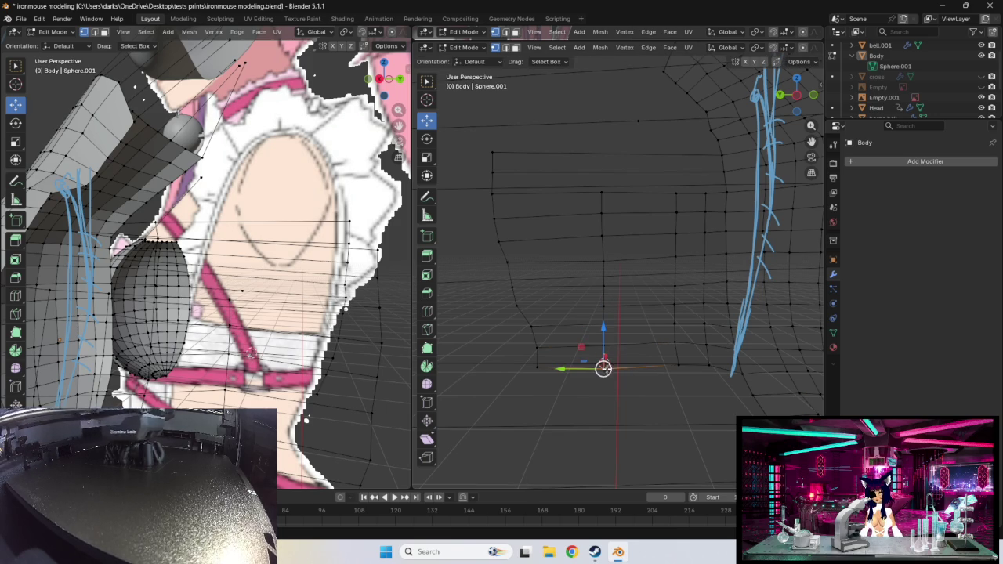
pyautogui.moveTo(597, 378); pyautogui.dragTo(635, 378)
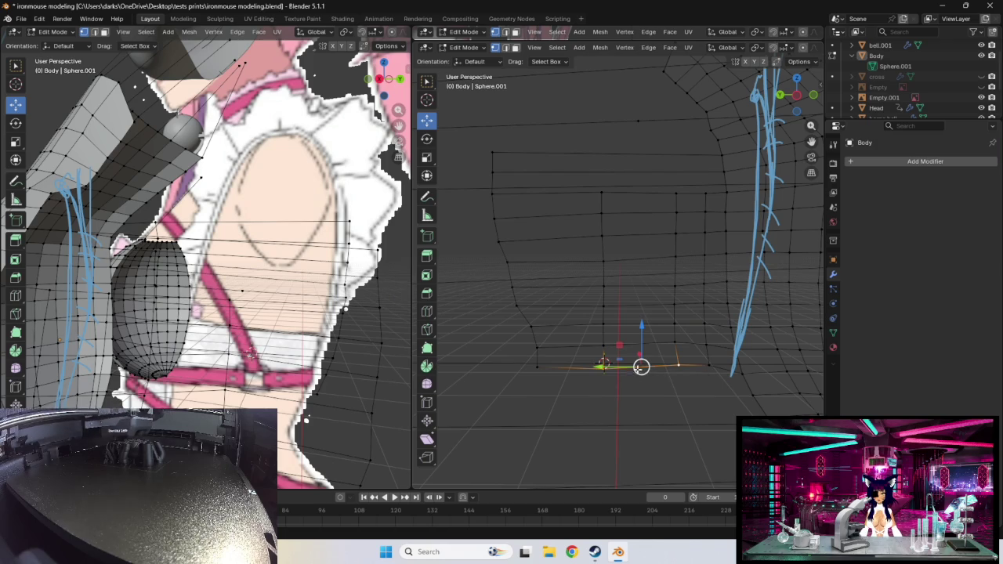
# - Select a lower-row edge and move it upward
pyautogui.press('r')
pyautogui.press('Escape')
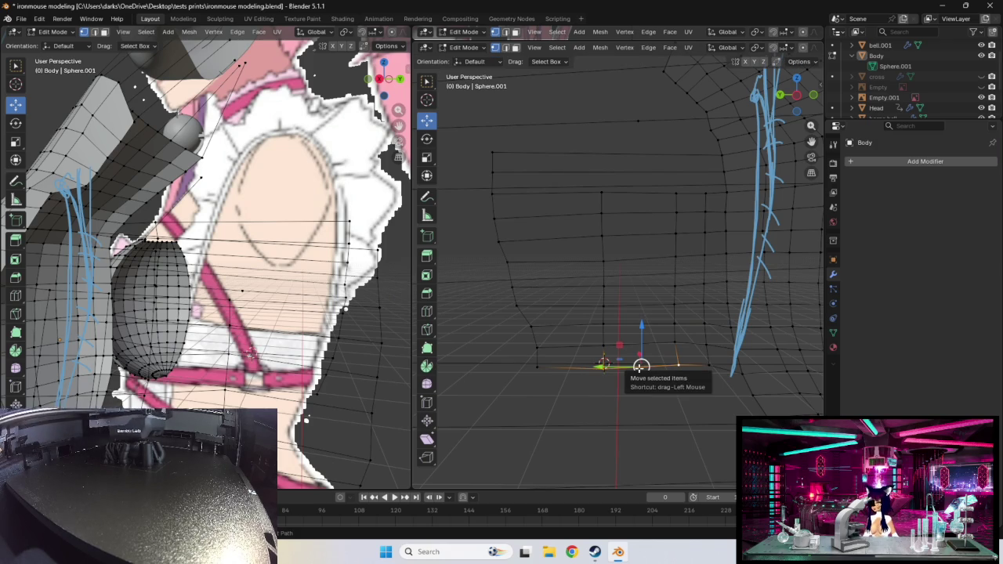
pyautogui.click(604, 344)
pyautogui.keyDown('shift'); pyautogui.click(676, 342); pyautogui.keyUp('shift')
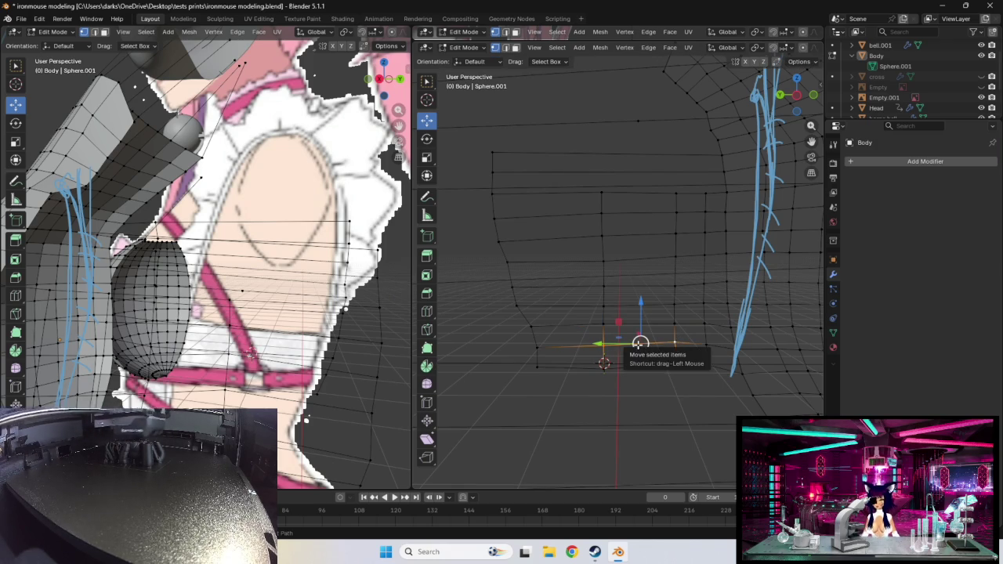
pyautogui.moveTo(640, 343); pyautogui.dragTo(605, 308)
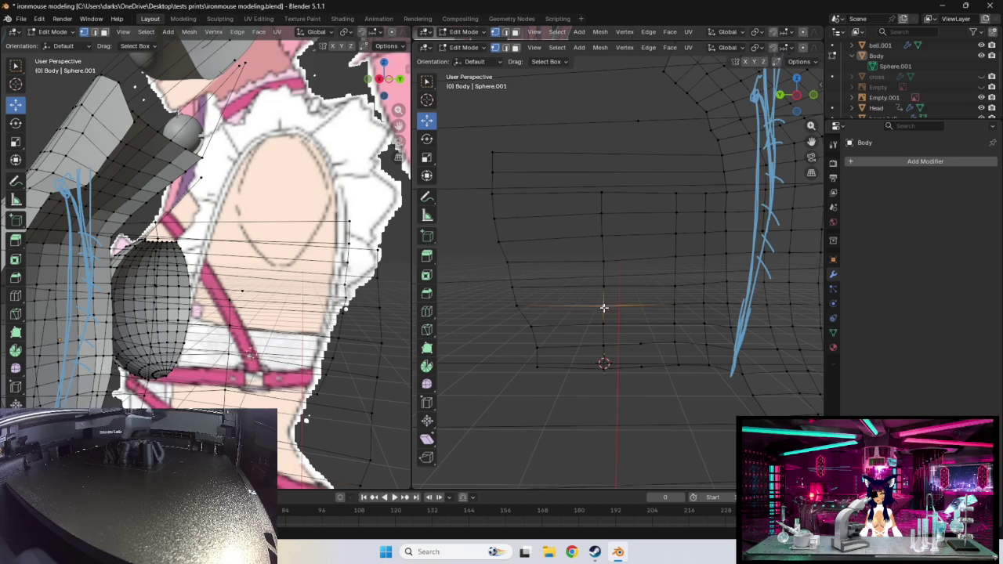
# - Rotate the raised edge twice, then move it back down
pyautogui.keyDown('shift'); pyautogui.click(677, 306); pyautogui.keyUp('shift')
pyautogui.press('r')
pyautogui.click(641, 305)
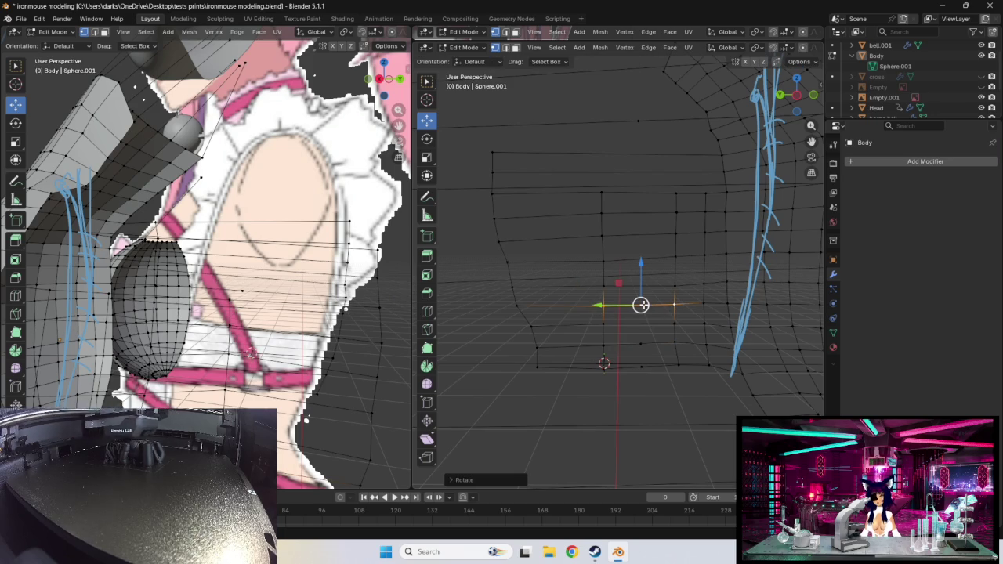
pyautogui.press('r')
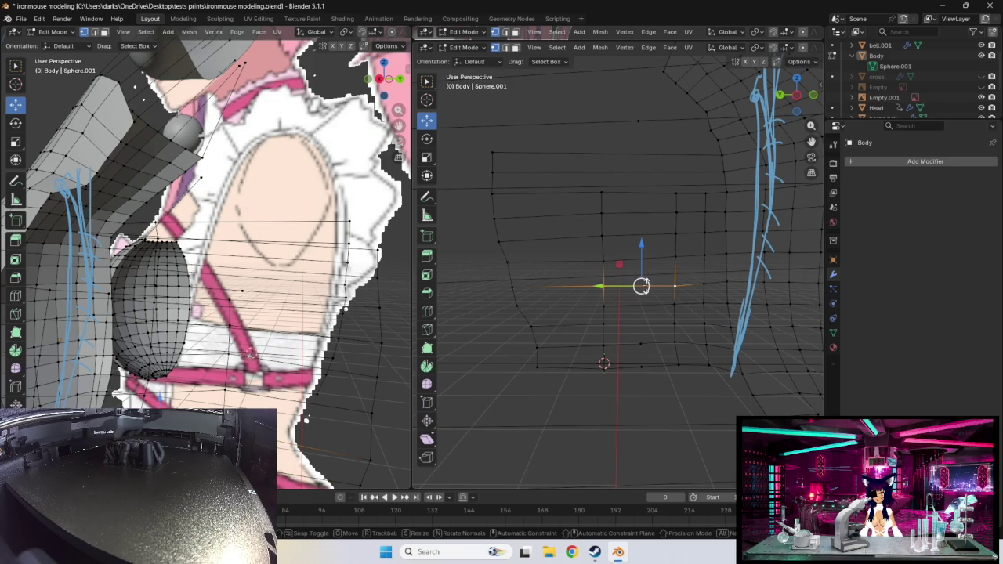
pyautogui.click(641, 286)
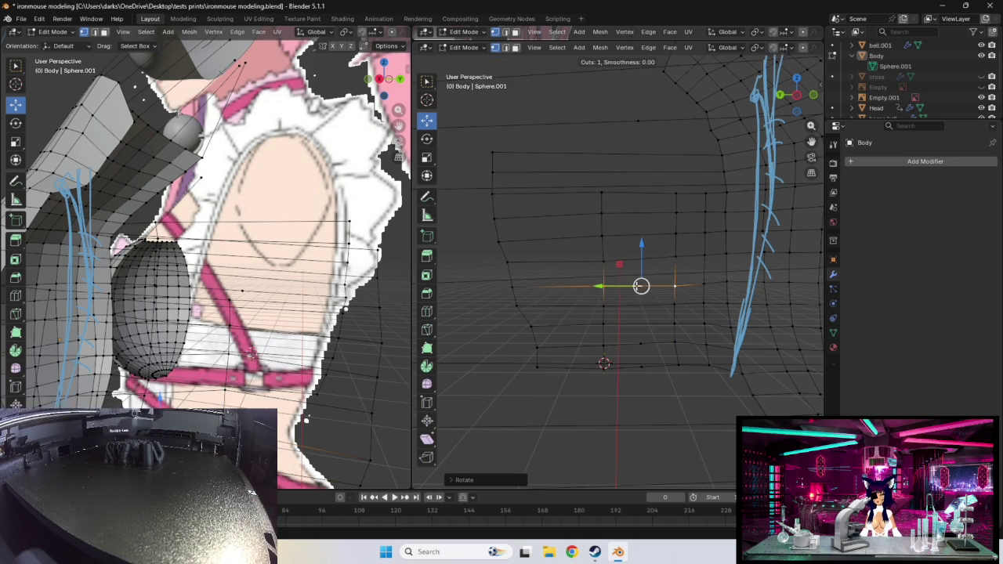
pyautogui.moveTo(641, 286); pyautogui.dragTo(673, 306)
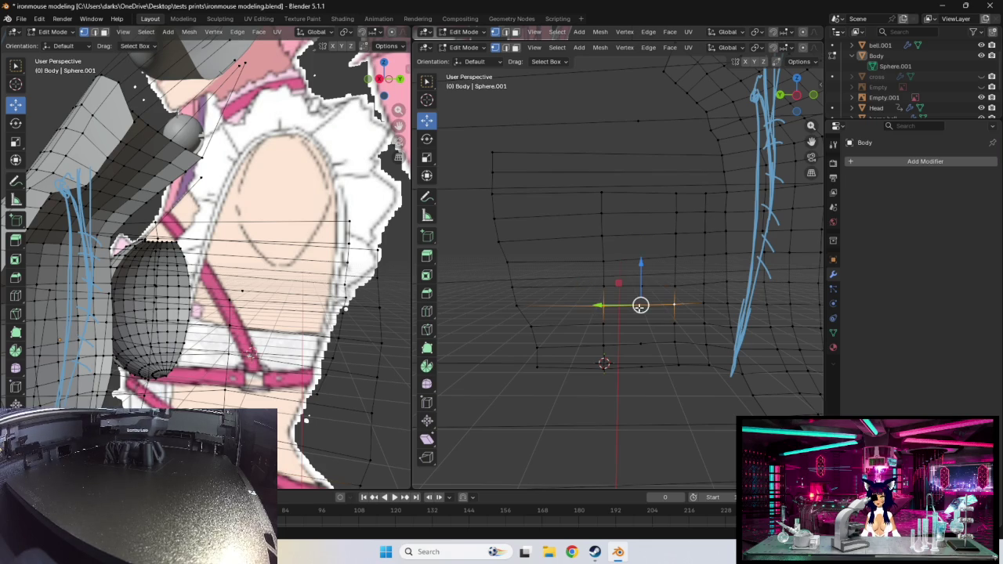
pyautogui.press('r')
pyautogui.press('Escape')
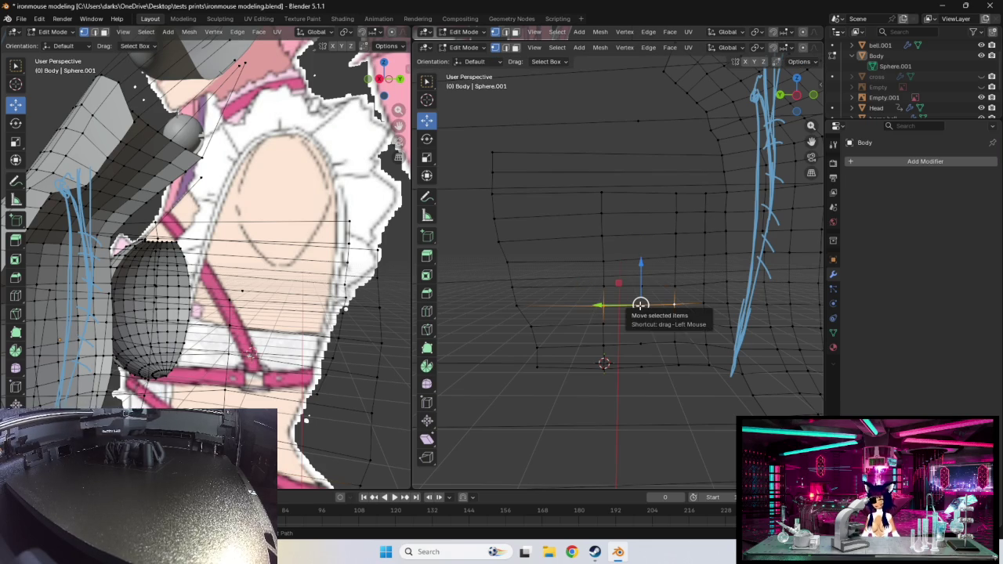
# - Insert a new horizontal edge loop across the front torso panel
pyautogui.click(614, 326)
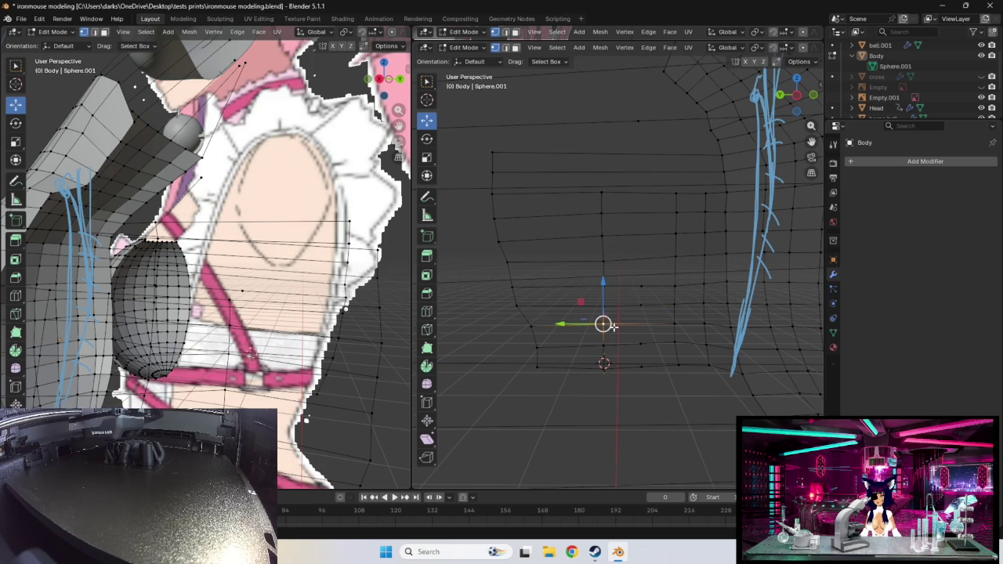
pyautogui.keyDown('shift'); pyautogui.click(672, 324); pyautogui.keyUp('shift')
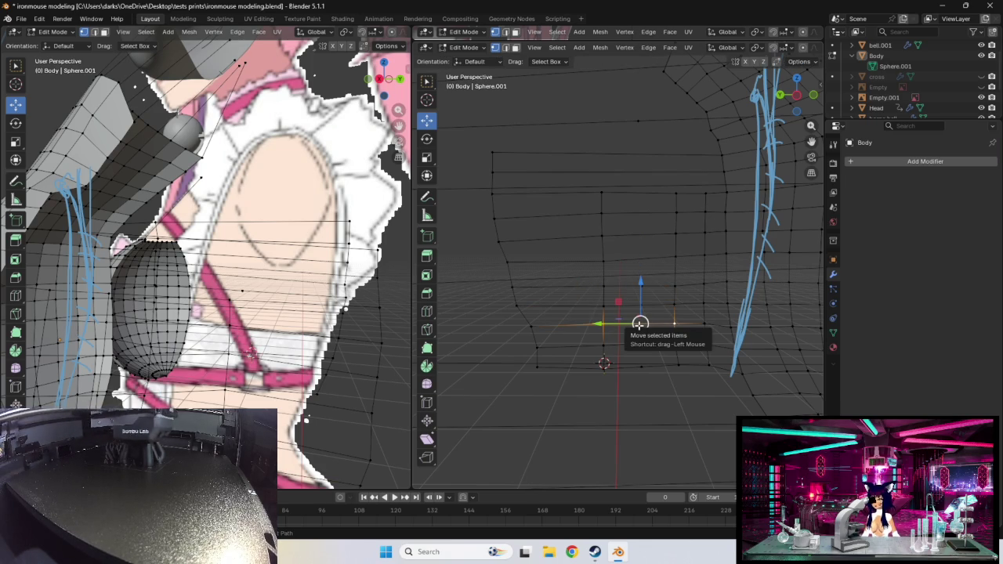
pyautogui.hotkey('ctrl', 'r')
pyautogui.press('Escape')
pyautogui.click(601, 259)
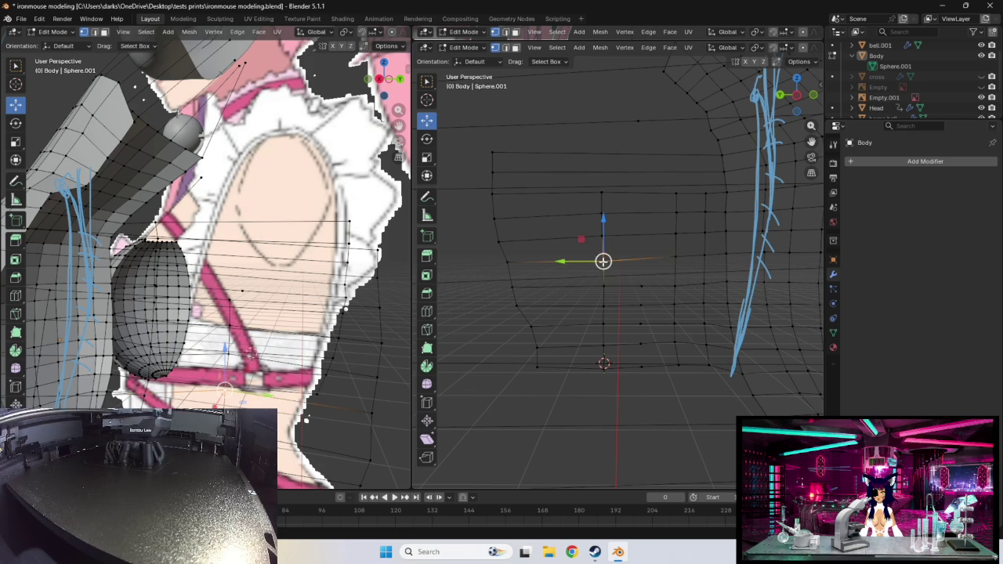
pyautogui.keyDown('shift'); pyautogui.click(674, 259); pyautogui.keyUp('shift')
pyautogui.hotkey('ctrl', 'r')
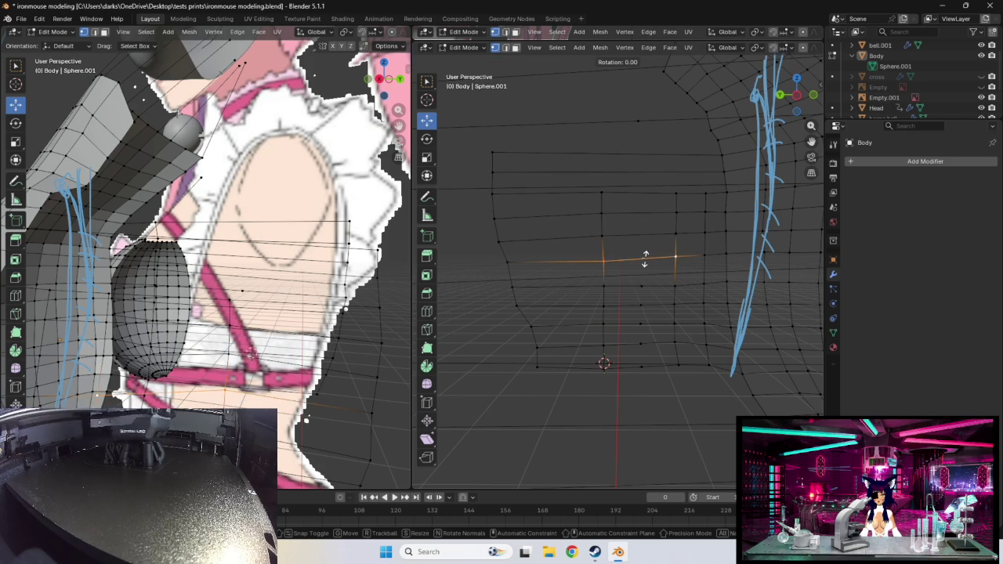
pyautogui.press('Escape')
pyautogui.hotkey('ctrl', 'r')
pyautogui.click(642, 259)
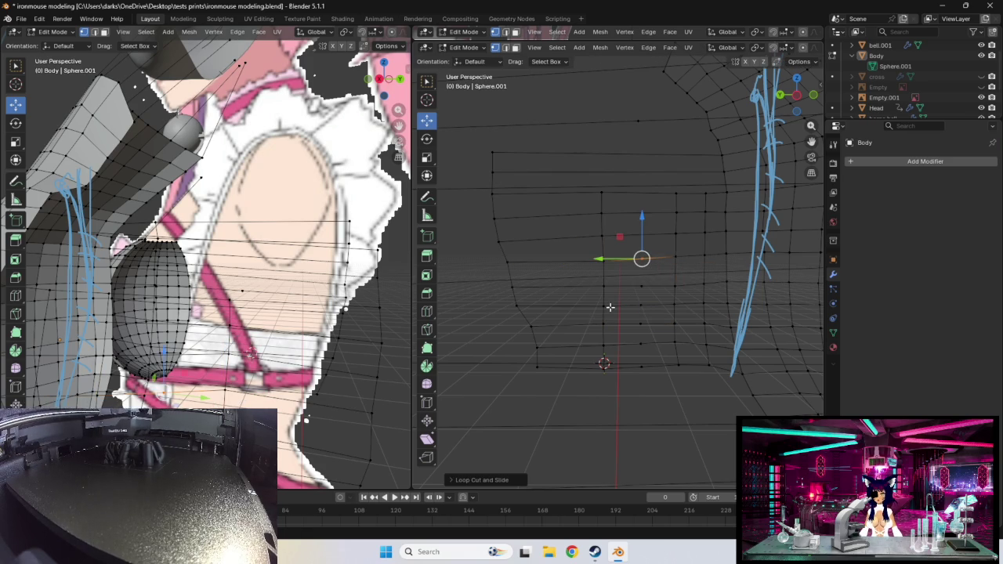
pyautogui.click(605, 281)
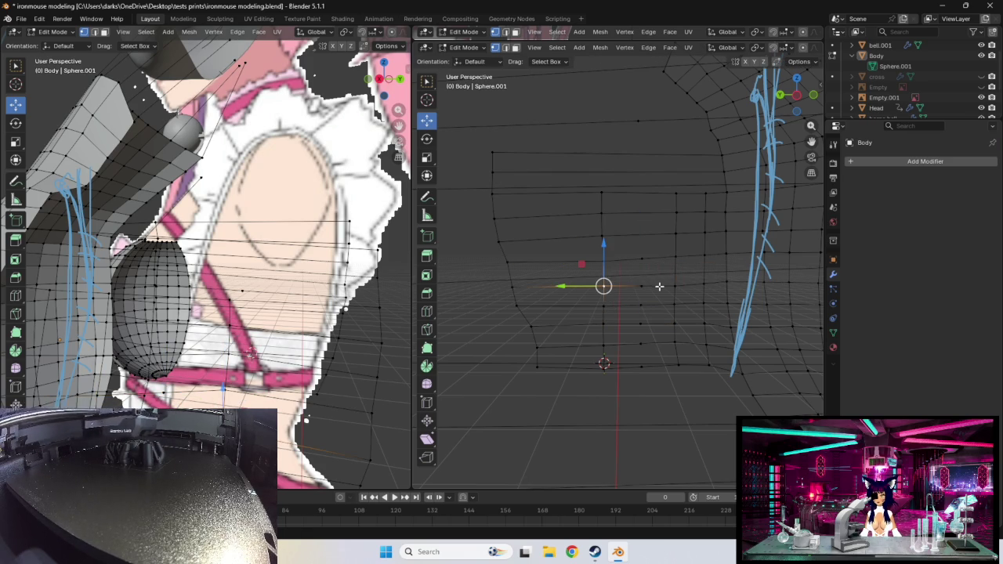
pyautogui.moveTo(660, 287)
pyautogui.mouseDown(button='middle')
pyautogui.moveTo(677, 289)
pyautogui.moveTo(654, 287)
pyautogui.moveTo(646, 305)
pyautogui.mouseUp(button='middle')
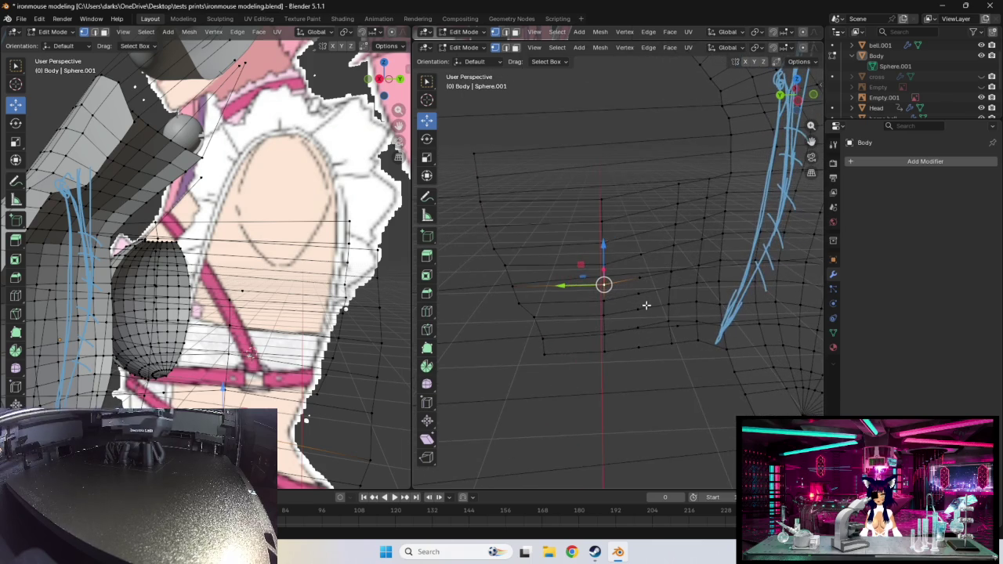
# - Raise the selected chest vertex and insert an edge loop between the torso rows
pyautogui.moveTo(608, 249); pyautogui.dragTo(669, 240)
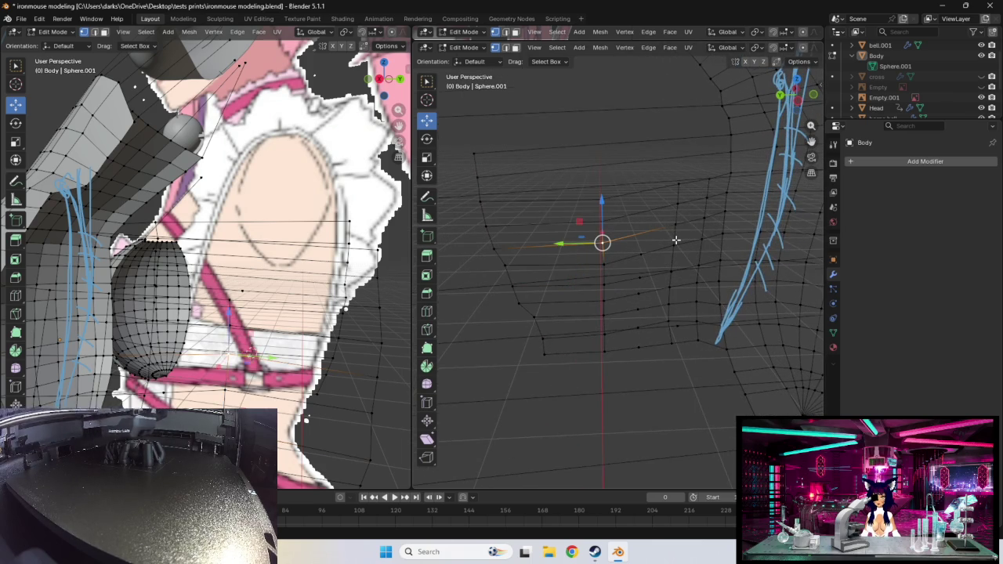
pyautogui.moveTo(676, 240); pyautogui.dragTo(672, 238, button='middle')
pyautogui.keyDown('shift'); pyautogui.click(699, 208); pyautogui.keyUp('shift')
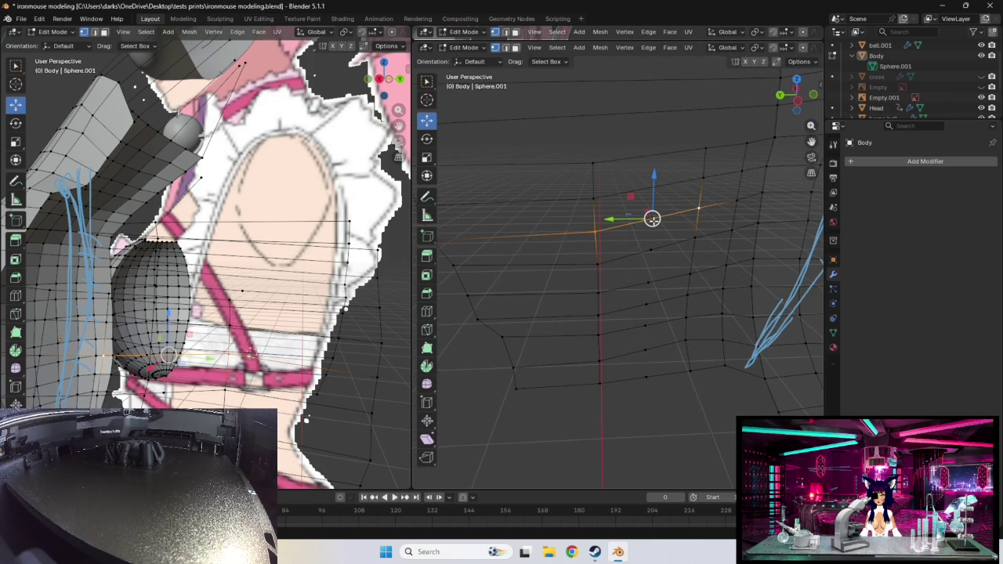
pyautogui.hotkey('ctrl', 'r')
pyautogui.click(651, 218)
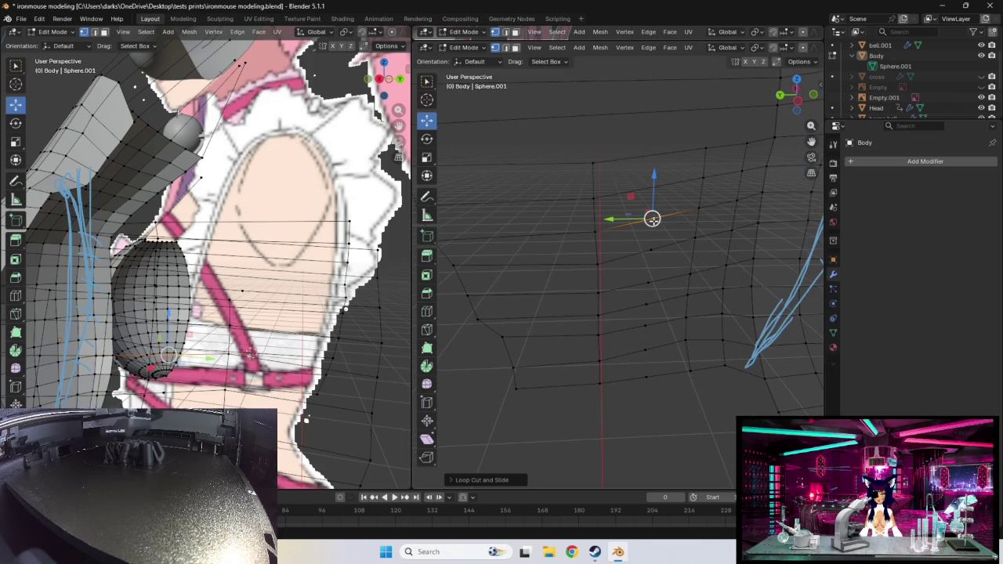
pyautogui.hotkey('ctrl', 'r')
pyautogui.click(589, 202)
pyautogui.click(682, 187)
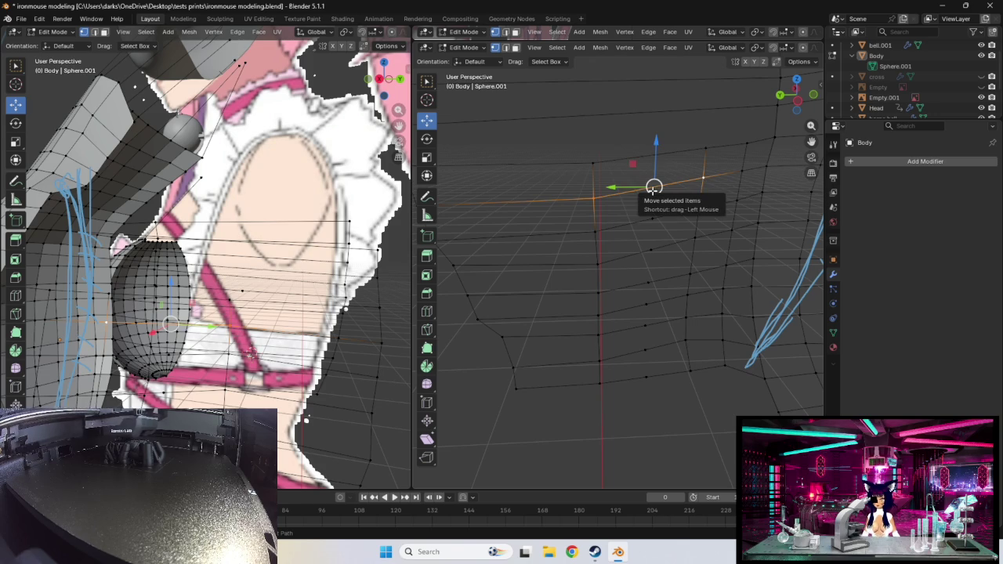
# - Add another edge loop through the upper torso row, undoing a stray rotation
pyautogui.hotkey('ctrl', 'r')
pyautogui.click(601, 155)
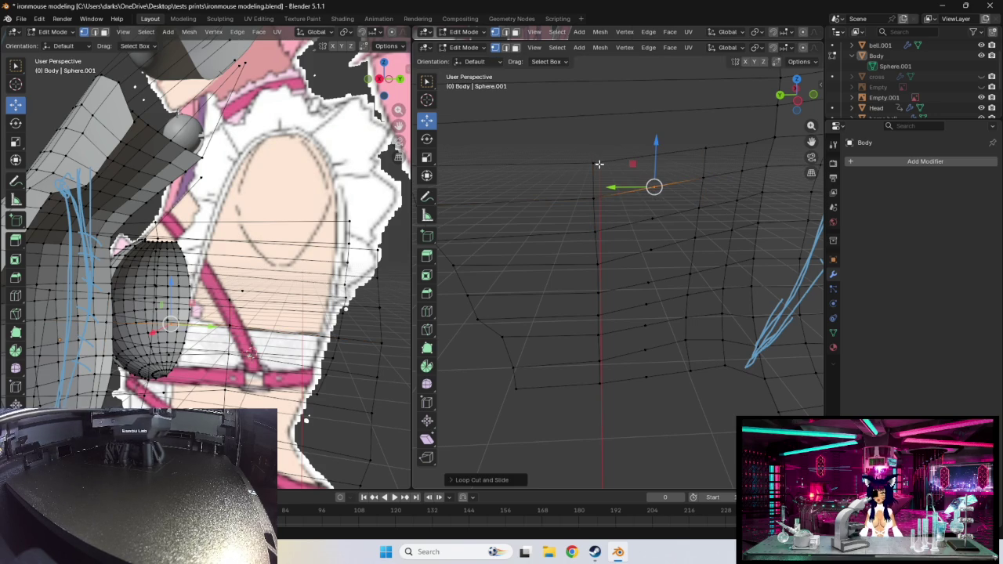
pyautogui.hotkey('ctrl', 'r')
pyautogui.click(599, 164)
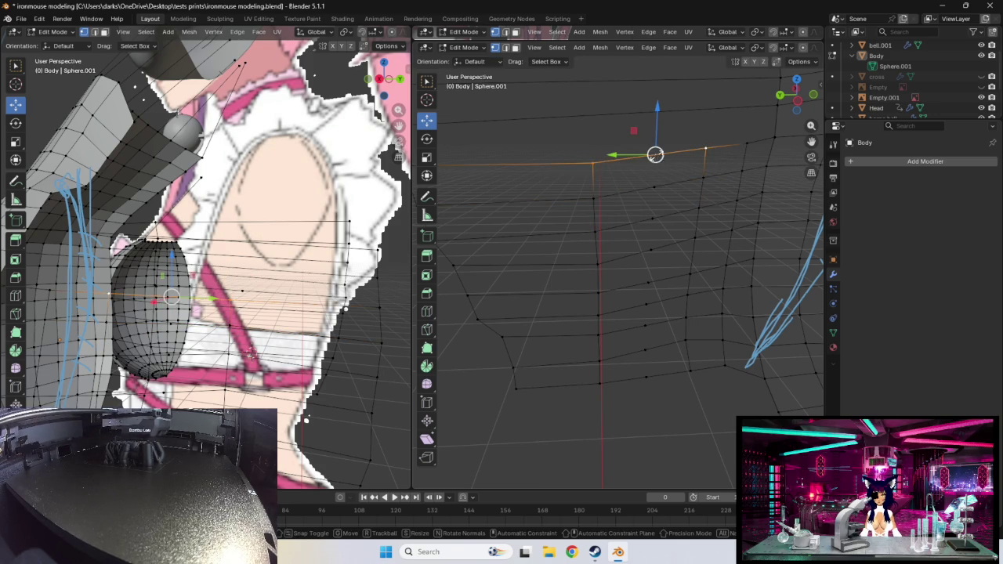
pyautogui.press('r')
pyautogui.click(656, 154)
pyautogui.hotkey('ctrl', 'r')
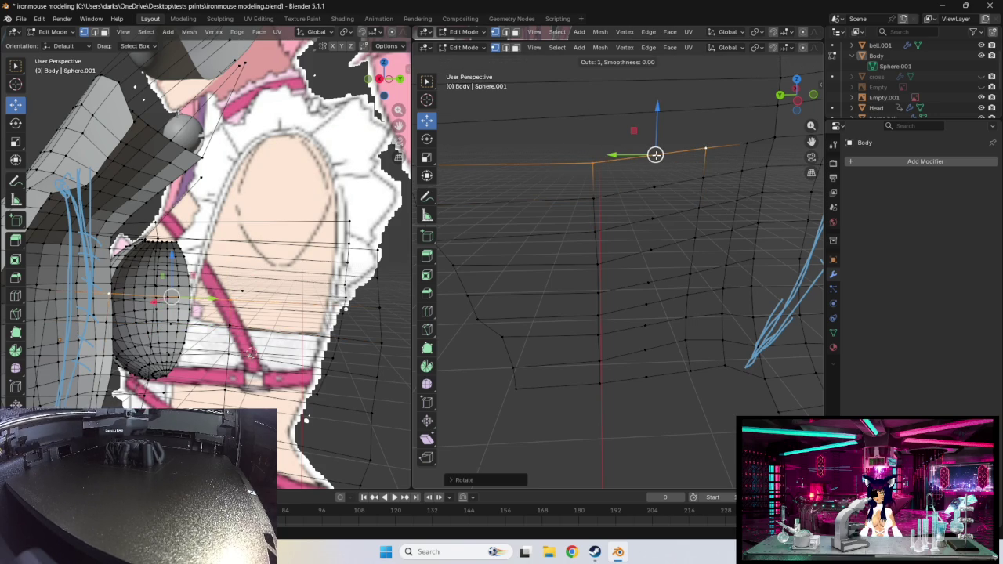
pyautogui.click(655, 154)
# - Add an edge loop lower on the torso and select the stacked loops up to the top
pyautogui.hotkey('ctrl', 'r')
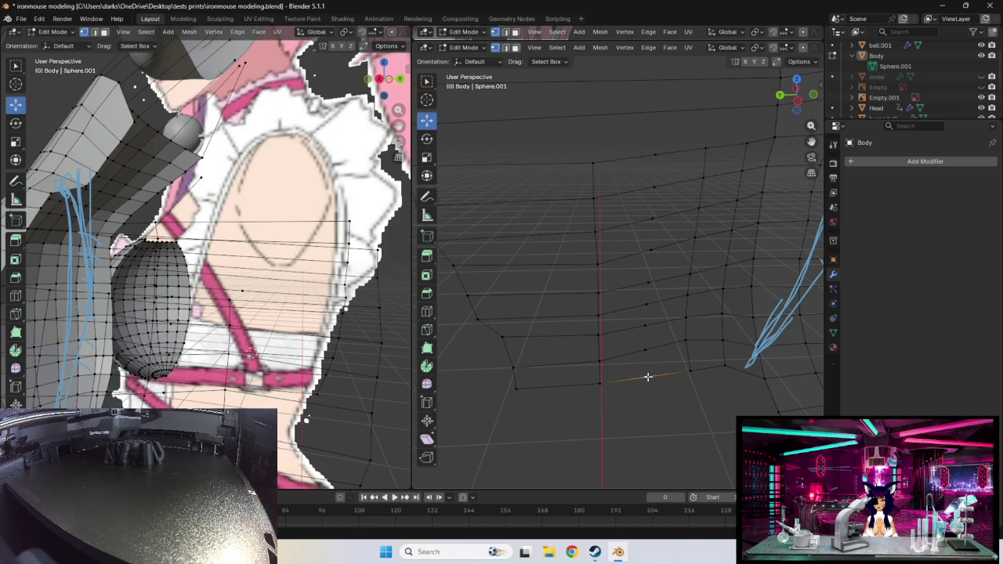
pyautogui.click(646, 337)
pyautogui.keyDown('alt'); pyautogui.keyDown('shift'); pyautogui.click(646, 314); pyautogui.keyUp('shift'); pyautogui.keyUp('alt')
pyautogui.keyDown('alt'); pyautogui.keyDown('shift'); pyautogui.click(648, 284); pyautogui.keyUp('shift'); pyautogui.keyUp('alt')
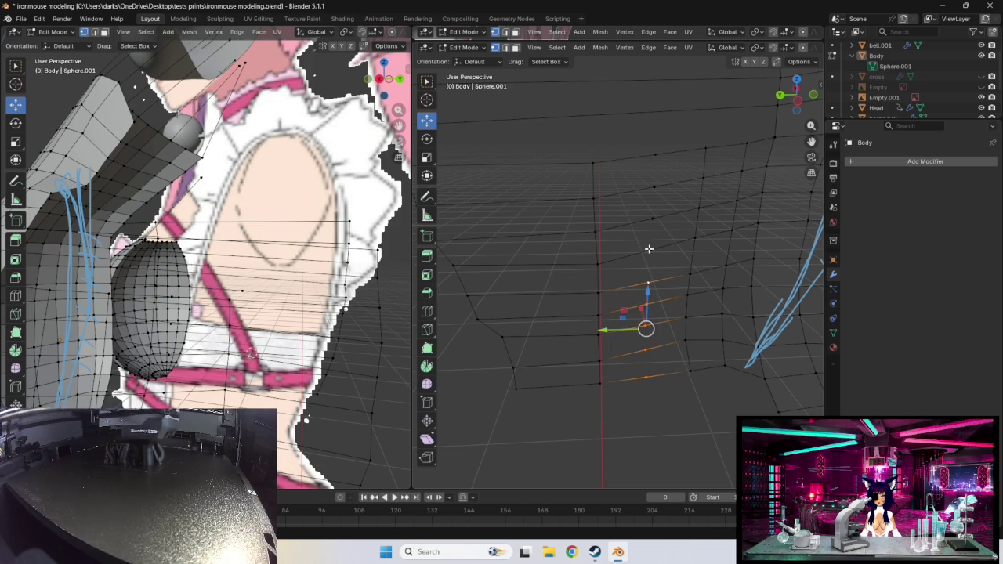
pyautogui.keyDown('alt'); pyautogui.keyDown('shift'); pyautogui.click(651, 251); pyautogui.keyUp('shift'); pyautogui.keyUp('alt')
pyautogui.keyDown('alt'); pyautogui.keyDown('shift'); pyautogui.click(652, 218); pyautogui.keyUp('shift'); pyautogui.keyUp('alt')
pyautogui.keyDown('alt'); pyautogui.keyDown('shift'); pyautogui.click(655, 155); pyautogui.keyUp('shift'); pyautogui.keyUp('alt')
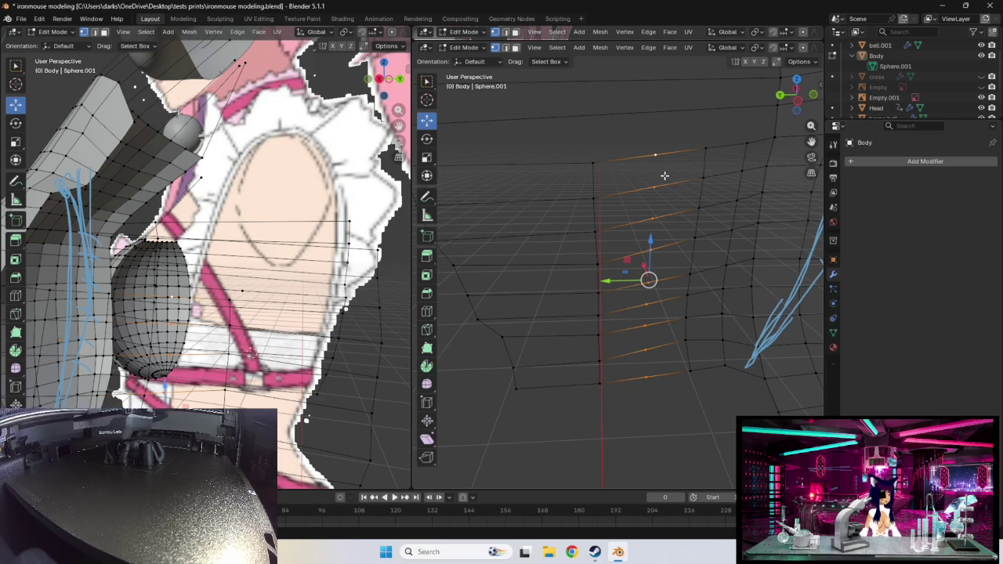
# - Raise a low vertex near the bottom vertically so it lines up with its row
pyautogui.keyDown('alt'); pyautogui.click(653, 379); pyautogui.keyUp('alt')
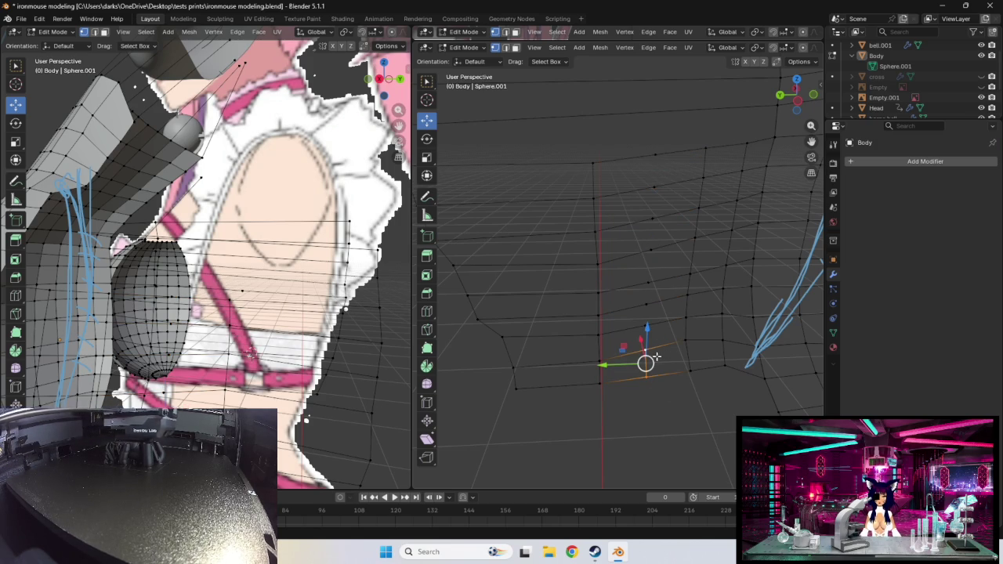
pyautogui.moveTo(655, 358); pyautogui.dragTo(648, 330)
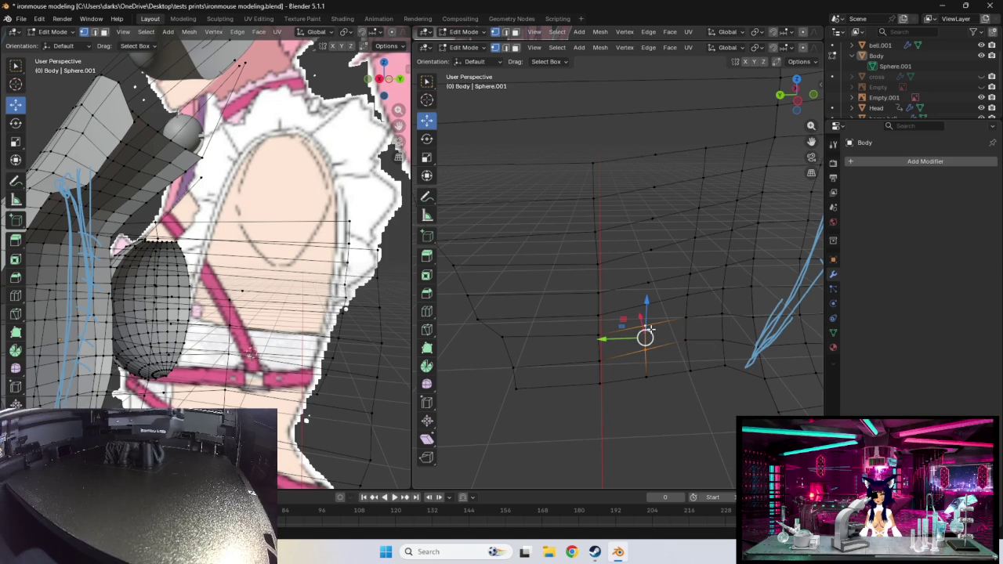
pyautogui.press('g')
pyautogui.press('z')
pyautogui.click(689, 317)
pyautogui.press('g')
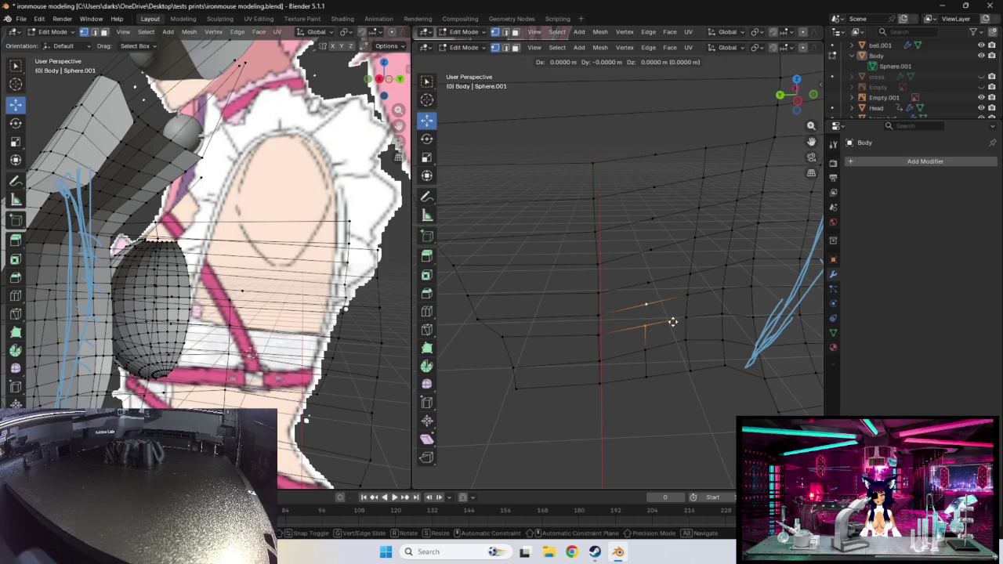
pyautogui.click(670, 320)
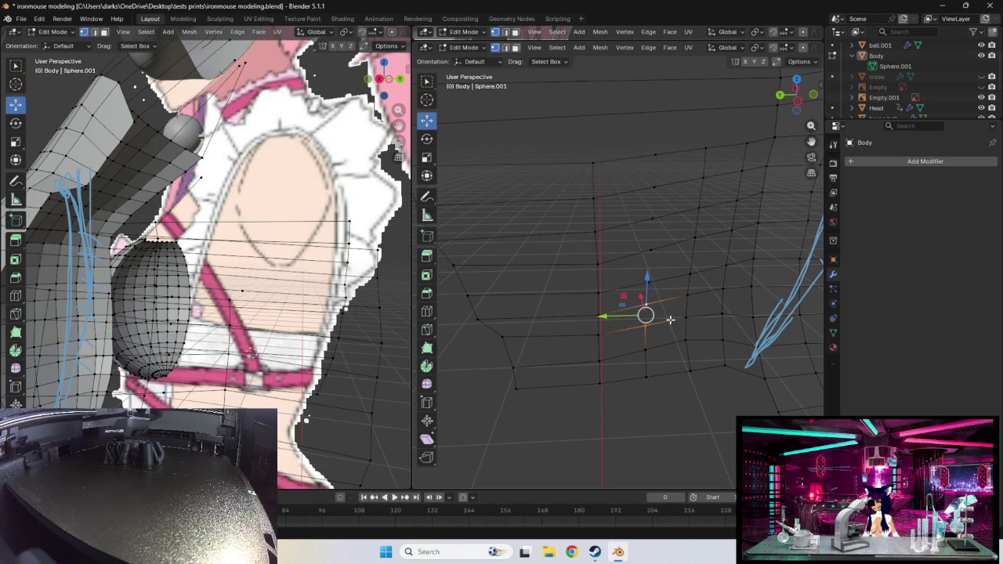
pyautogui.rightClick(670, 320)
pyautogui.press('Escape')
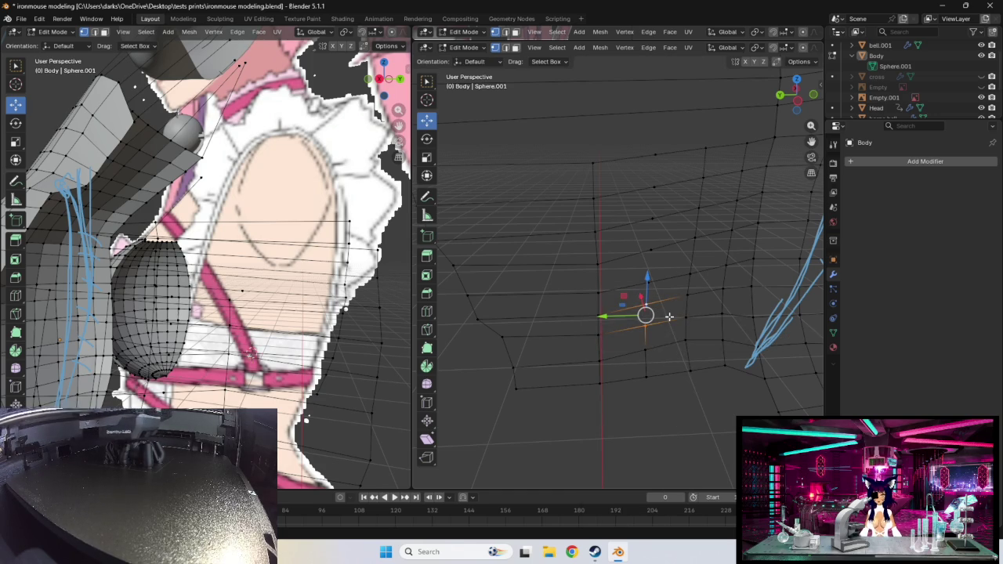
pyautogui.moveTo(650, 310); pyautogui.dragTo(656, 156)
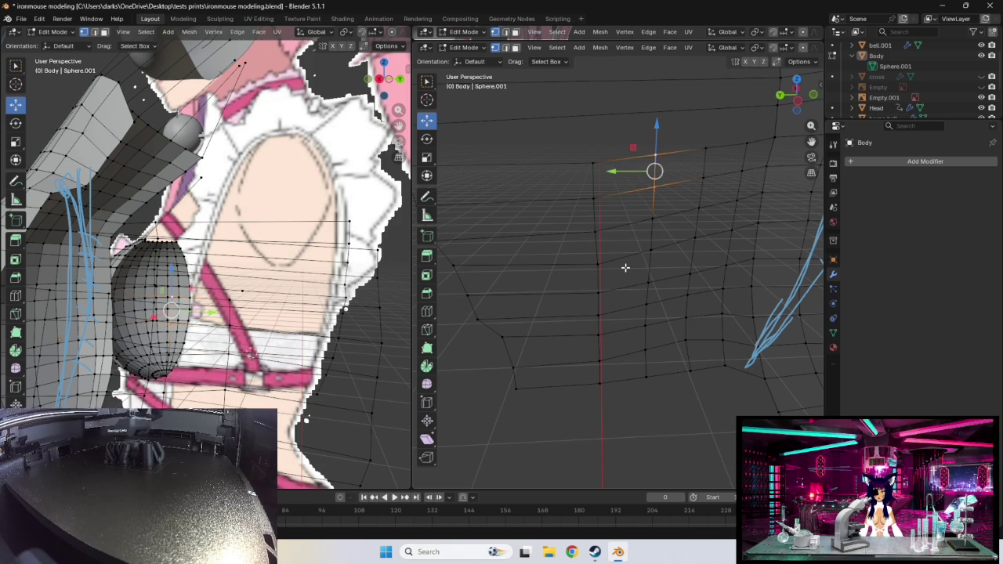
# - Select the torso's vertical column of vertices from top to bottom
pyautogui.keyDown('shift'); pyautogui.click(650, 219); pyautogui.keyUp('shift')
pyautogui.keyDown('shift'); pyautogui.click(651, 248); pyautogui.keyUp('shift')
pyautogui.keyDown('shift'); pyautogui.click(649, 276); pyautogui.keyUp('shift')
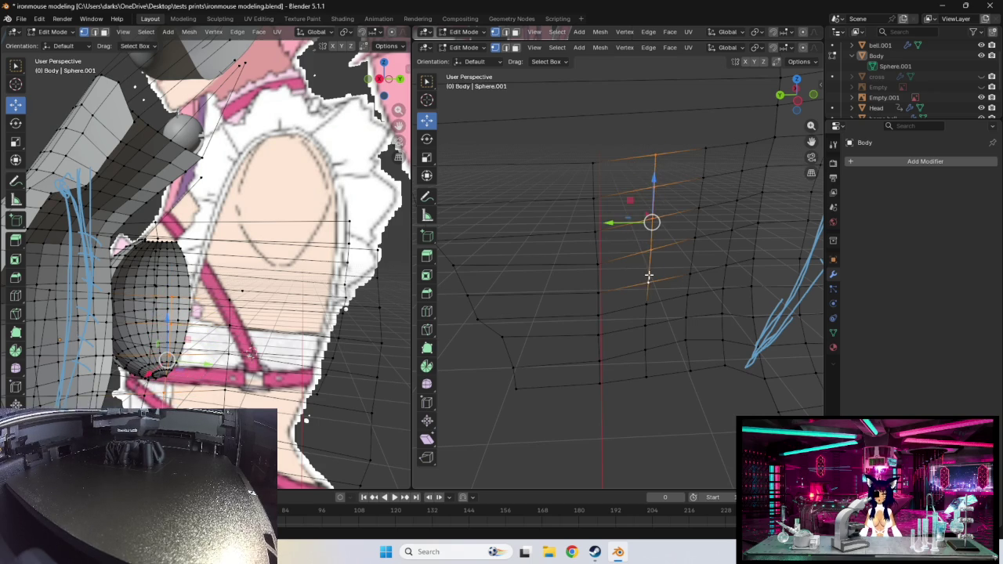
pyautogui.keyDown('shift'); pyautogui.click(650, 301); pyautogui.keyUp('shift')
pyautogui.keyDown('shift'); pyautogui.click(645, 325); pyautogui.keyUp('shift')
pyautogui.keyDown('shift'); pyautogui.click(644, 351); pyautogui.keyUp('shift')
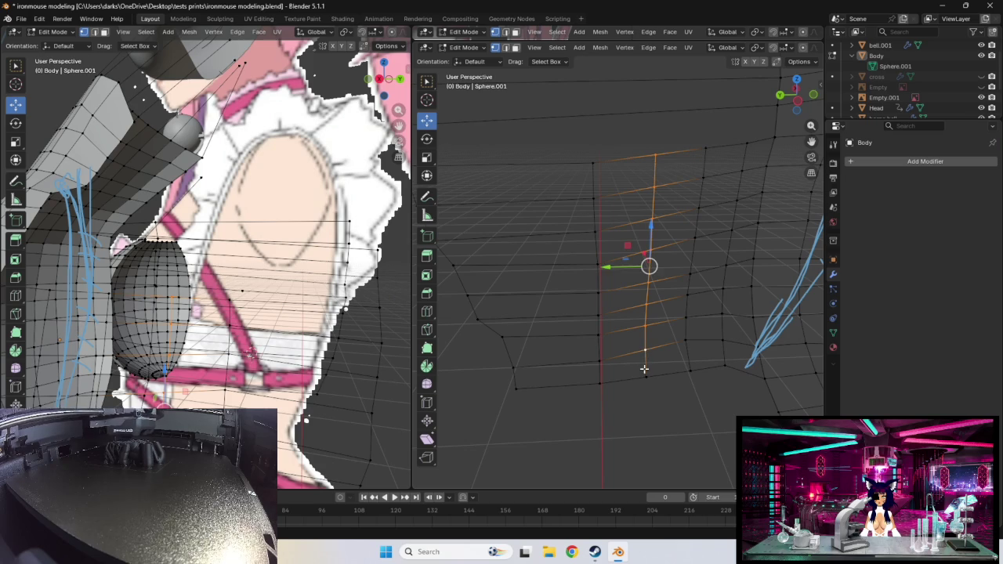
pyautogui.keyDown('shift'); pyautogui.click(644, 374); pyautogui.keyUp('shift')
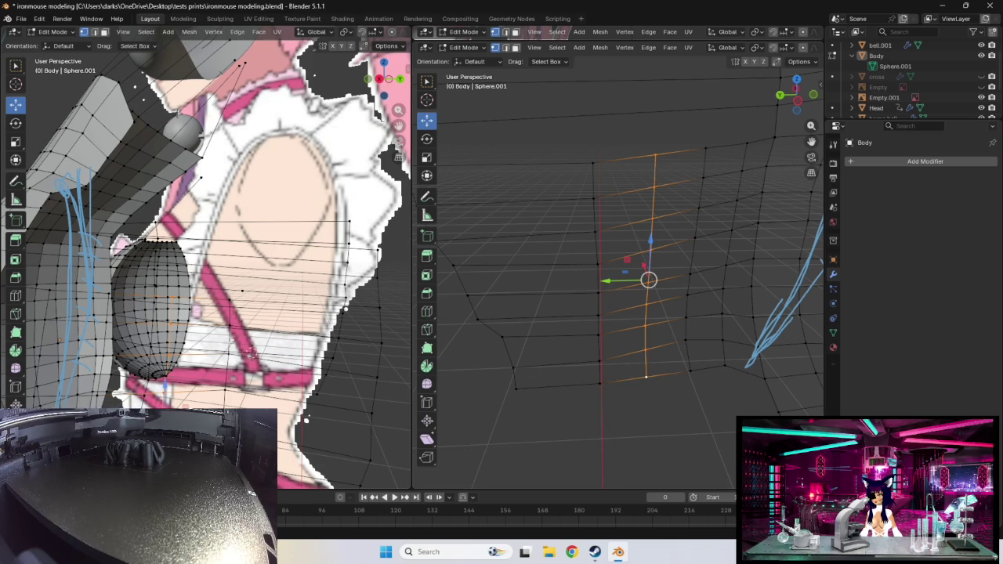
pyautogui.moveTo(245, 354); pyautogui.dragTo(240, 320, button='middle')
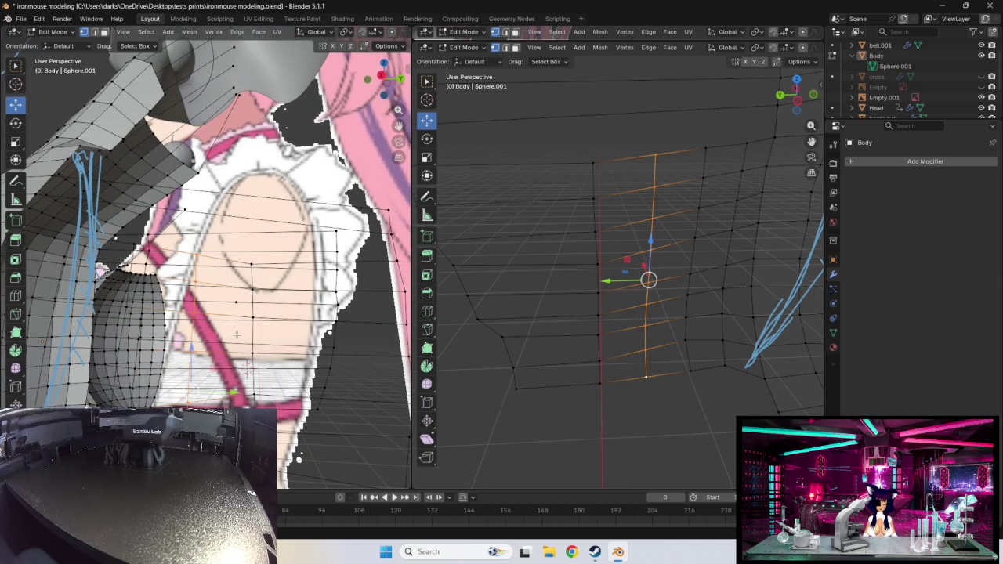
# - Set the left view to Front Orthographic and pull upper chest vertices toward the guide curve
pyautogui.press('KP_1')
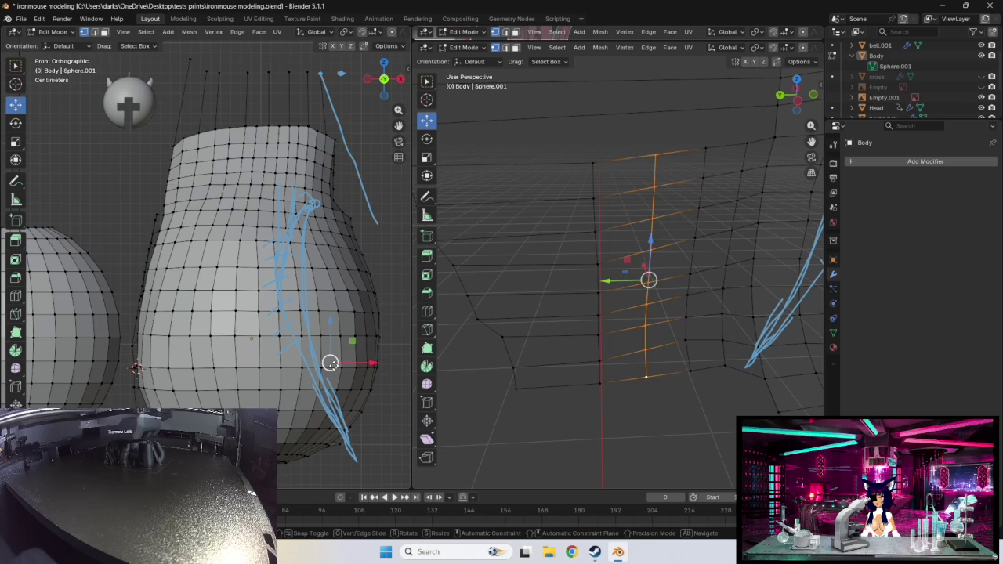
pyautogui.moveTo(330, 363); pyautogui.dragTo(330, 362)
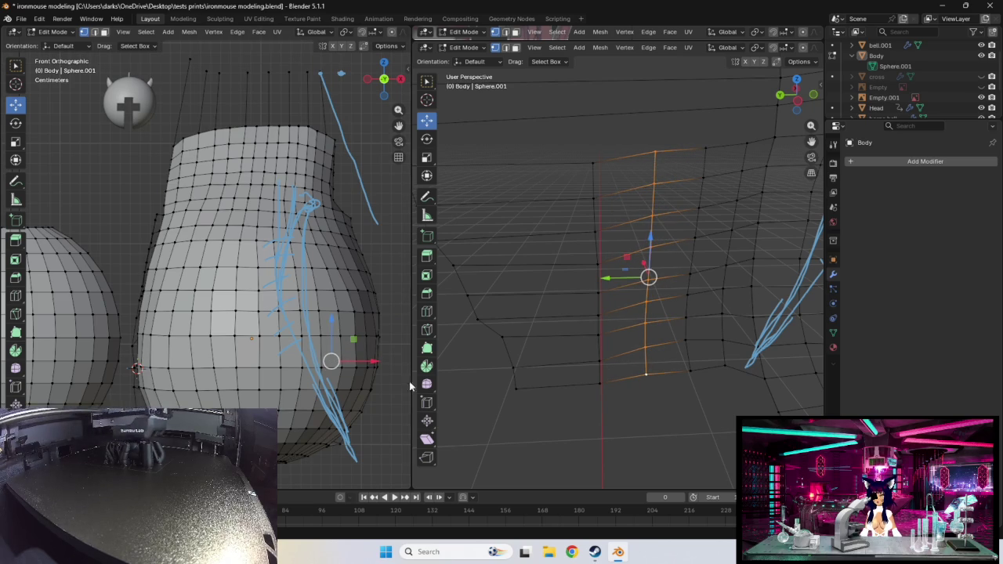
pyautogui.moveTo(550, 353)
pyautogui.mouseDown(button='middle')
pyautogui.moveTo(606, 312)
pyautogui.moveTo(724, 340)
pyautogui.moveTo(729, 358)
pyautogui.moveTo(726, 301)
pyautogui.mouseUp(button='middle')
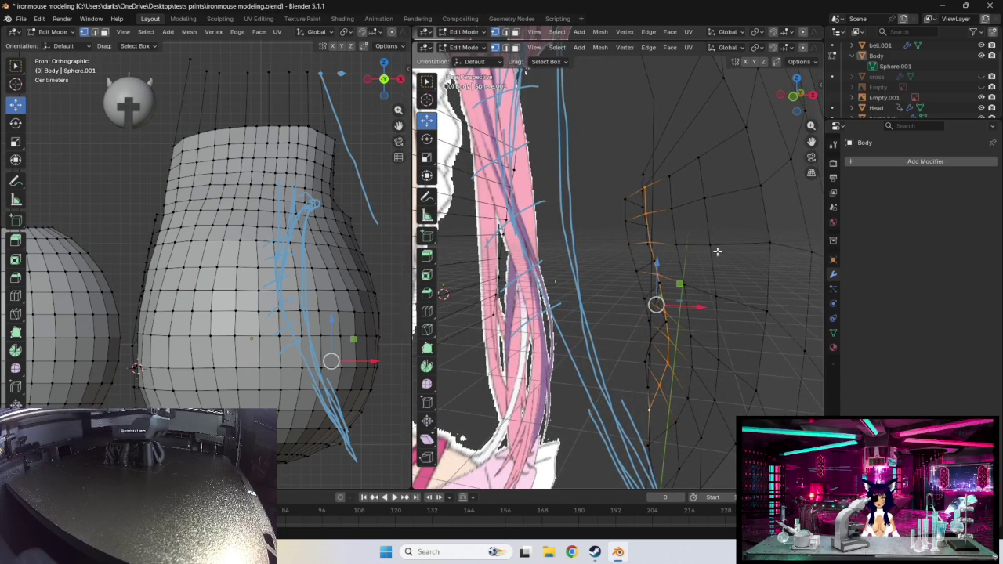
pyautogui.moveTo(710, 245); pyautogui.dragTo(711, 245)
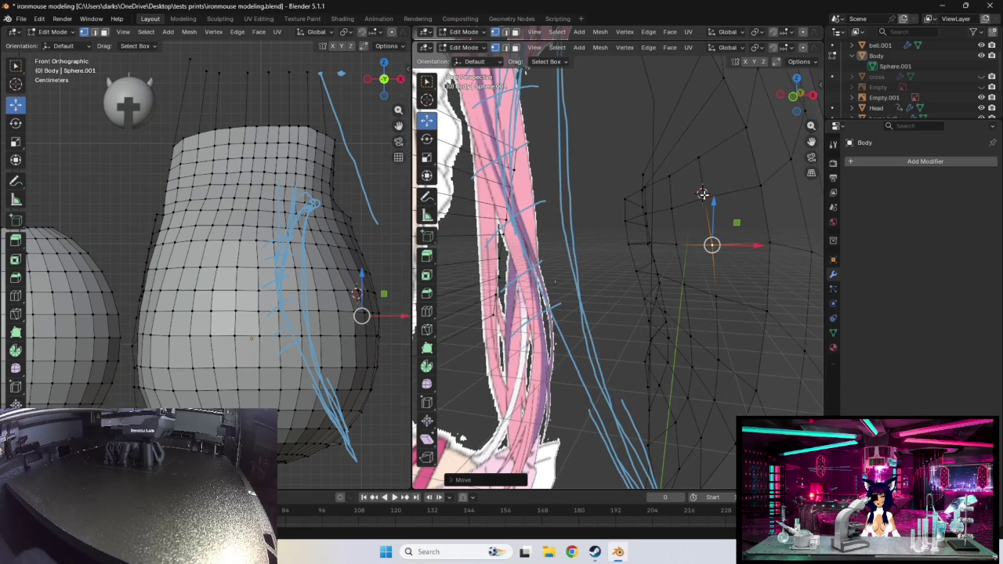
pyautogui.click(705, 196)
pyautogui.moveTo(706, 197); pyautogui.dragTo(707, 197)
pyautogui.click(698, 157)
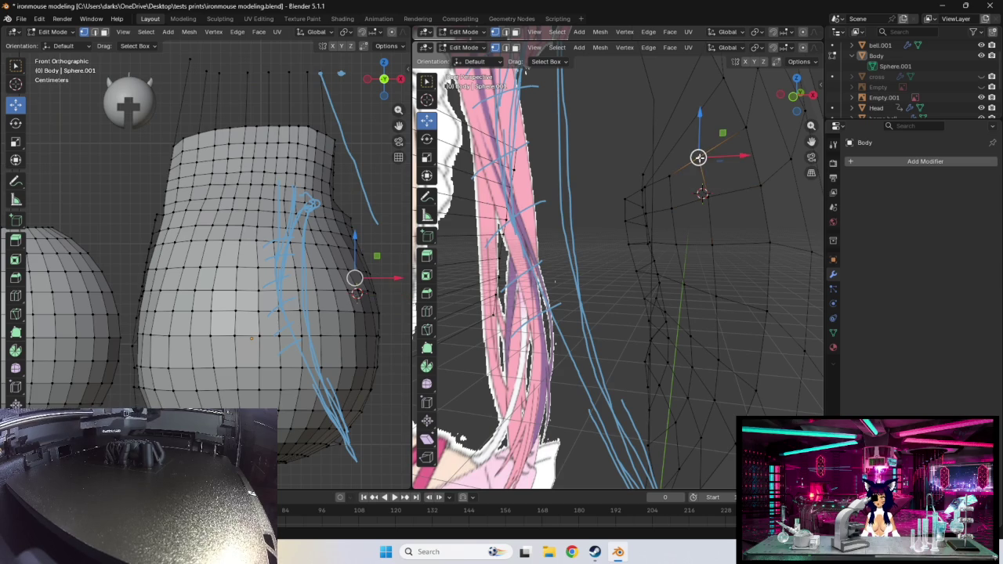
pyautogui.moveTo(698, 157); pyautogui.dragTo(700, 157)
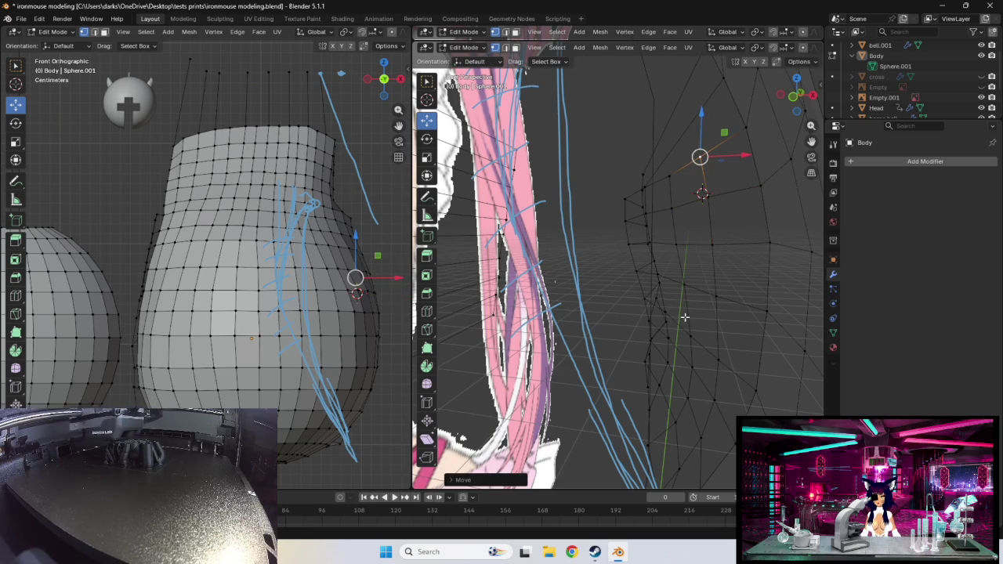
# - Nudge a lower bust vertex into place along the guide curve
pyautogui.moveTo(711, 374); pyautogui.dragTo(768, 350, button='middle')
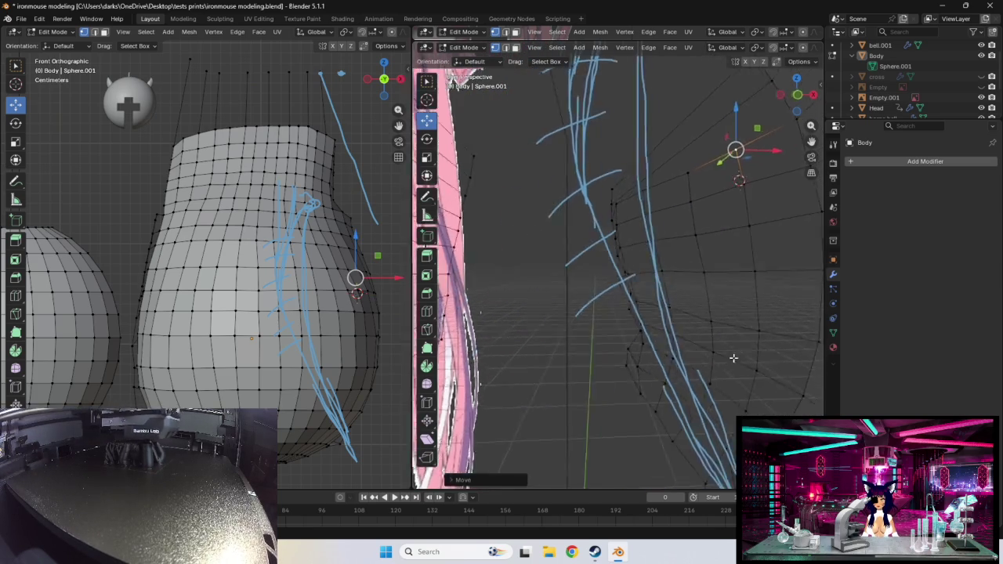
pyautogui.click(593, 346)
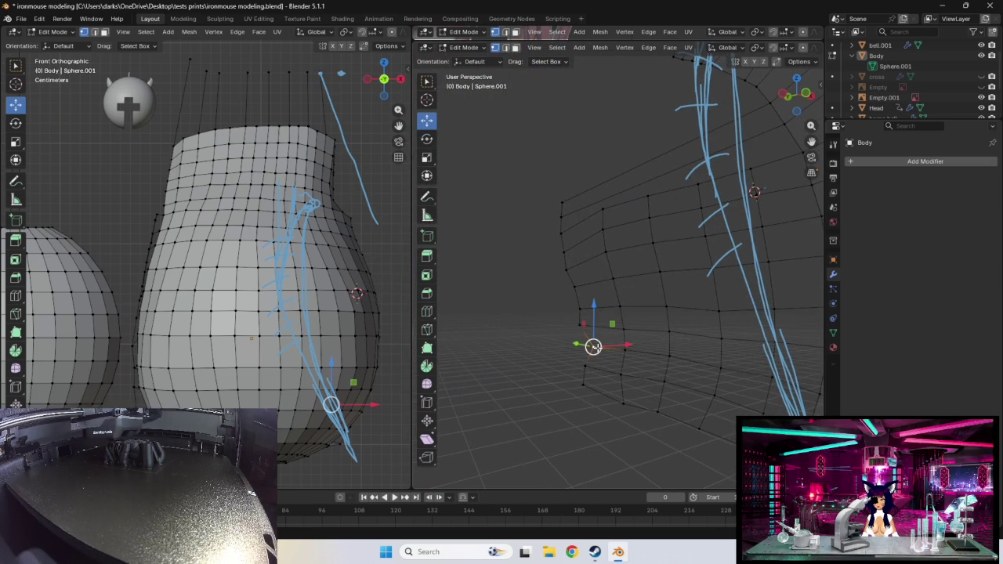
pyautogui.moveTo(593, 346); pyautogui.dragTo(595, 346)
pyautogui.moveTo(683, 353); pyautogui.dragTo(639, 358, button='middle')
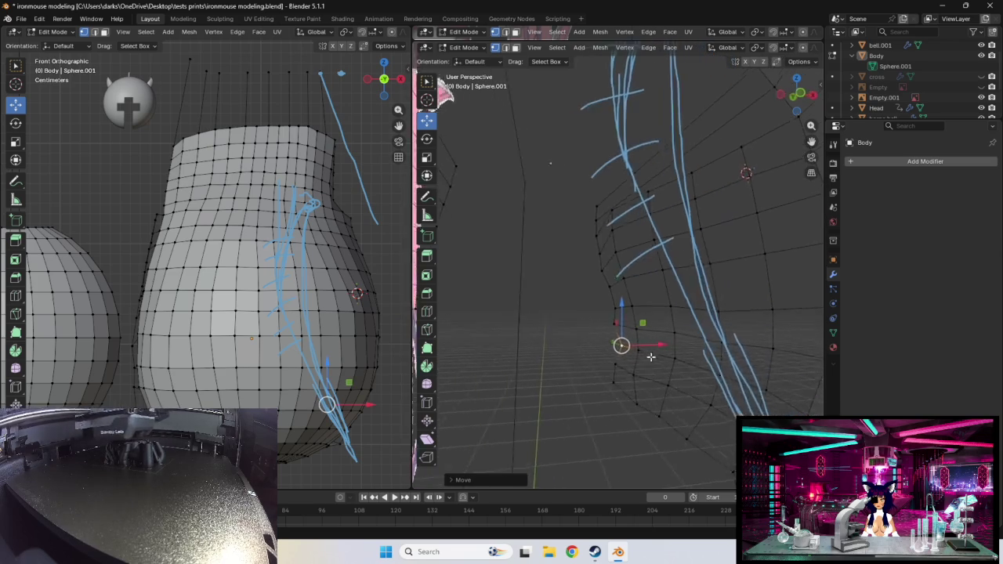
pyautogui.moveTo(641, 344); pyautogui.dragTo(637, 345)
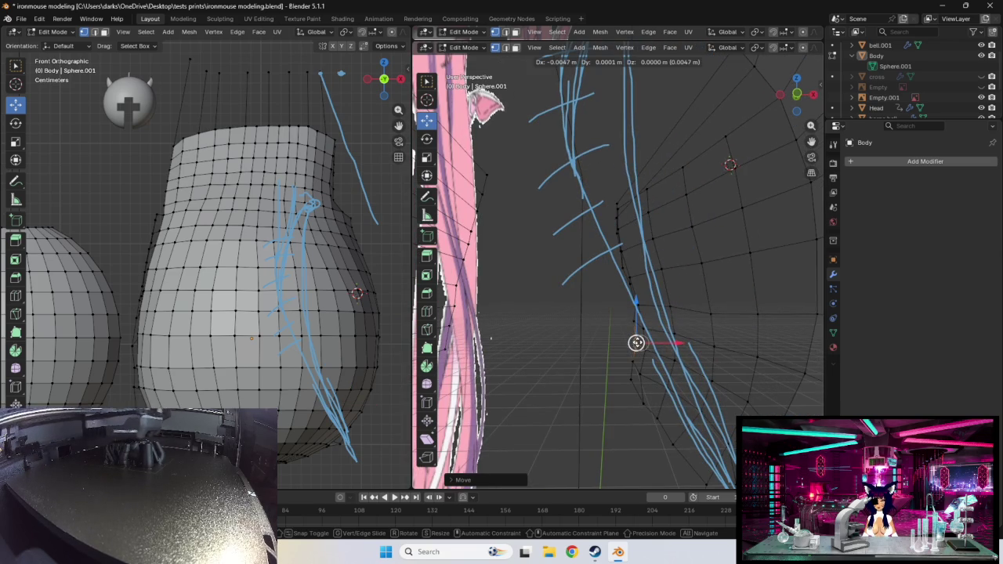
# - Move another lower bust vertex toward the blue guide stroke
pyautogui.moveTo(699, 352)
pyautogui.mouseDown(button='middle')
pyautogui.moveTo(692, 355)
pyautogui.moveTo(754, 358)
pyautogui.mouseUp(button='middle')
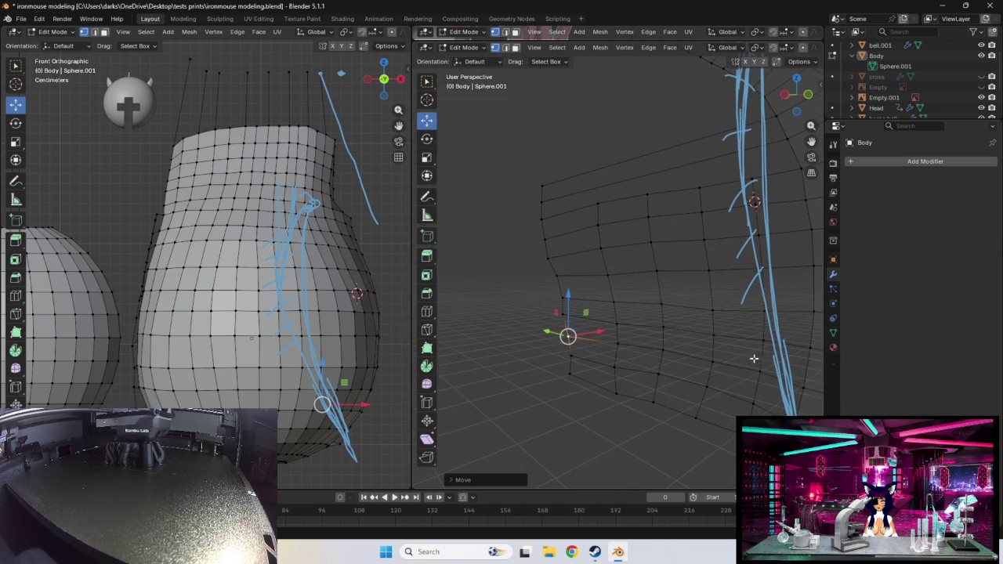
pyautogui.moveTo(649, 402)
pyautogui.mouseDown(button='middle')
pyautogui.moveTo(627, 392)
pyautogui.moveTo(651, 405)
pyautogui.mouseUp(button='middle')
pyautogui.moveTo(640, 400); pyautogui.dragTo(637, 396)
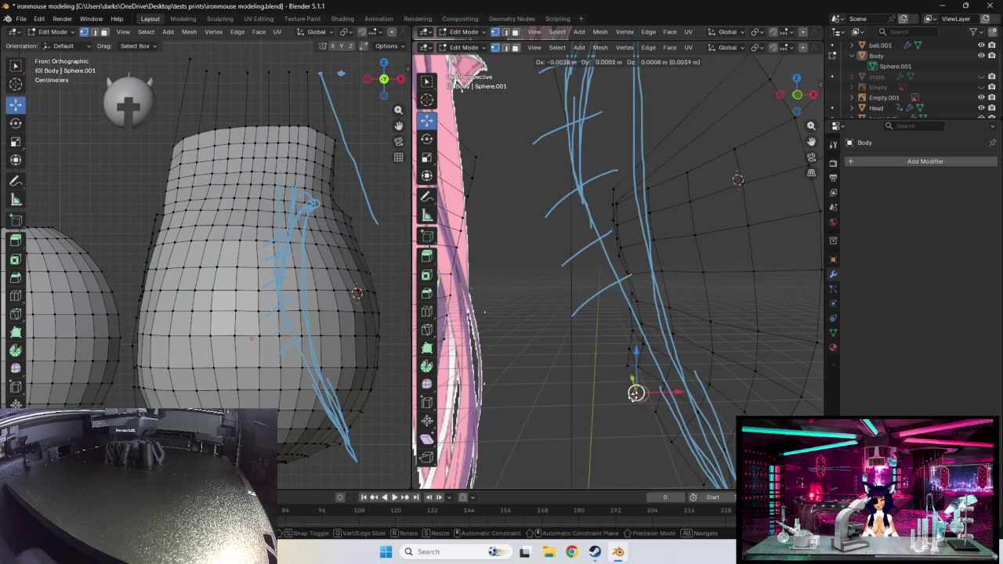
pyautogui.moveTo(637, 396); pyautogui.dragTo(637, 396)
pyautogui.moveTo(703, 414)
pyautogui.mouseDown(button='middle')
pyautogui.moveTo(739, 398)
pyautogui.moveTo(675, 402)
pyautogui.moveTo(645, 381)
pyautogui.moveTo(680, 360)
pyautogui.moveTo(682, 348)
pyautogui.moveTo(711, 340)
pyautogui.mouseUp(button='middle')
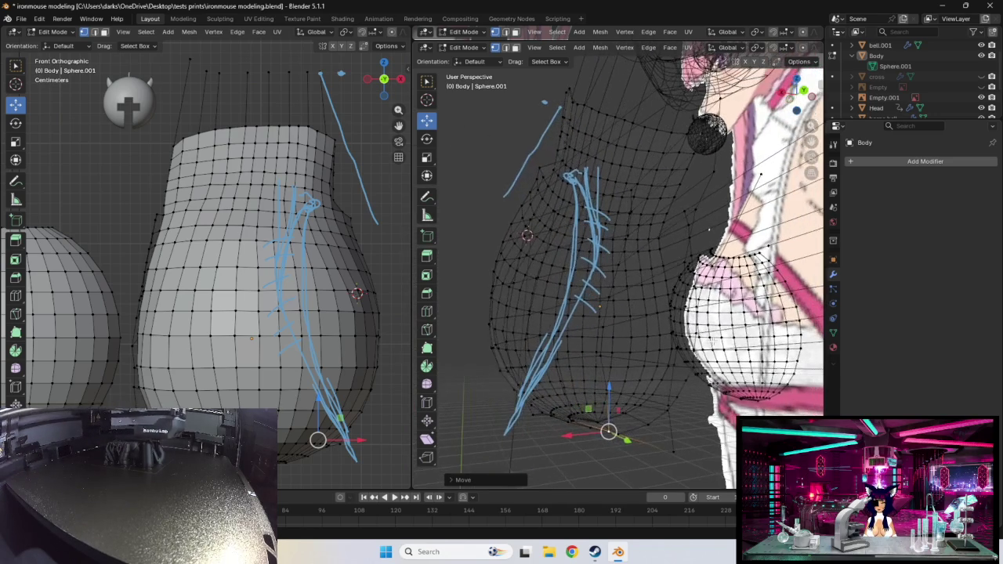
# - Move a vertex on the bust's underside near the pink strap to follow the reference outline
pyautogui.moveTo(672, 379); pyautogui.dragTo(682, 353, button='middle')
pyautogui.click(666, 363)
pyautogui.click(593, 392)
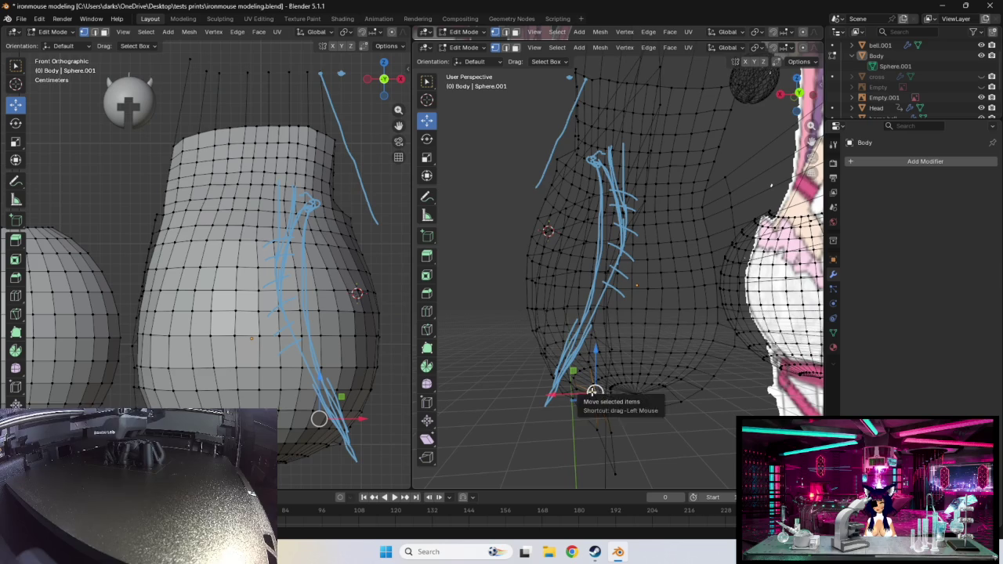
pyautogui.moveTo(593, 392)
pyautogui.mouseDown(button='middle')
pyautogui.moveTo(664, 390)
pyautogui.moveTo(721, 370)
pyautogui.moveTo(662, 370)
pyautogui.mouseUp(button='middle')
pyautogui.click(713, 374)
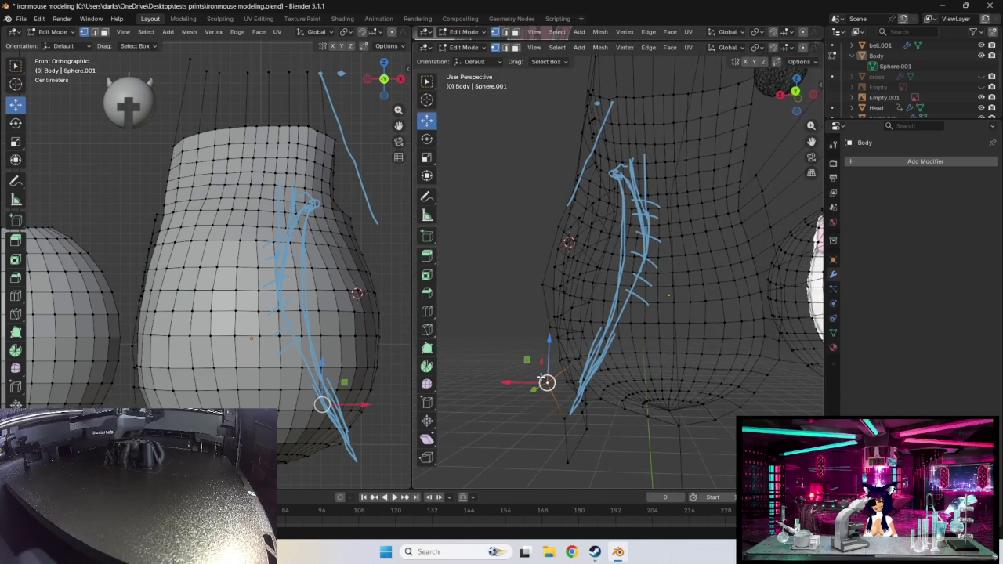
pyautogui.moveTo(547, 383); pyautogui.dragTo(549, 381)
pyautogui.moveTo(549, 381)
pyautogui.mouseDown(button='middle')
pyautogui.moveTo(640, 375)
pyautogui.moveTo(671, 319)
pyautogui.mouseUp(button='middle')
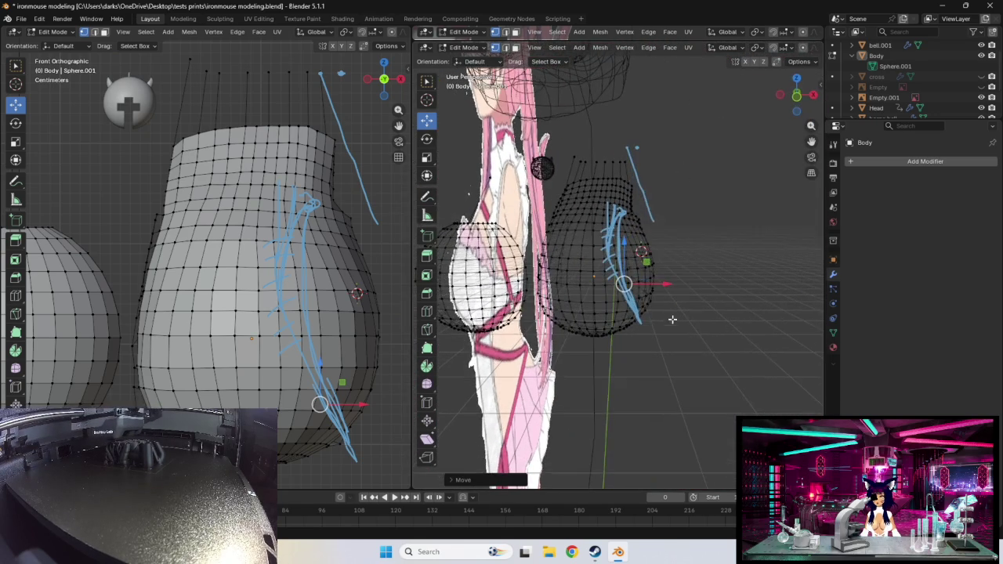
pyautogui.scroll(2, 672, 320)
pyautogui.scroll(2, 663, 305)
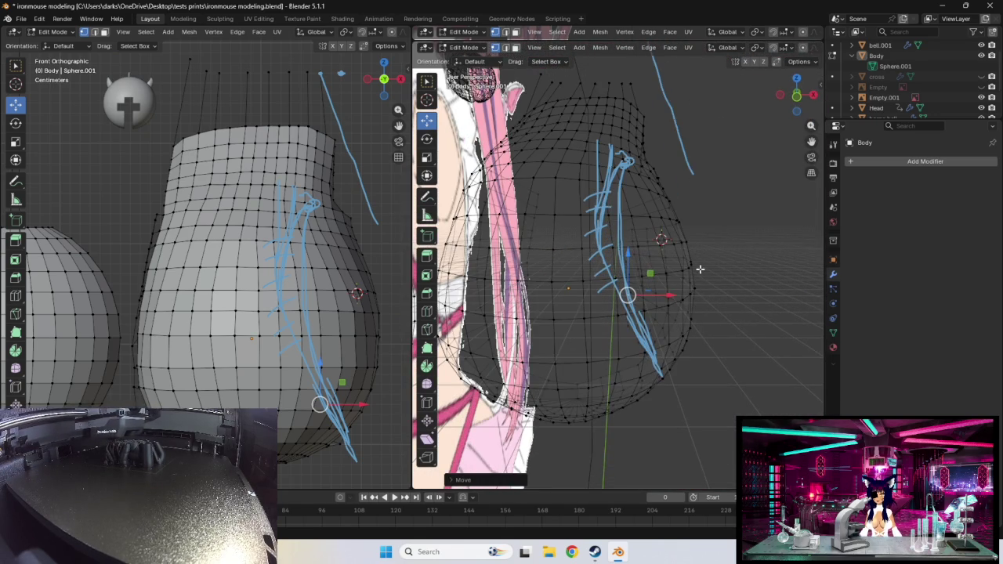
pyautogui.moveTo(701, 270)
pyautogui.mouseDown(button='middle')
pyautogui.moveTo(710, 240)
pyautogui.moveTo(697, 269)
pyautogui.moveTo(713, 265)
pyautogui.moveTo(704, 269)
pyautogui.mouseUp(button='middle')
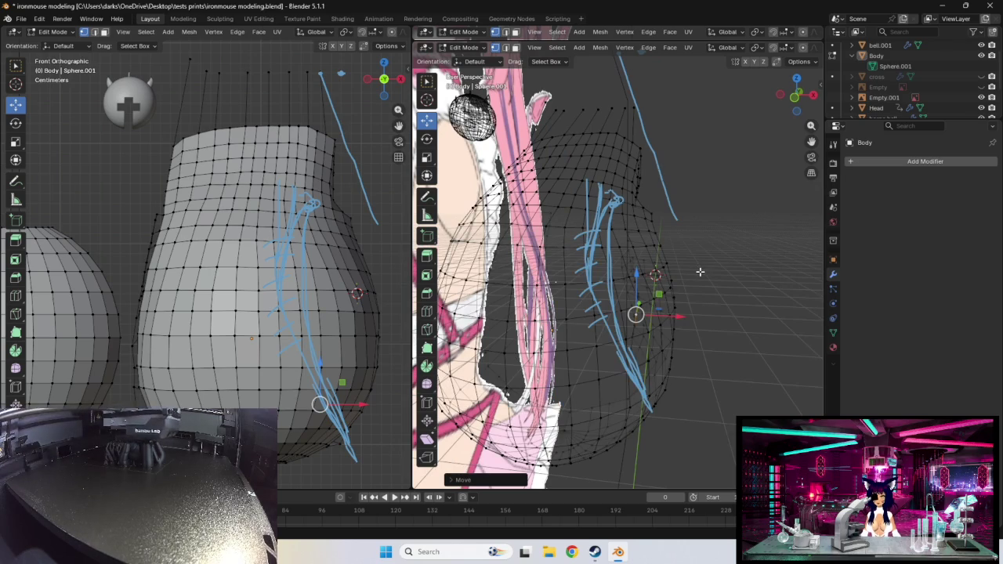
pyautogui.scroll(-3, 700, 272)
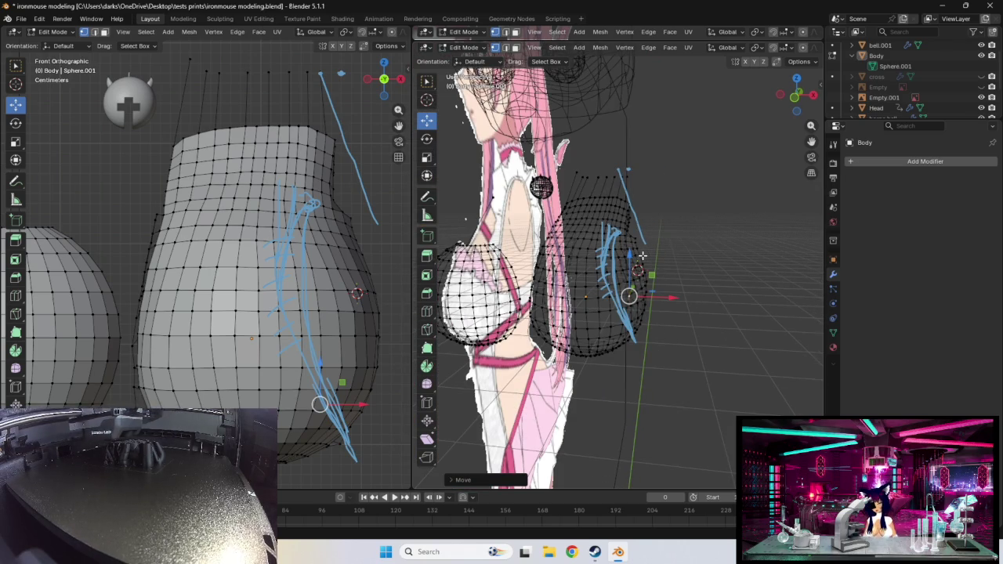
# - Switch the viewport to Solid shading and orbit to a side view of the torso
pyautogui.press('z')
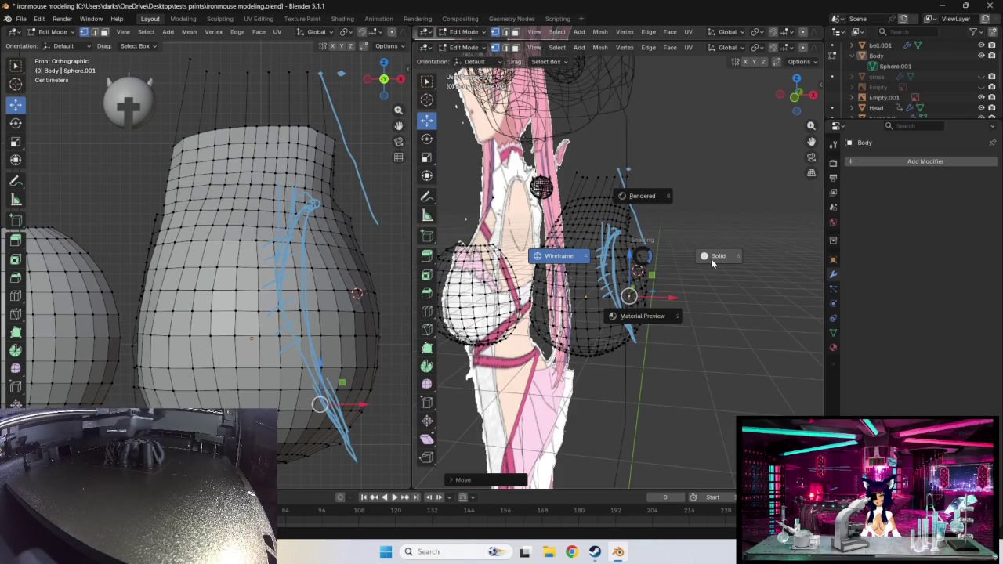
pyautogui.click(711, 259)
pyautogui.moveTo(700, 331)
pyautogui.mouseDown(button='middle')
pyautogui.moveTo(701, 305)
pyautogui.moveTo(528, 316)
pyautogui.moveTo(477, 299)
pyautogui.mouseUp(button='middle')
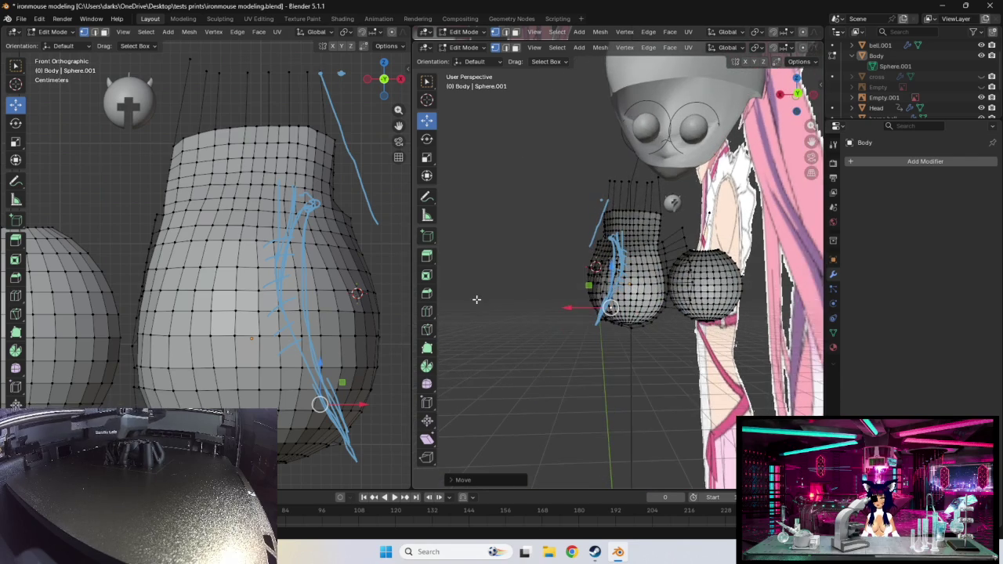
pyautogui.scroll(5, 636, 290)
pyautogui.moveTo(637, 290)
pyautogui.mouseDown(button='middle')
pyautogui.moveTo(747, 259)
pyautogui.moveTo(682, 274)
pyautogui.moveTo(690, 270)
pyautogui.mouseUp(button='middle')
pyautogui.scroll(3, 693, 279)
pyautogui.scroll(2, 705, 266)
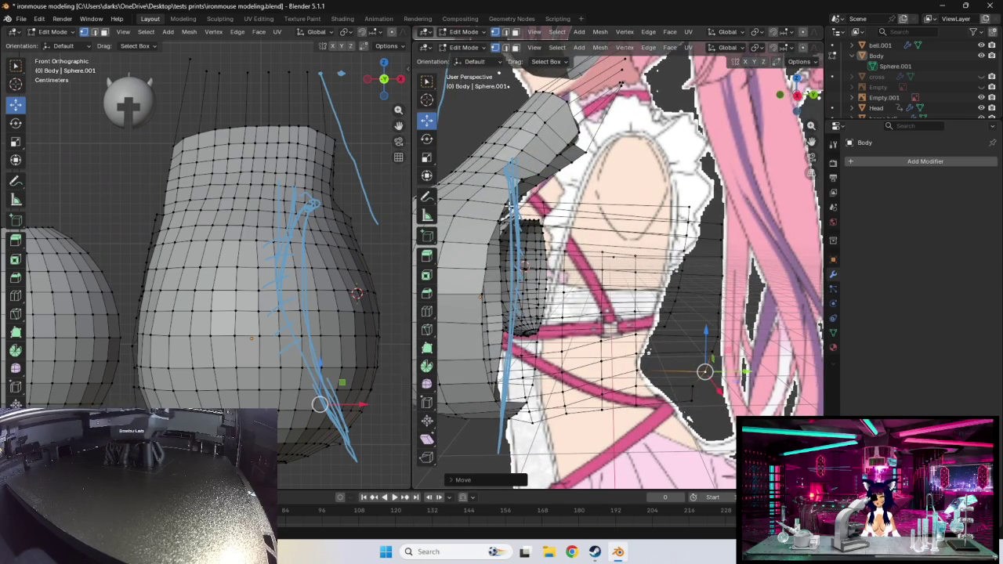
pyautogui.moveTo(510, 205)
pyautogui.mouseDown(button='middle')
pyautogui.moveTo(642, 222)
pyautogui.moveTo(665, 401)
pyautogui.moveTo(710, 214)
pyautogui.mouseUp(button='middle')
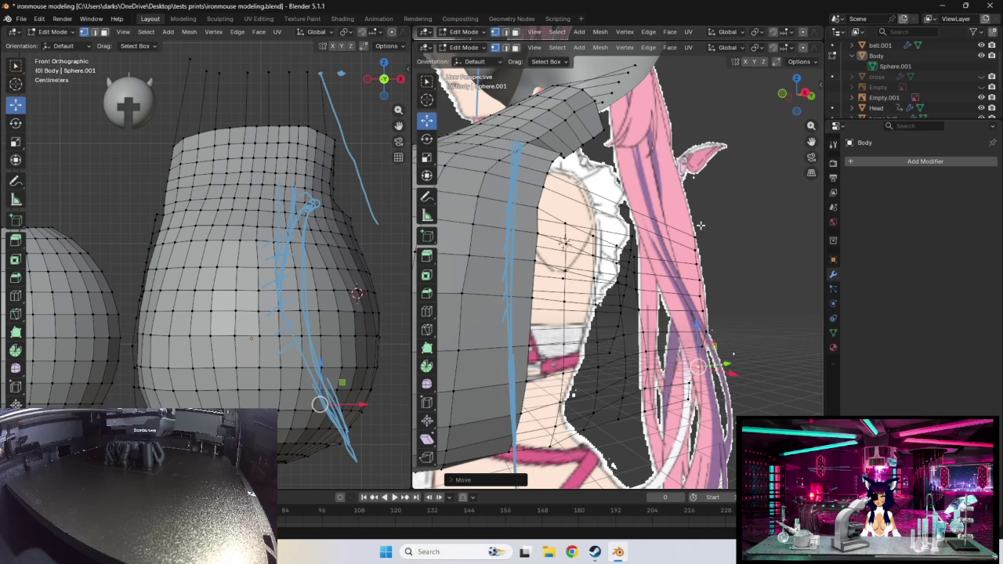
pyautogui.moveTo(563, 242); pyautogui.dragTo(670, 330, button='middle')
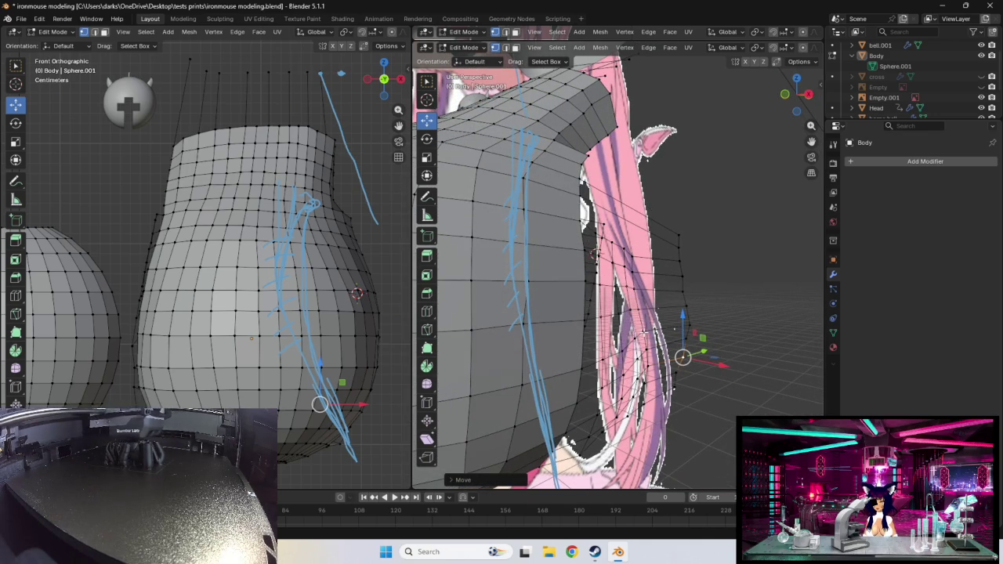
# - Move chest-edge vertices to match the reference silhouette, then select another outline vertex
pyautogui.click(645, 332)
pyautogui.moveTo(644, 332); pyautogui.dragTo(642, 331)
pyautogui.click(643, 330)
pyautogui.moveTo(643, 331)
pyautogui.mouseDown(button='middle')
pyautogui.moveTo(623, 318)
pyautogui.moveTo(603, 333)
pyautogui.mouseUp(button='middle')
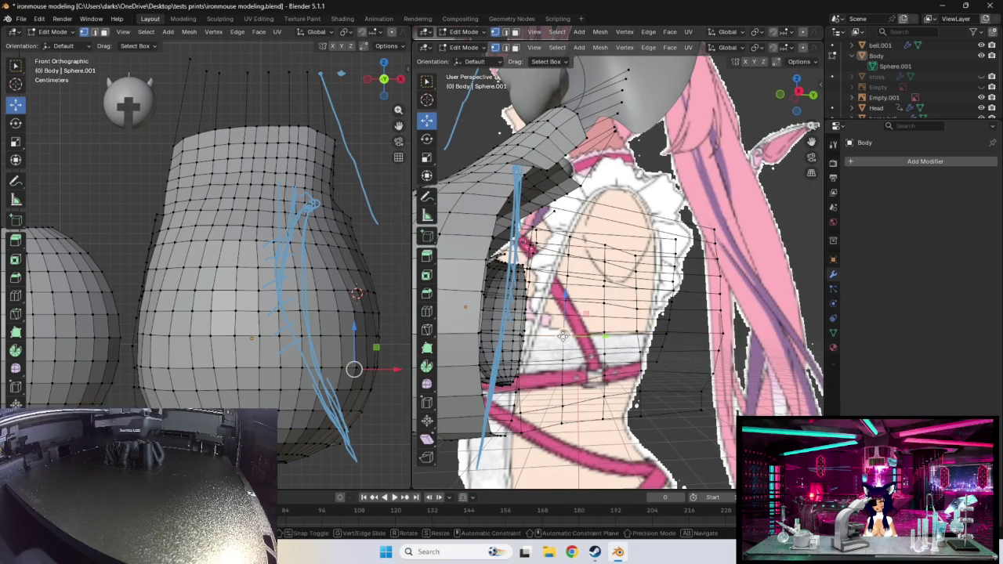
pyautogui.moveTo(562, 333); pyautogui.dragTo(563, 333)
pyautogui.click(563, 333)
pyautogui.moveTo(563, 333)
pyautogui.mouseDown(button='middle')
pyautogui.moveTo(540, 333)
pyautogui.moveTo(644, 332)
pyautogui.moveTo(561, 296)
pyautogui.moveTo(611, 298)
pyautogui.moveTo(595, 301)
pyautogui.mouseUp(button='middle')
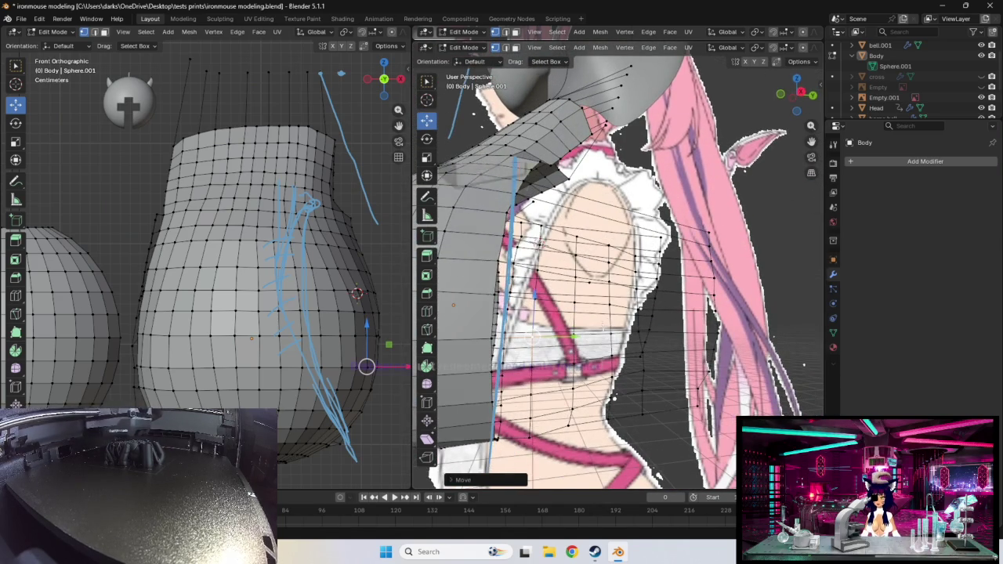
pyautogui.click(550, 218)
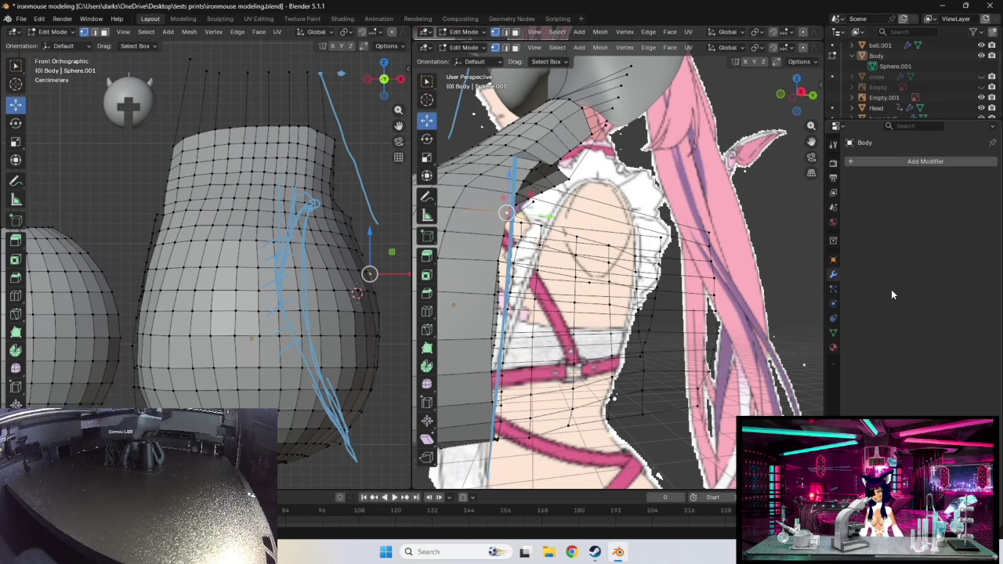
# - Drag the armpit vertex under the shoulder down to smooth the corner, ending in Front view
pyautogui.moveTo(292, 220)
pyautogui.mouseDown(button='middle')
pyautogui.moveTo(322, 255)
pyautogui.moveTo(374, 248)
pyautogui.moveTo(388, 271)
pyautogui.mouseUp(button='middle')
pyautogui.click(365, 258)
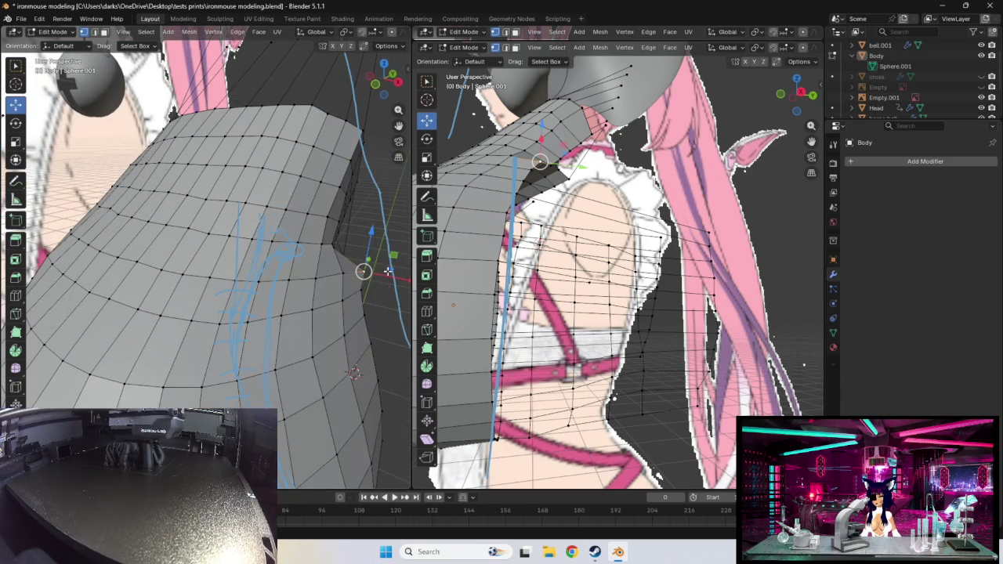
pyautogui.press('KP_1')
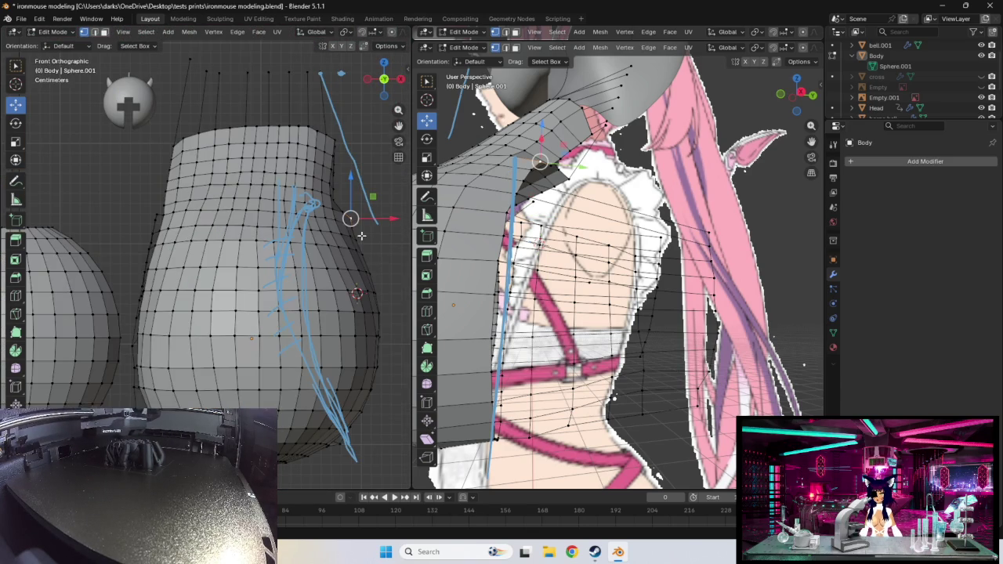
pyautogui.moveTo(362, 235)
pyautogui.mouseDown(button='middle')
pyautogui.moveTo(360, 224)
pyautogui.moveTo(318, 221)
pyautogui.moveTo(249, 243)
pyautogui.moveTo(352, 245)
pyautogui.mouseUp(button='middle')
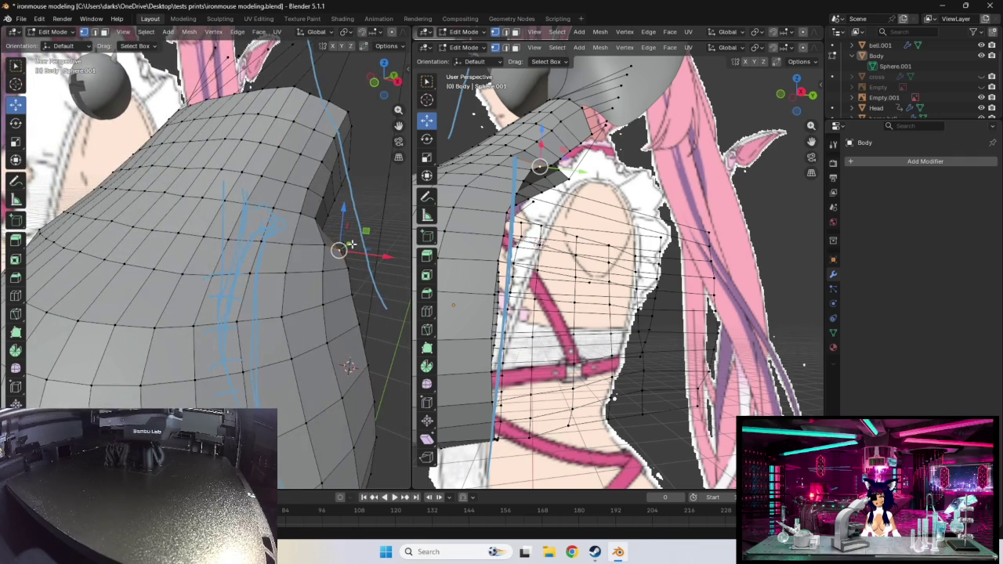
pyautogui.moveTo(339, 249); pyautogui.dragTo(312, 245)
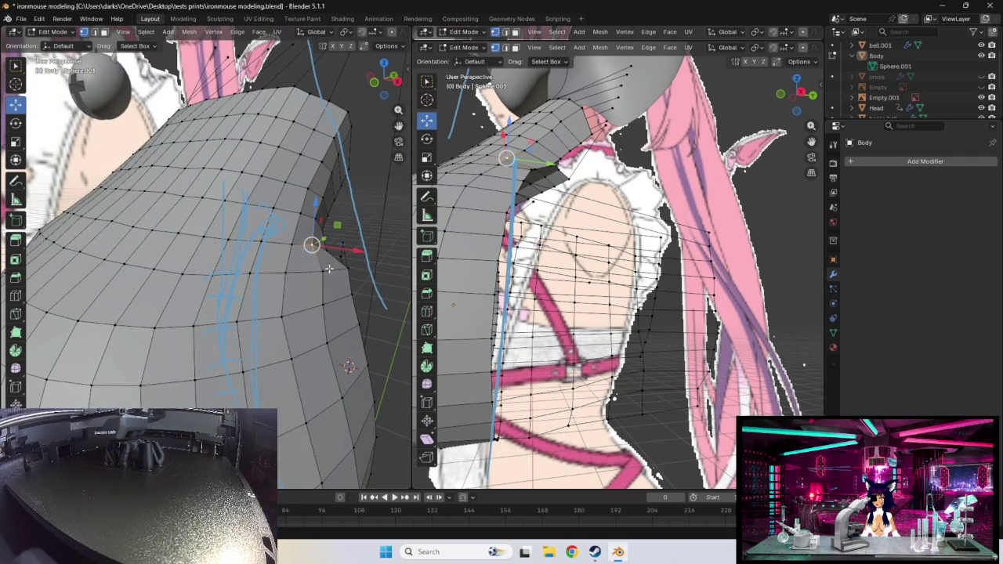
pyautogui.moveTo(352, 271); pyautogui.dragTo(355, 279, button='middle')
pyautogui.moveTo(320, 276); pyautogui.dragTo(335, 292)
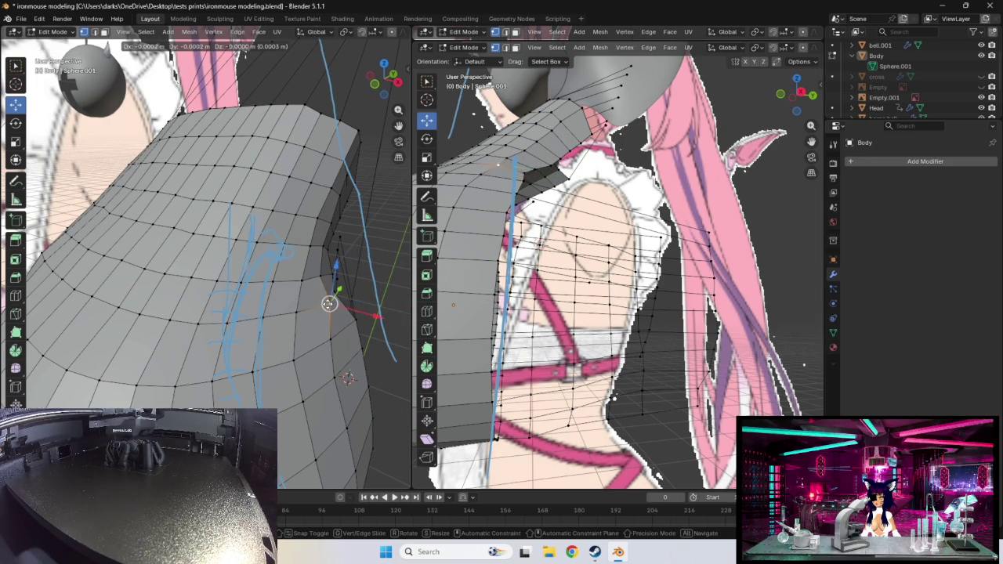
pyautogui.moveTo(331, 306); pyautogui.dragTo(316, 317)
pyautogui.moveTo(370, 291)
pyautogui.mouseDown(button='middle')
pyautogui.moveTo(331, 285)
pyautogui.moveTo(364, 301)
pyautogui.mouseUp(button='middle')
pyautogui.moveTo(310, 271); pyautogui.dragTo(352, 320)
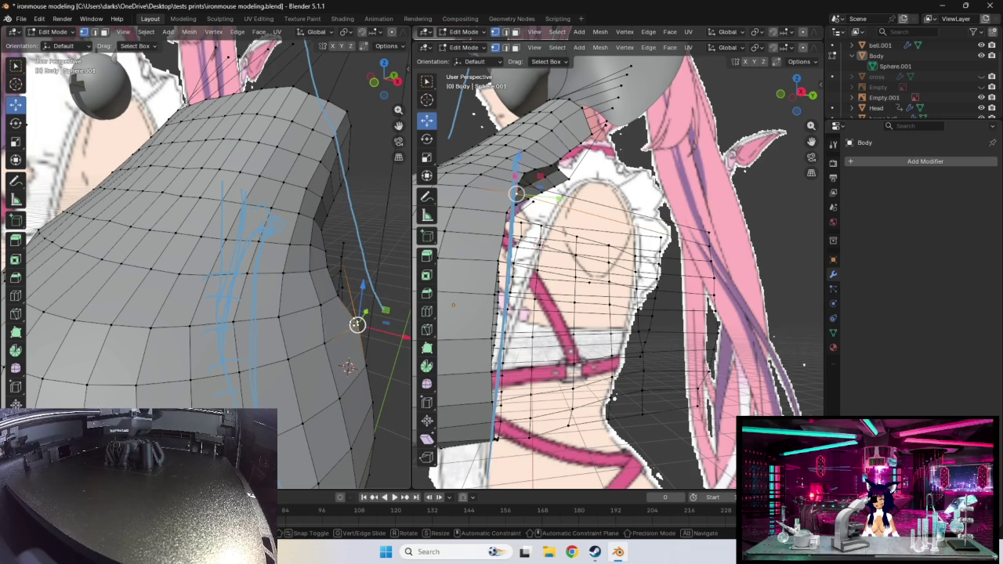
pyautogui.moveTo(352, 320)
pyautogui.mouseDown(button='middle')
pyautogui.moveTo(383, 287)
pyautogui.moveTo(404, 283)
pyautogui.mouseUp(button='middle')
pyautogui.press('KP_1')
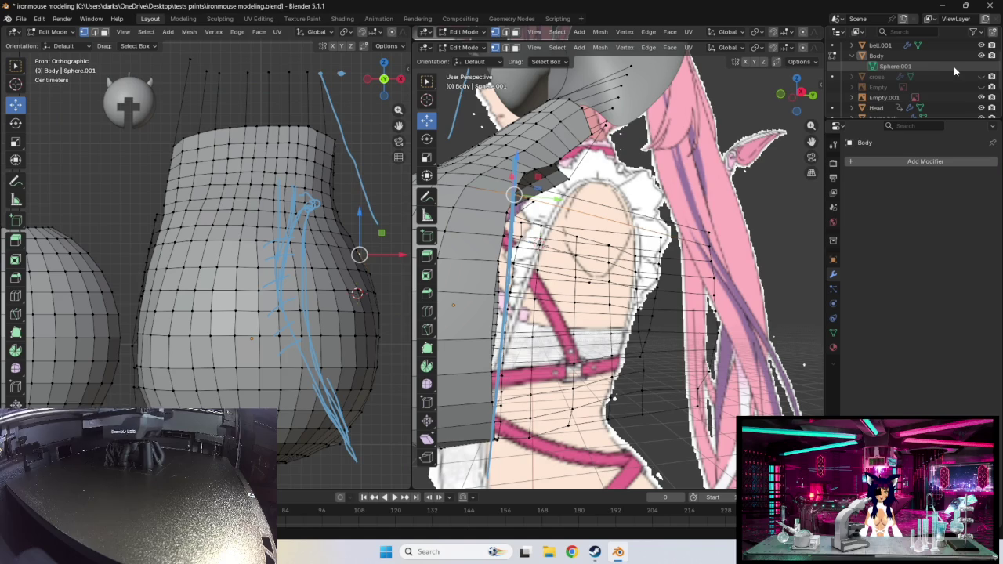
# - Show the pink reference image and nudge a chest-edge vertex slightly right
pyautogui.click(981, 87)
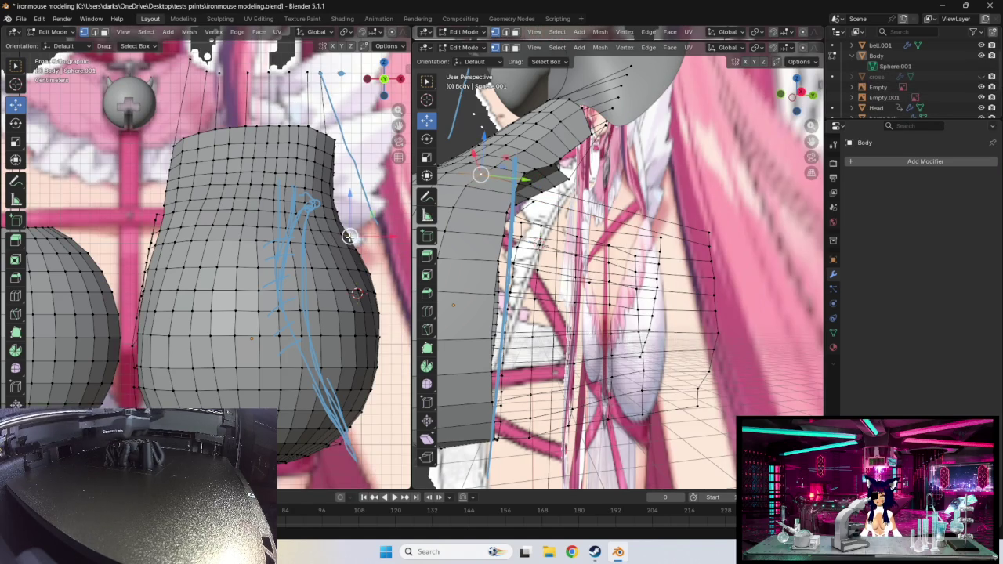
pyautogui.moveTo(352, 231)
pyautogui.mouseDown(button='middle')
pyautogui.moveTo(369, 211)
pyautogui.moveTo(280, 212)
pyautogui.moveTo(286, 202)
pyautogui.moveTo(301, 225)
pyautogui.moveTo(295, 298)
pyautogui.moveTo(331, 322)
pyautogui.moveTo(322, 342)
pyautogui.mouseUp(button='middle')
pyautogui.click(321, 342)
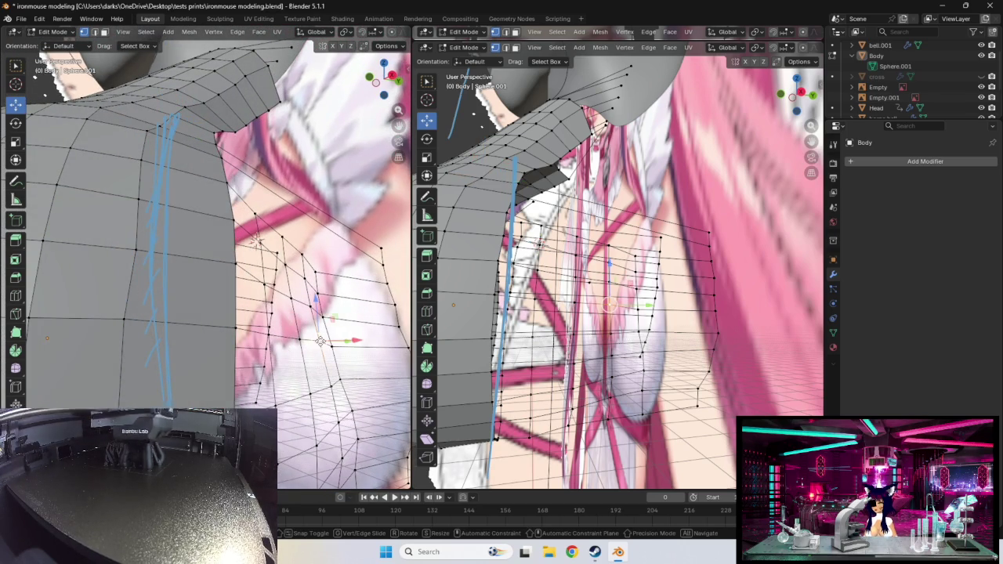
pyautogui.click(296, 339)
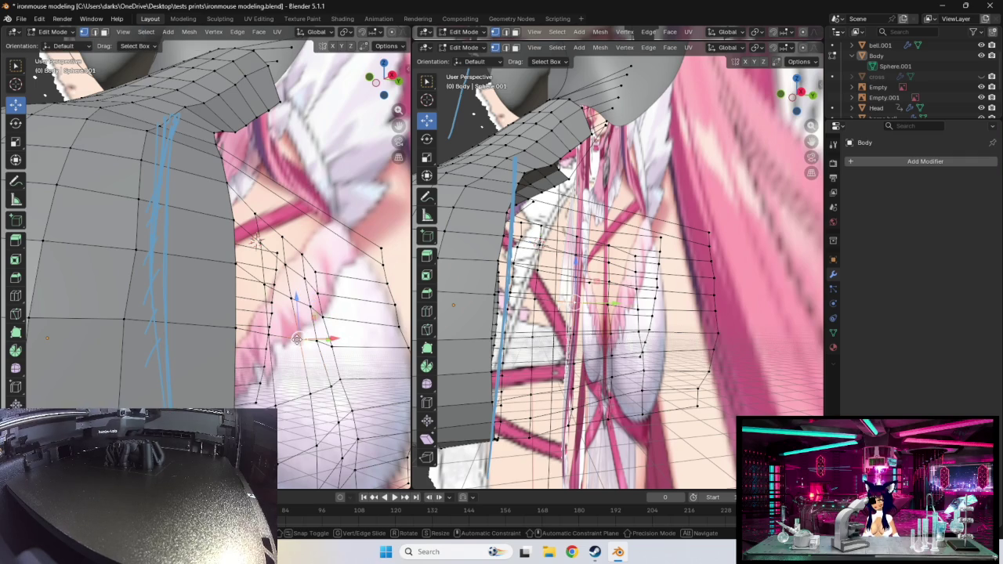
pyautogui.moveTo(296, 339); pyautogui.dragTo(302, 339)
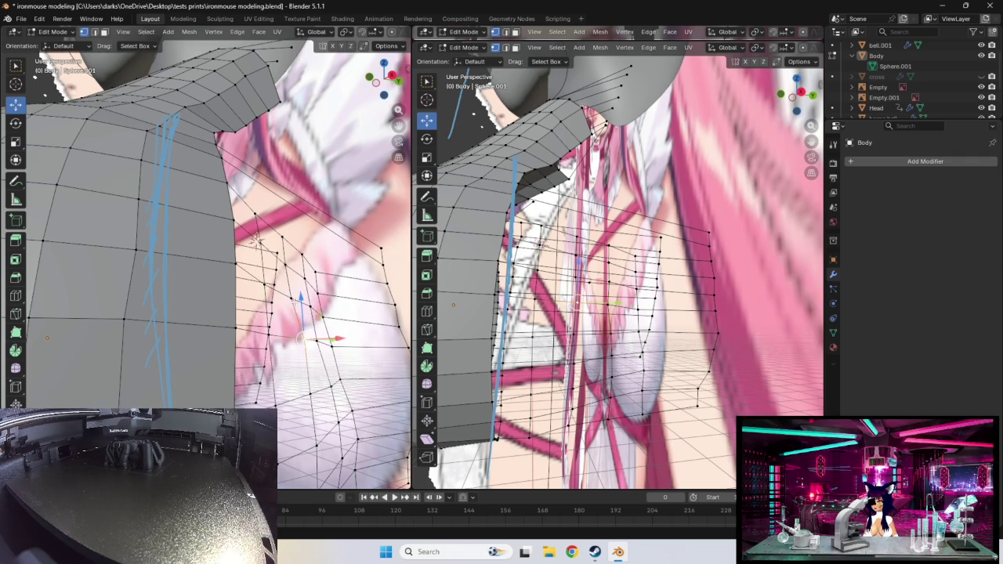
# - Pull an upper chest vertex downward to follow the reference bust
pyautogui.click(264, 286)
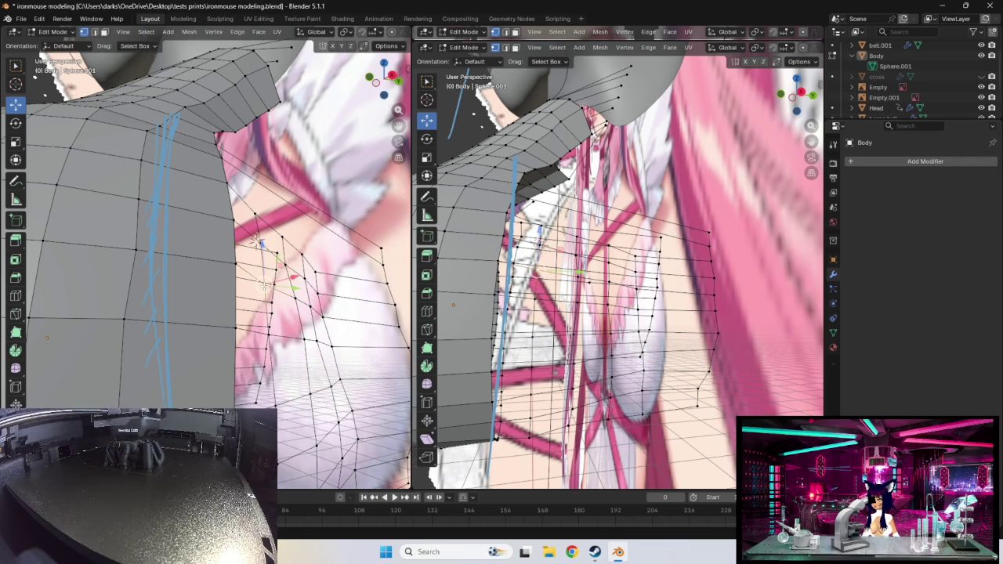
pyautogui.moveTo(271, 278); pyautogui.dragTo(287, 268, button='middle')
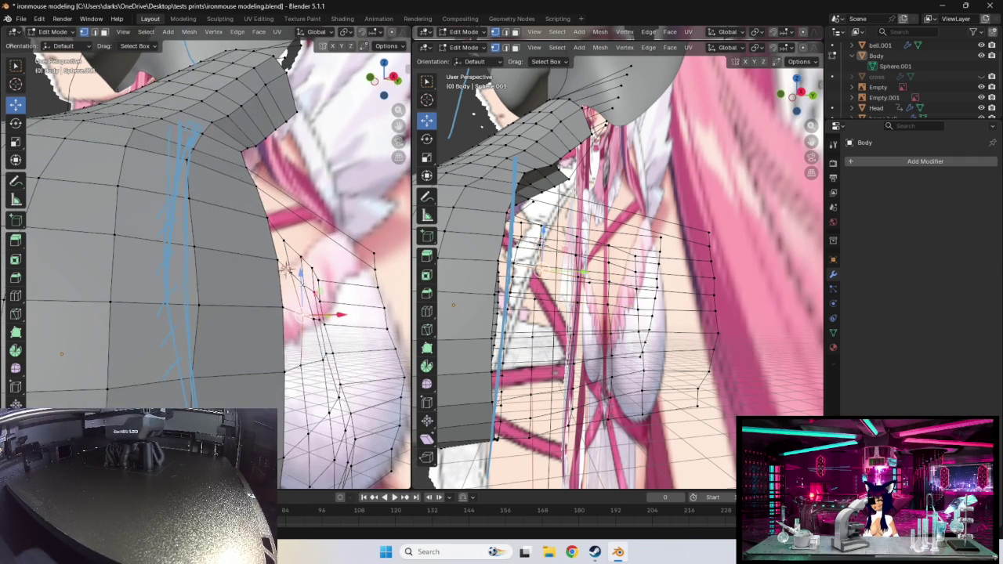
pyautogui.moveTo(288, 269); pyautogui.dragTo(288, 268)
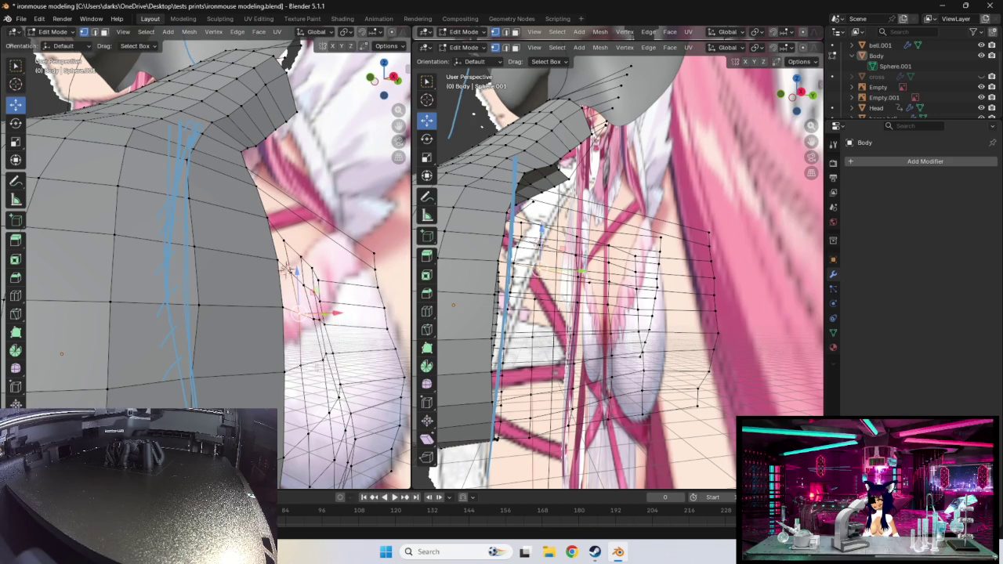
pyautogui.moveTo(299, 314)
pyautogui.mouseDown()
pyautogui.moveTo(307, 366)
pyautogui.moveTo(293, 272)
pyautogui.mouseUp()
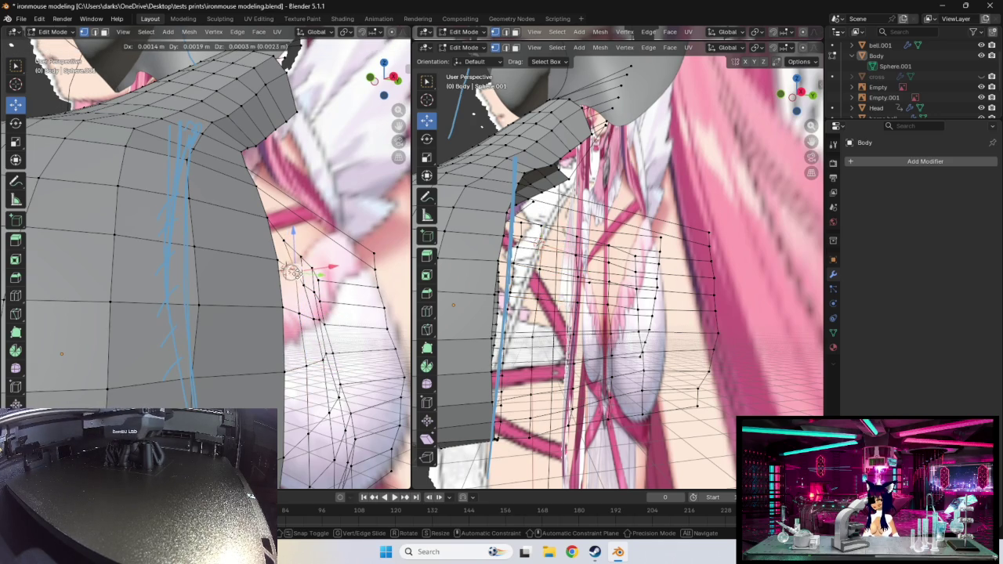
pyautogui.moveTo(292, 272); pyautogui.dragTo(294, 323, button='middle')
pyautogui.click(297, 269)
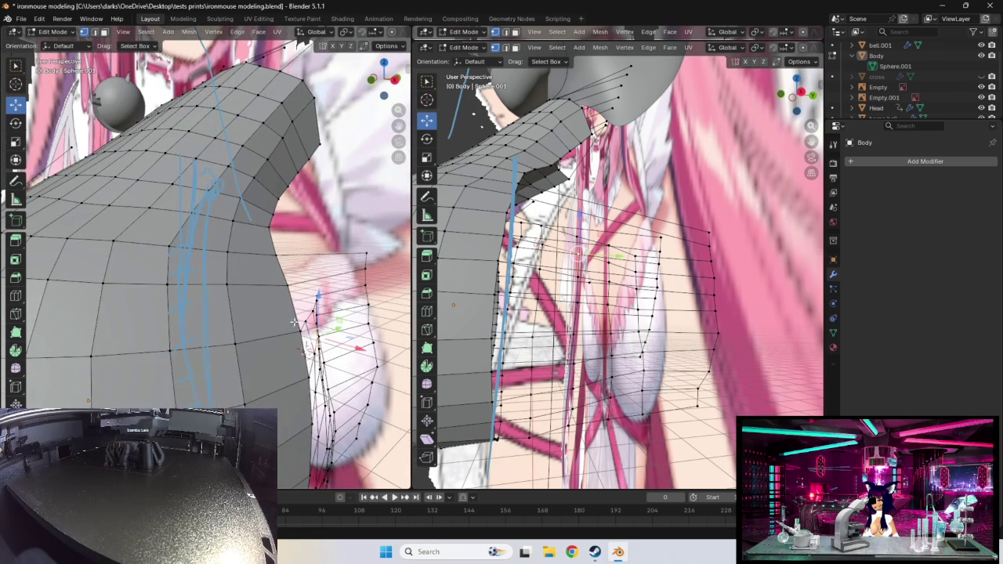
pyautogui.moveTo(294, 322); pyautogui.dragTo(325, 333, button='middle')
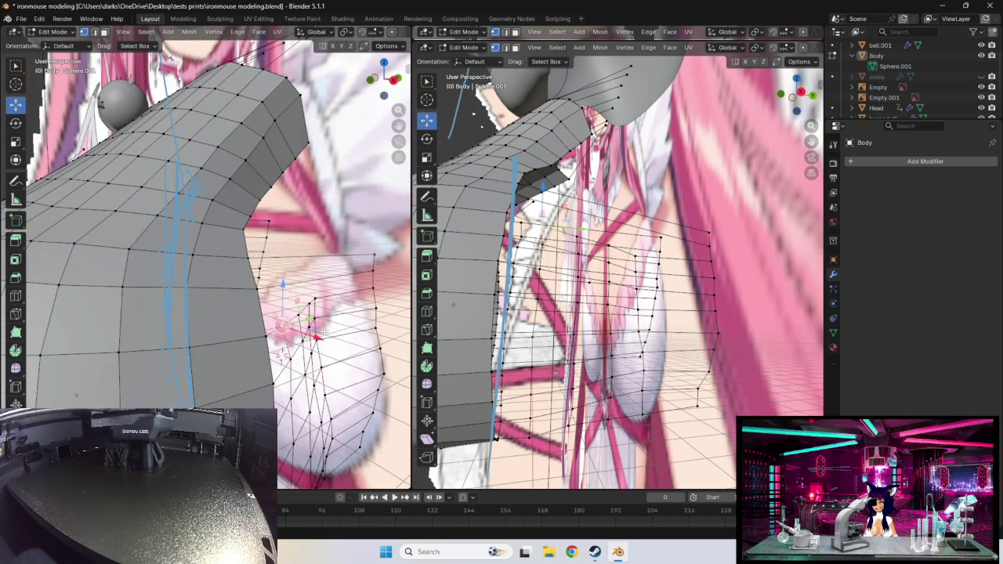
pyautogui.moveTo(284, 325); pyautogui.dragTo(288, 324)
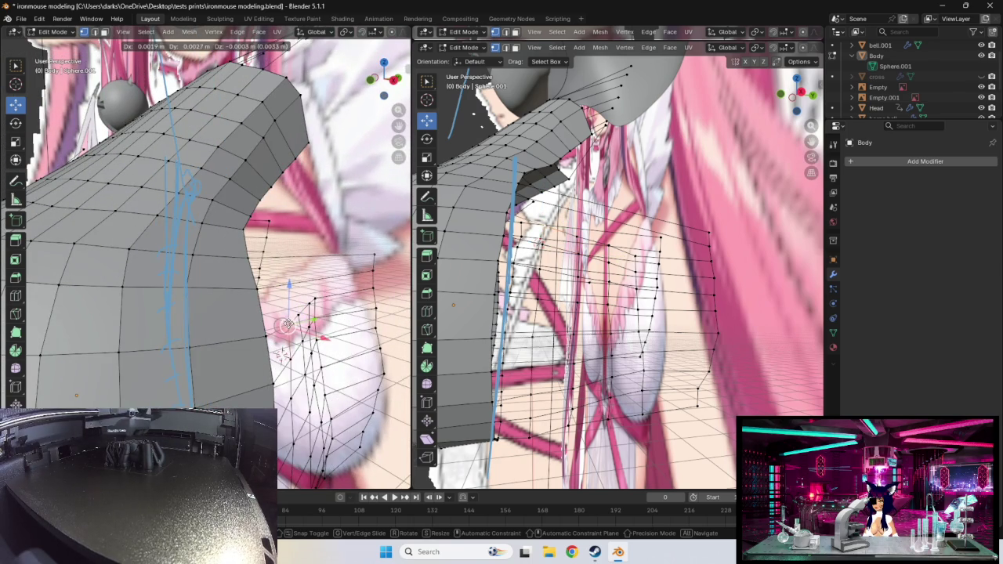
pyautogui.moveTo(338, 318)
pyautogui.mouseDown(button='middle')
pyautogui.moveTo(200, 299)
pyautogui.moveTo(271, 355)
pyautogui.moveTo(258, 320)
pyautogui.moveTo(53, 63)
pyautogui.mouseUp(button='middle')
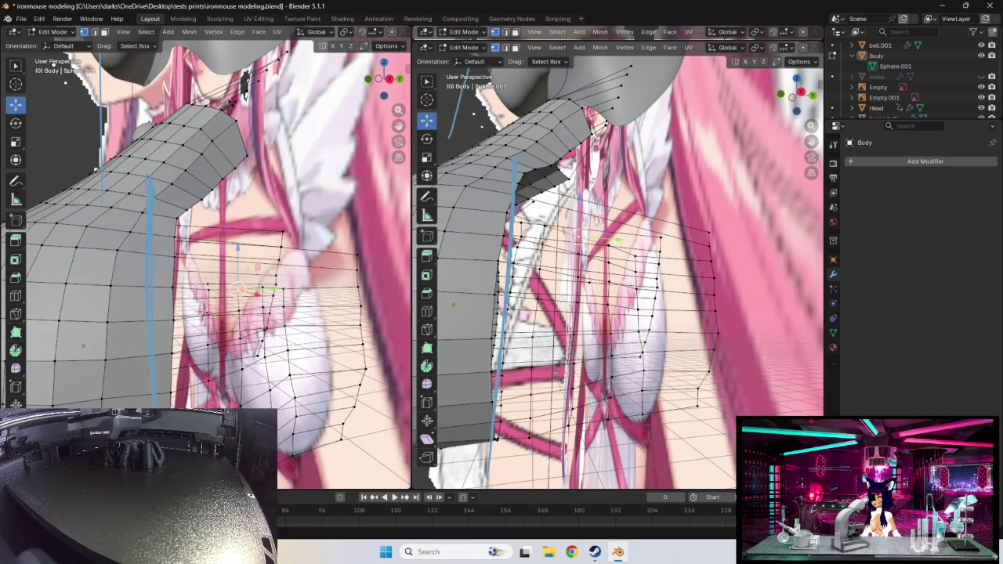
# - Select a row of chest vertices and several edge loops across the chest
pyautogui.moveTo(203, 294); pyautogui.dragTo(279, 294)
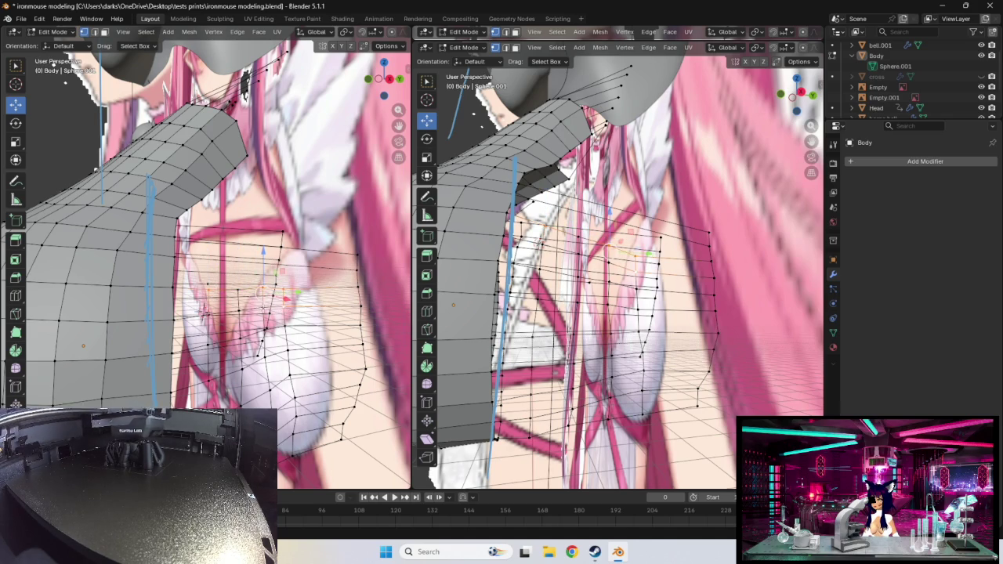
pyautogui.moveTo(53, 63)
pyautogui.mouseDown(button='middle')
pyautogui.moveTo(110, 256)
pyautogui.moveTo(186, 323)
pyautogui.mouseUp(button='middle')
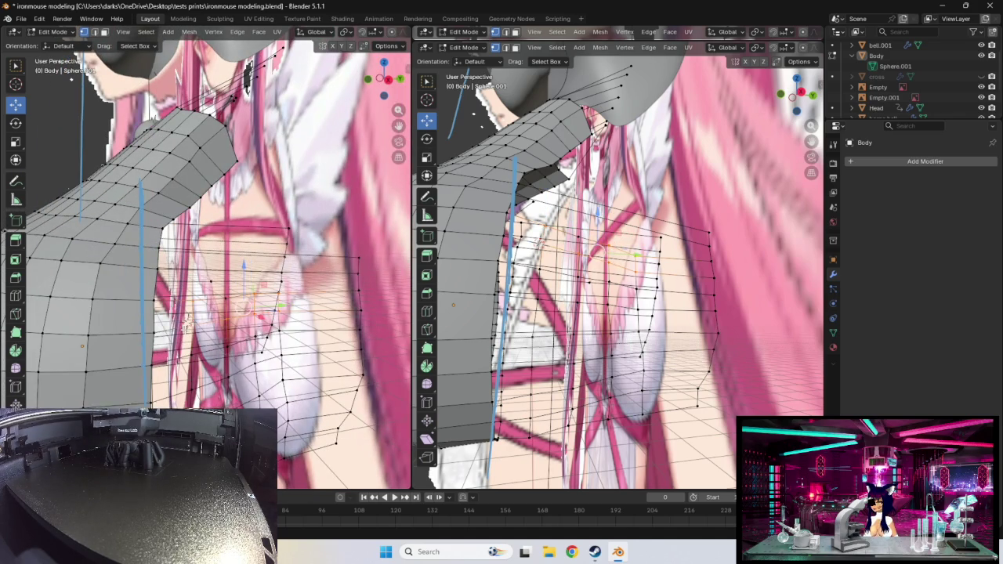
pyautogui.keyDown('alt'); pyautogui.click(207, 351); pyautogui.keyUp('alt')
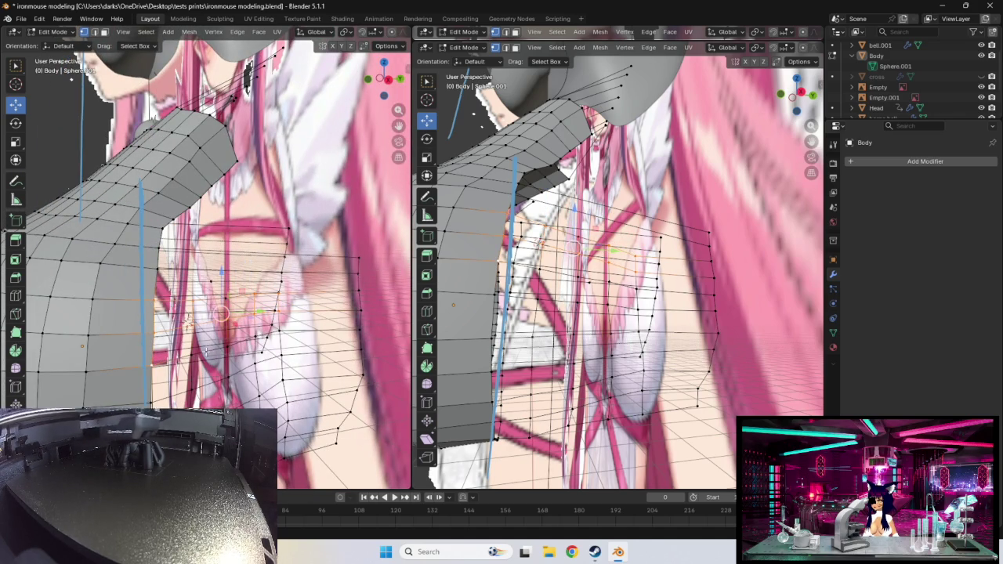
pyautogui.keyDown('alt'); pyautogui.click(225, 346); pyautogui.keyUp('alt')
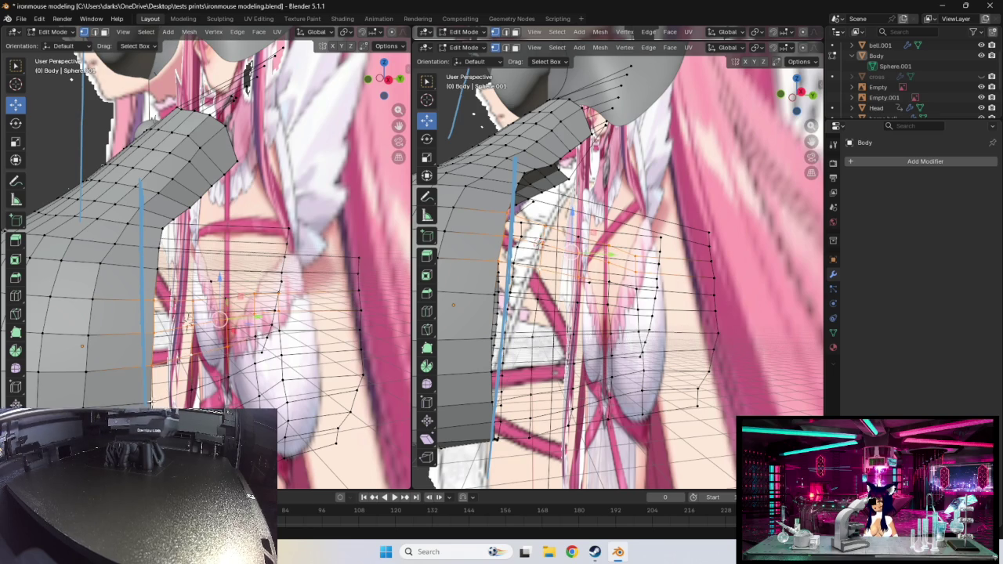
pyautogui.keyDown('alt'); pyautogui.click(218, 378); pyautogui.keyUp('alt')
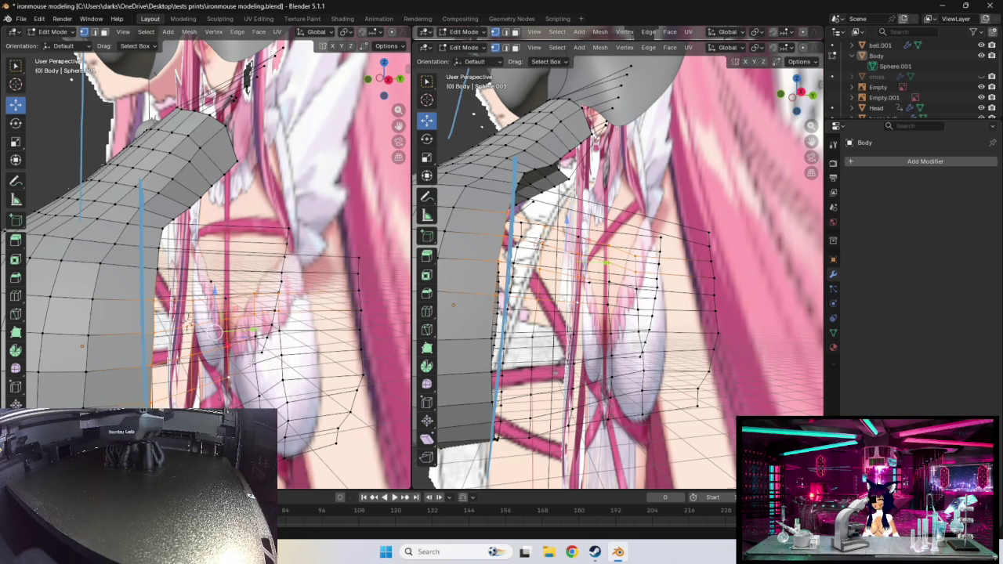
pyautogui.keyDown('alt'); pyautogui.click(274, 335); pyautogui.keyUp('alt')
# - Extend the selection down the chest's lower edge loops, then box-select the chest patch faces
pyautogui.moveTo(286, 343); pyautogui.dragTo(275, 327, button='middle')
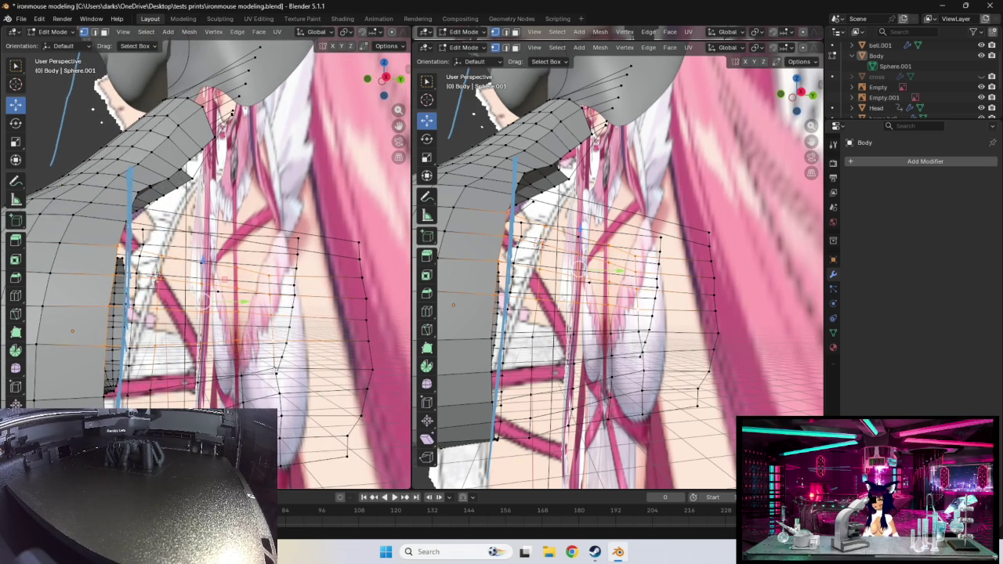
pyautogui.moveTo(274, 371)
pyautogui.mouseDown(button='middle')
pyautogui.moveTo(307, 339)
pyautogui.moveTo(291, 354)
pyautogui.mouseUp(button='middle')
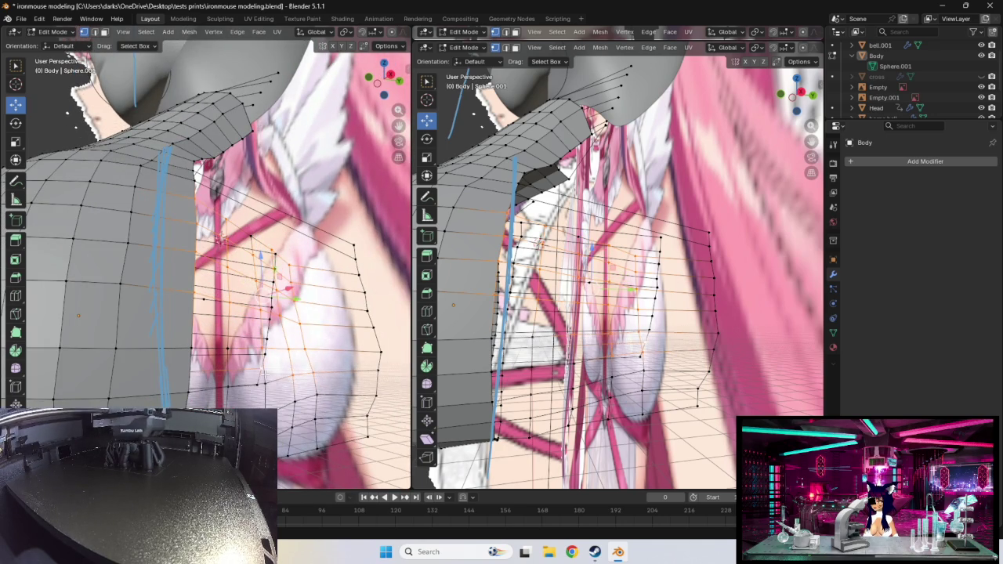
pyautogui.keyDown('alt'); pyautogui.keyDown('shift'); pyautogui.click(228, 382); pyautogui.keyUp('shift'); pyautogui.keyUp('alt')
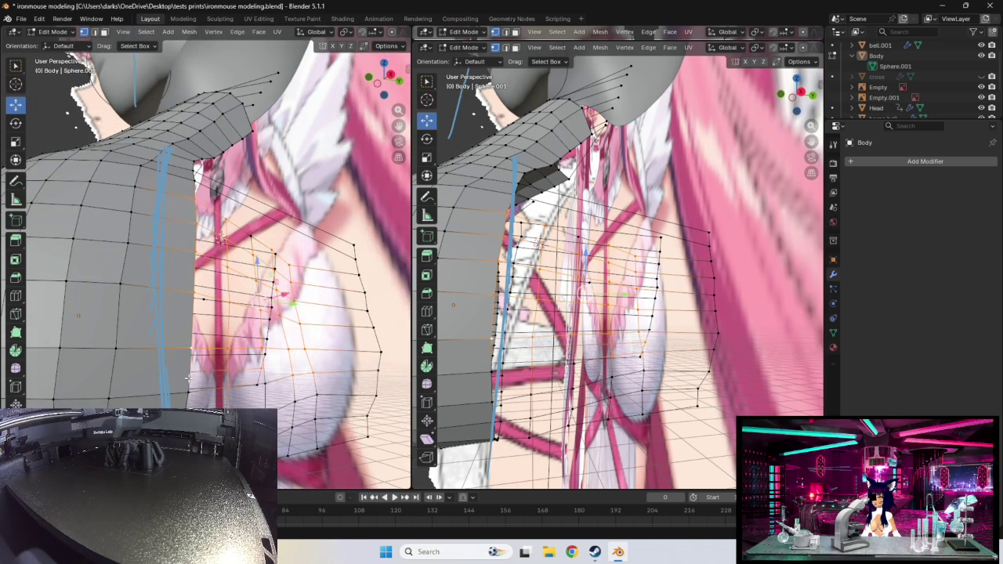
pyautogui.keyDown('alt'); pyautogui.keyDown('shift'); pyautogui.click(196, 388); pyautogui.keyUp('shift'); pyautogui.keyUp('alt')
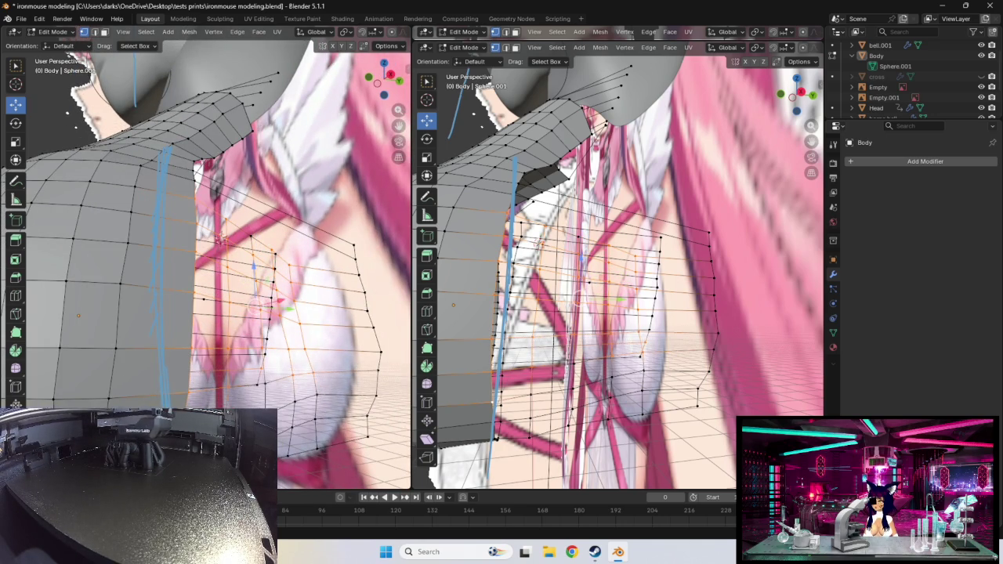
pyautogui.keyDown('alt'); pyautogui.keyDown('shift'); pyautogui.click(309, 400); pyautogui.keyUp('shift'); pyautogui.keyUp('alt')
pyautogui.keyDown('alt'); pyautogui.keyDown('shift'); pyautogui.click(310, 401); pyautogui.keyUp('shift'); pyautogui.keyUp('alt')
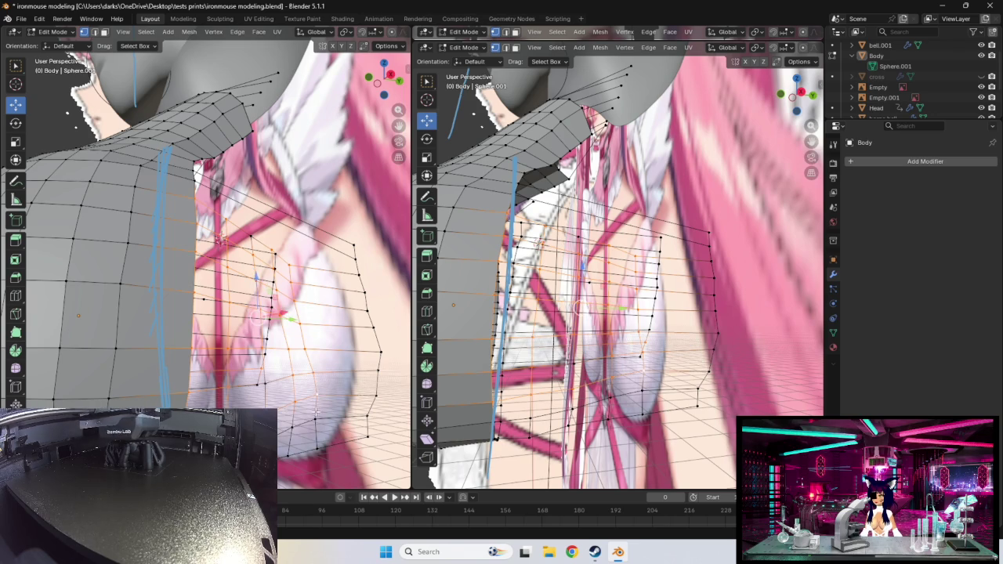
pyautogui.keyDown('alt'); pyautogui.keyDown('shift'); pyautogui.click(318, 425); pyautogui.keyUp('shift'); pyautogui.keyUp('alt')
pyautogui.keyDown('alt'); pyautogui.keyDown('shift'); pyautogui.click(320, 445); pyautogui.keyUp('shift'); pyautogui.keyUp('alt')
pyautogui.keyDown('alt'); pyautogui.keyDown('shift'); pyautogui.click(289, 453); pyautogui.keyUp('shift'); pyautogui.keyUp('alt')
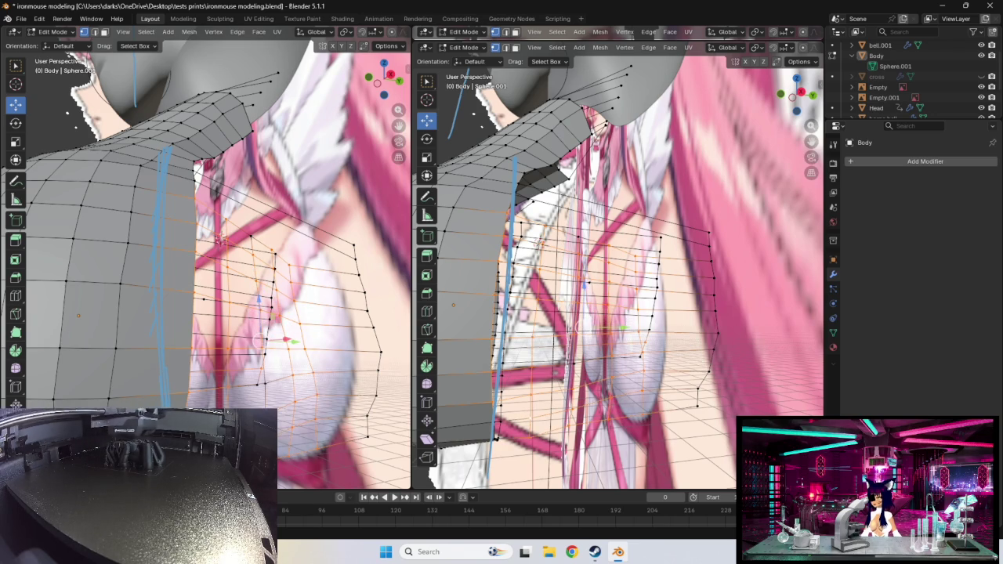
pyautogui.moveTo(219, 267); pyautogui.dragTo(258, 271, button='middle')
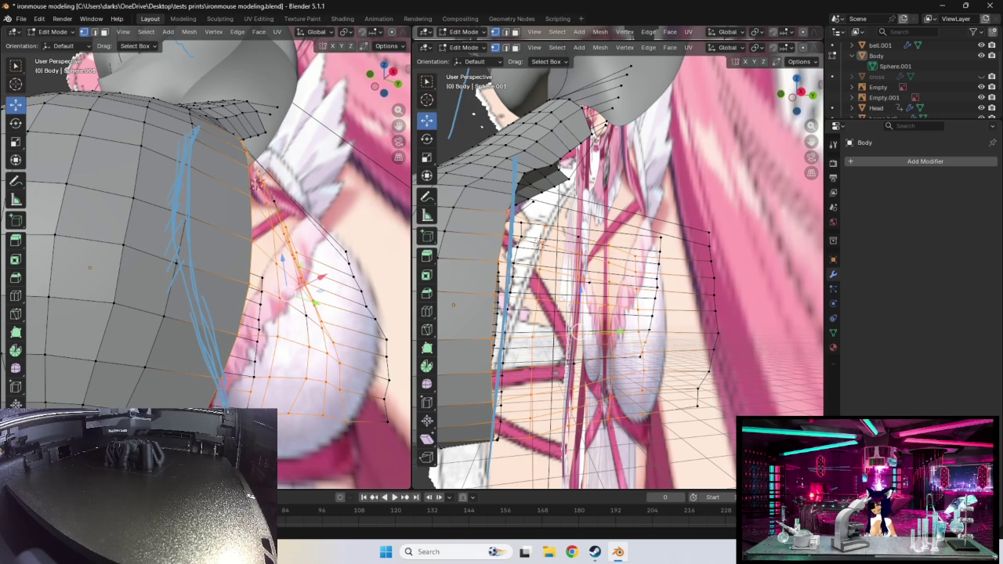
pyautogui.moveTo(290, 371)
pyautogui.mouseDown(button='middle')
pyautogui.moveTo(317, 390)
pyautogui.moveTo(314, 421)
pyautogui.moveTo(349, 434)
pyautogui.moveTo(336, 430)
pyautogui.moveTo(328, 444)
pyautogui.mouseUp(button='middle')
# - Drag a vertex on the bust's edge up and left toward the reference outline
pyautogui.click(349, 433)
pyautogui.click(347, 419)
pyautogui.moveTo(329, 445)
pyautogui.mouseDown()
pyautogui.moveTo(312, 445)
pyautogui.moveTo(359, 384)
pyautogui.mouseUp()
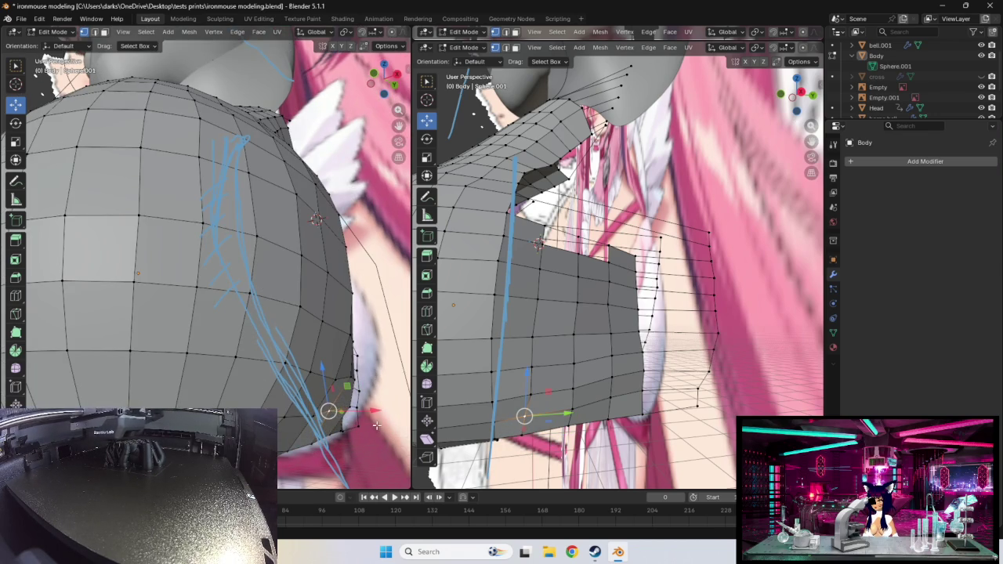
pyautogui.moveTo(359, 384)
pyautogui.mouseDown(button='middle')
pyautogui.moveTo(361, 427)
pyautogui.moveTo(259, 349)
pyautogui.moveTo(308, 390)
pyautogui.mouseUp(button='middle')
pyautogui.click(254, 346)
pyautogui.moveTo(308, 389); pyautogui.dragTo(292, 427)
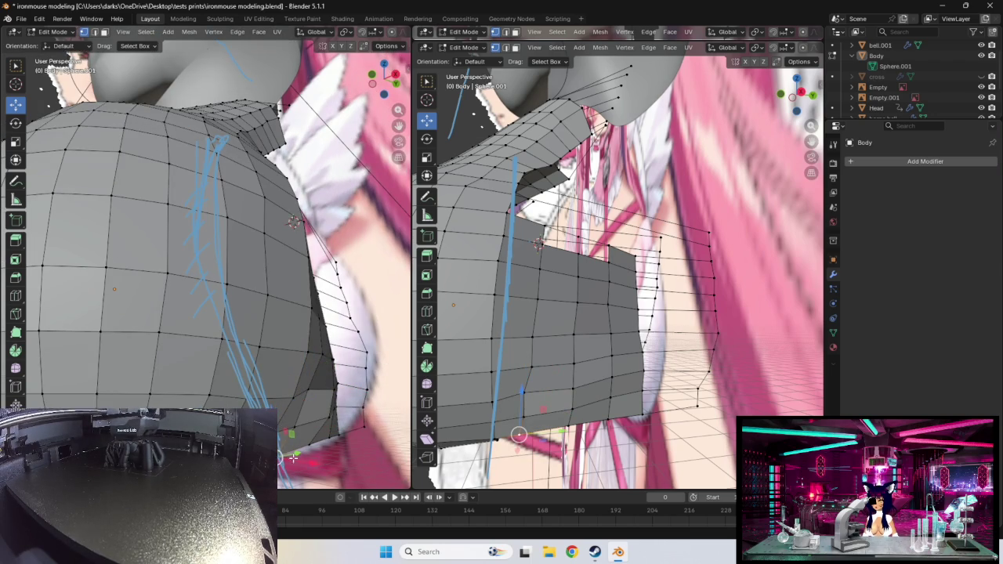
# - Grab and reposition two vertices along the bust's lower edge and outline
pyautogui.click(317, 416)
pyautogui.press('g')
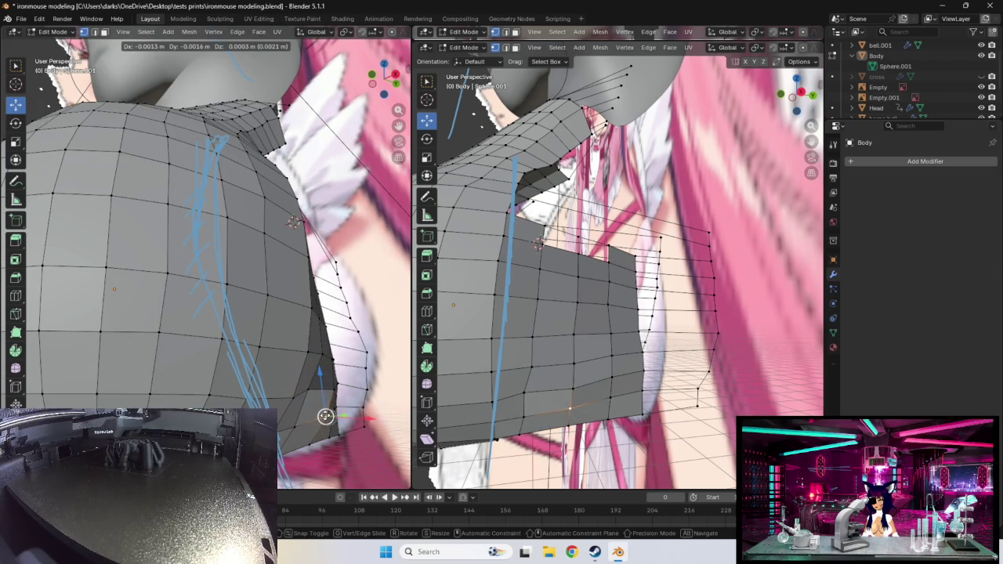
pyautogui.click(319, 392)
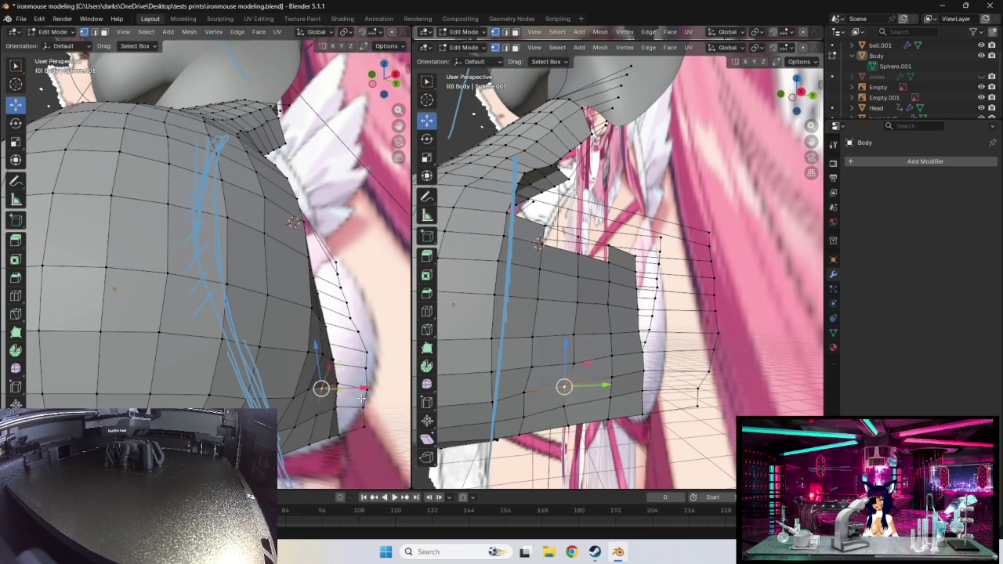
pyautogui.moveTo(320, 387)
pyautogui.mouseDown(button='middle')
pyautogui.moveTo(336, 406)
pyautogui.moveTo(336, 379)
pyautogui.moveTo(332, 403)
pyautogui.mouseUp(button='middle')
pyautogui.click(337, 377)
pyautogui.press('g')
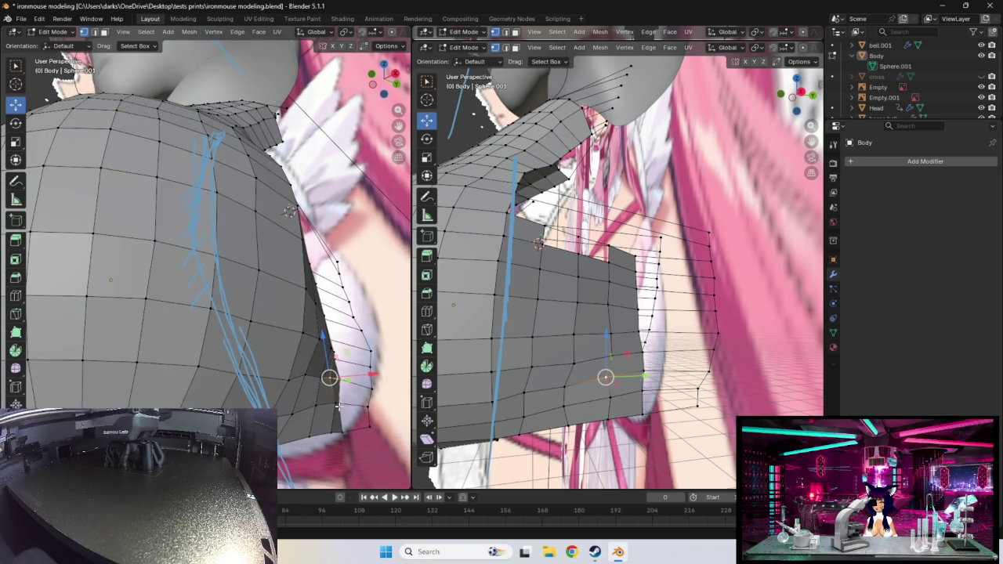
pyautogui.click(329, 404)
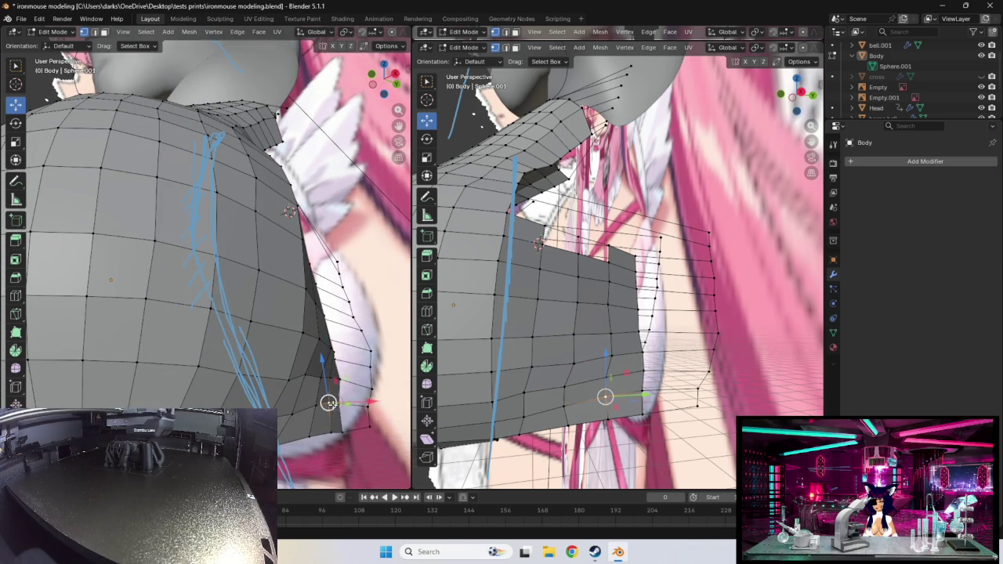
# - Move a vertex higher on the bust, then orbit to inspect the shape
pyautogui.moveTo(347, 406); pyautogui.dragTo(320, 429, button='middle')
pyautogui.click(301, 375)
pyautogui.press('g')
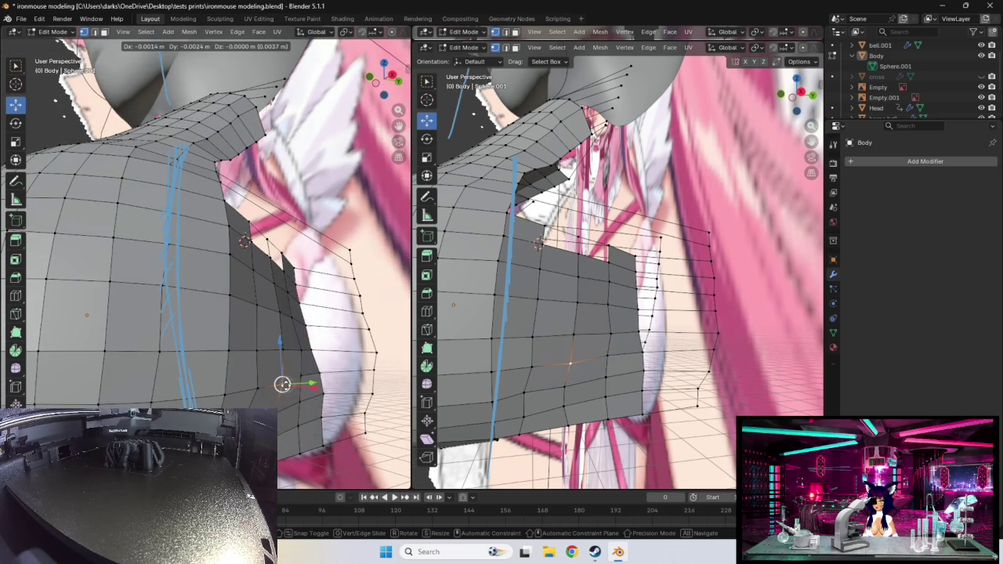
pyautogui.click(277, 384)
pyautogui.moveTo(278, 383)
pyautogui.mouseDown(button='middle')
pyautogui.moveTo(322, 395)
pyautogui.moveTo(352, 387)
pyautogui.mouseUp(button='middle')
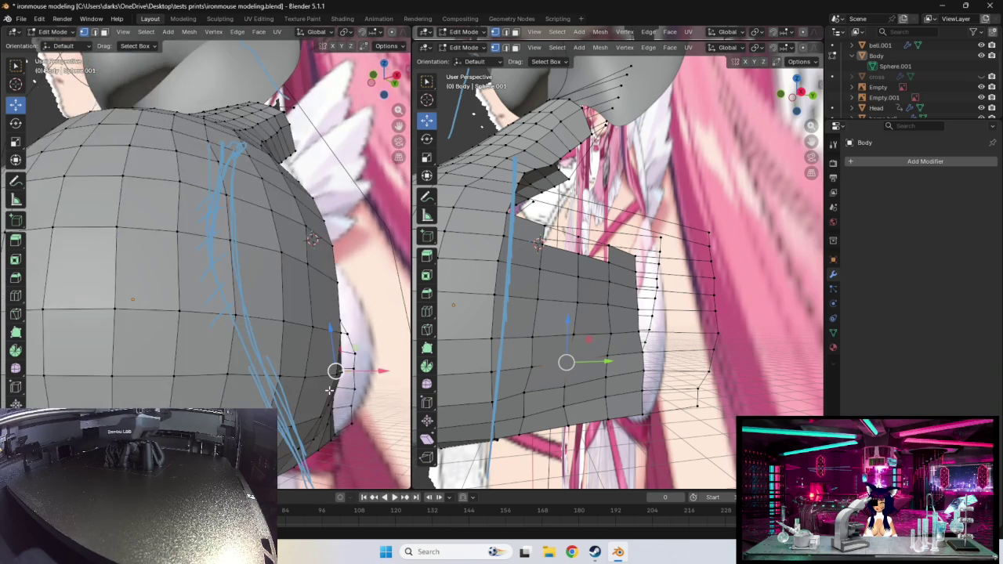
# - In front orthographic view, raise the chest patch's top vertices with the Move gizmo
pyautogui.press('KP_1')
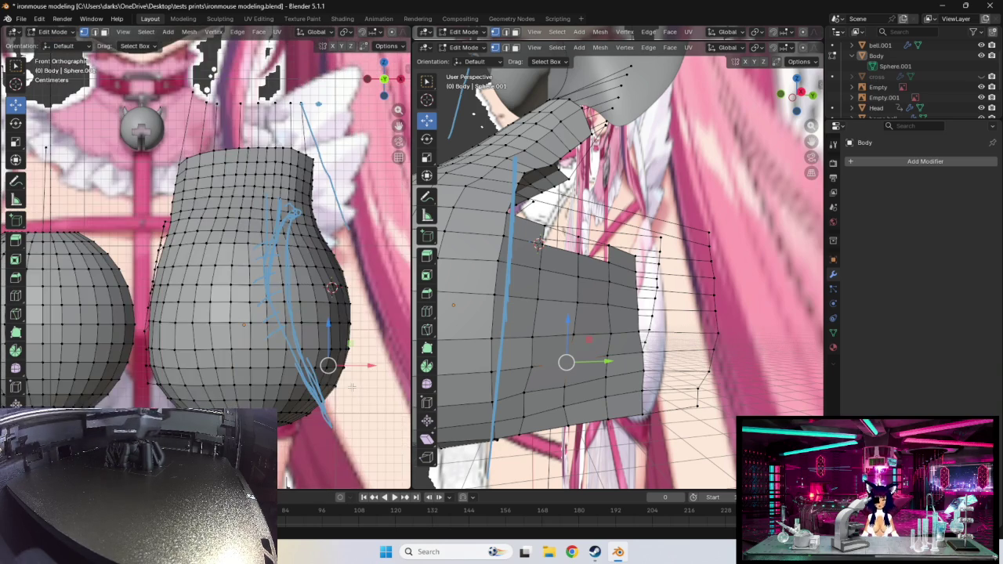
pyautogui.moveTo(328, 366); pyautogui.dragTo(332, 366)
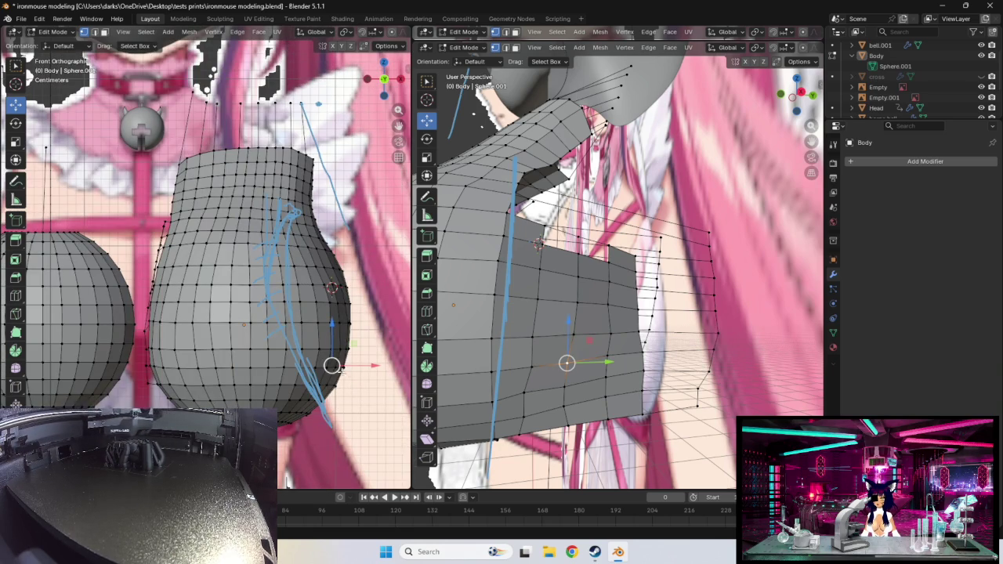
pyautogui.moveTo(567, 363); pyautogui.dragTo(570, 334)
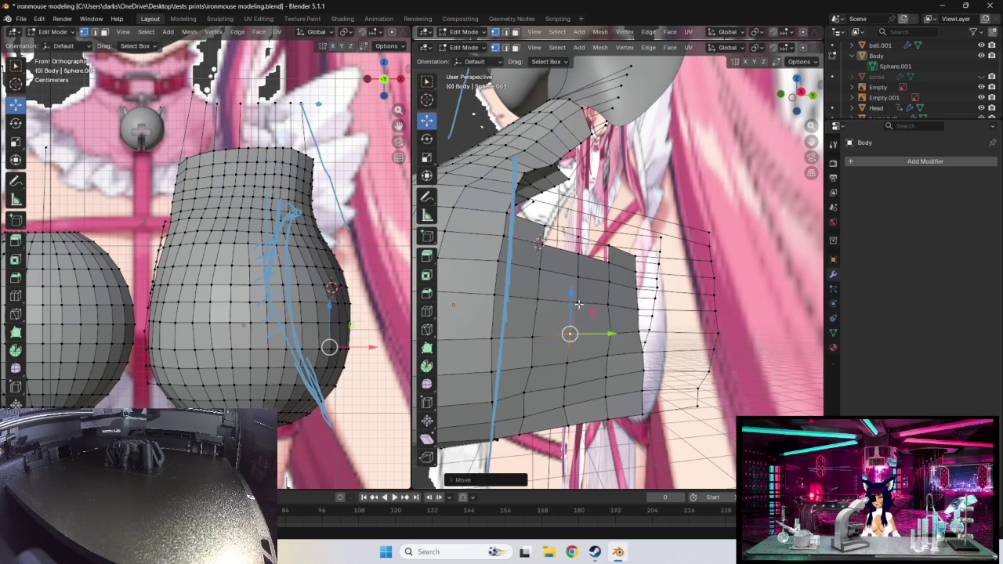
pyautogui.moveTo(570, 334); pyautogui.dragTo(573, 277)
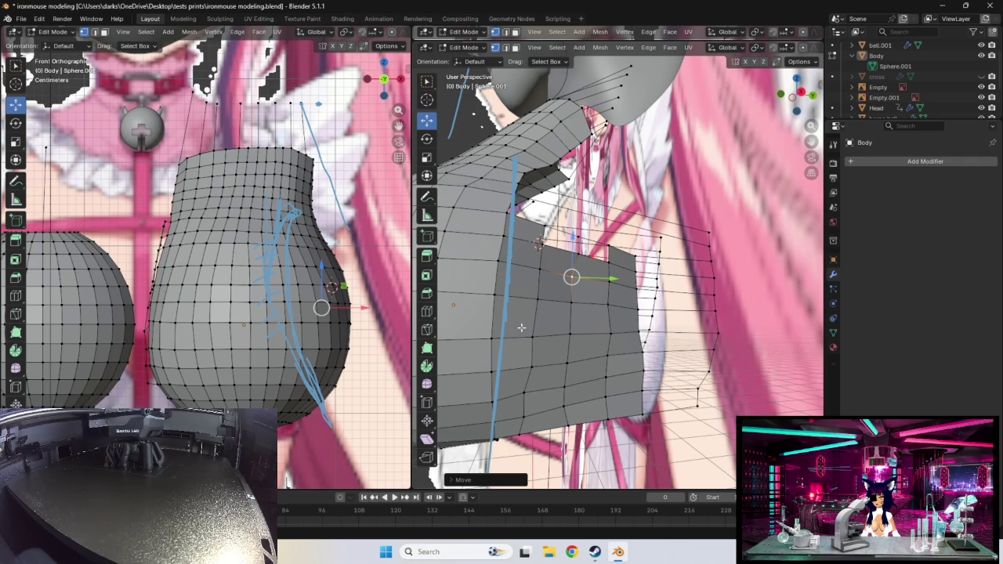
pyautogui.moveTo(572, 277); pyautogui.dragTo(575, 253)
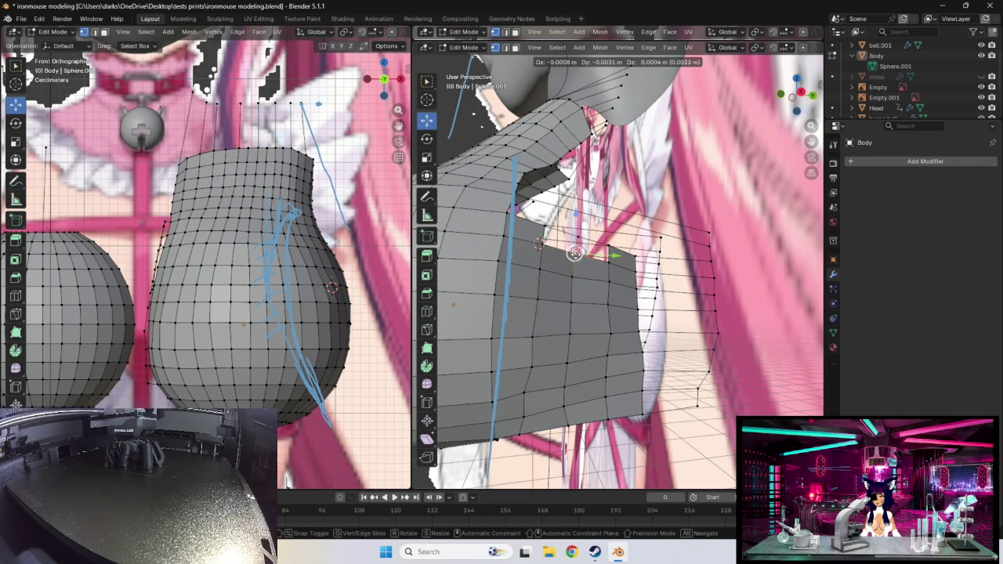
# - Nudge individual vertices along the chest patch's right edge slightly outward
pyautogui.click(526, 384)
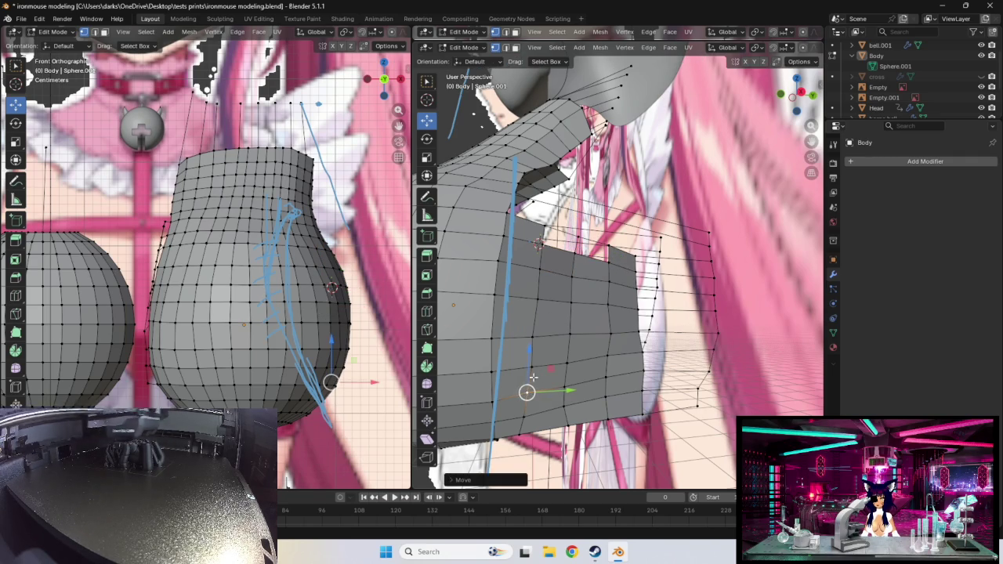
pyautogui.click(532, 367)
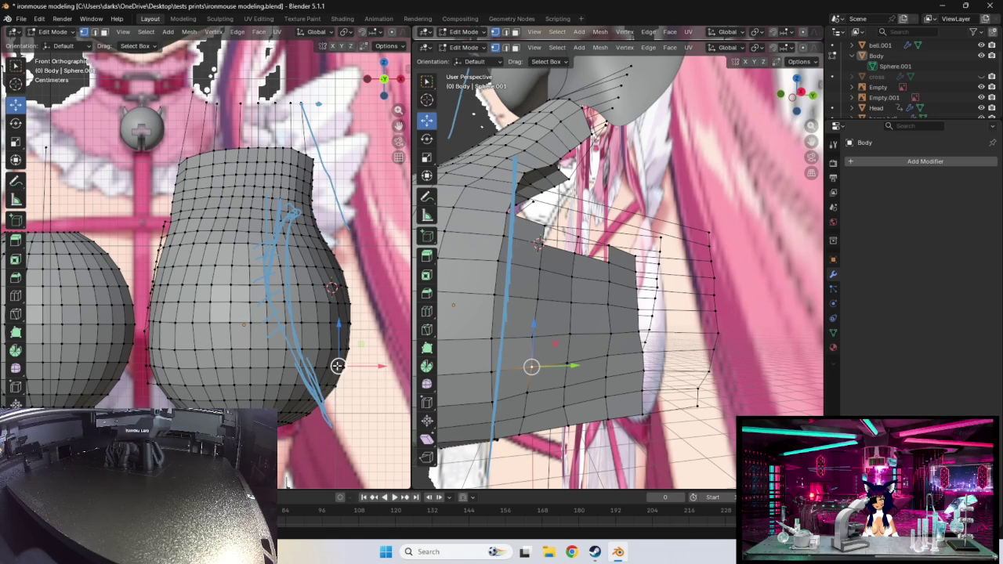
pyautogui.moveTo(337, 366); pyautogui.dragTo(335, 365)
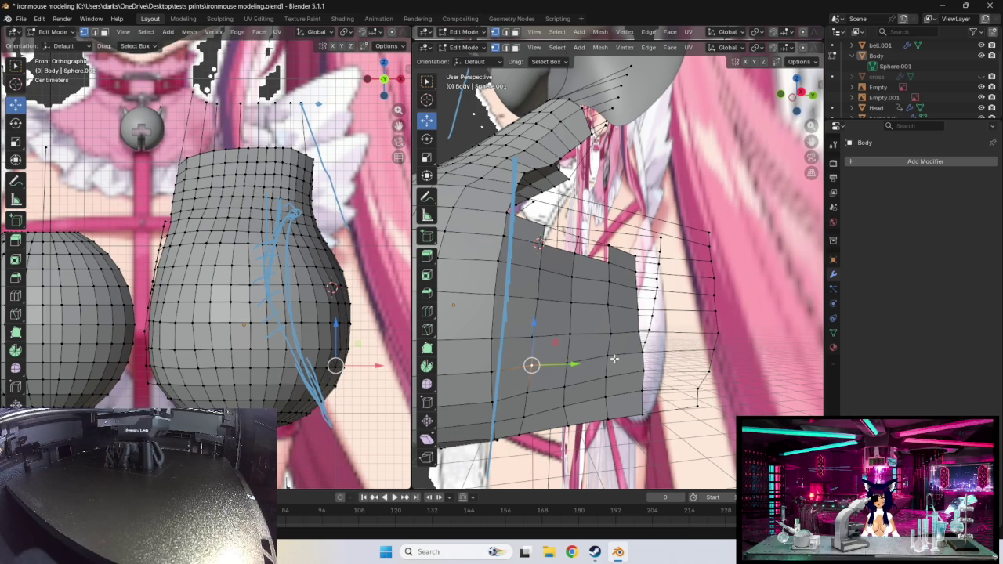
pyautogui.click(609, 332)
pyautogui.moveTo(606, 331); pyautogui.dragTo(610, 332)
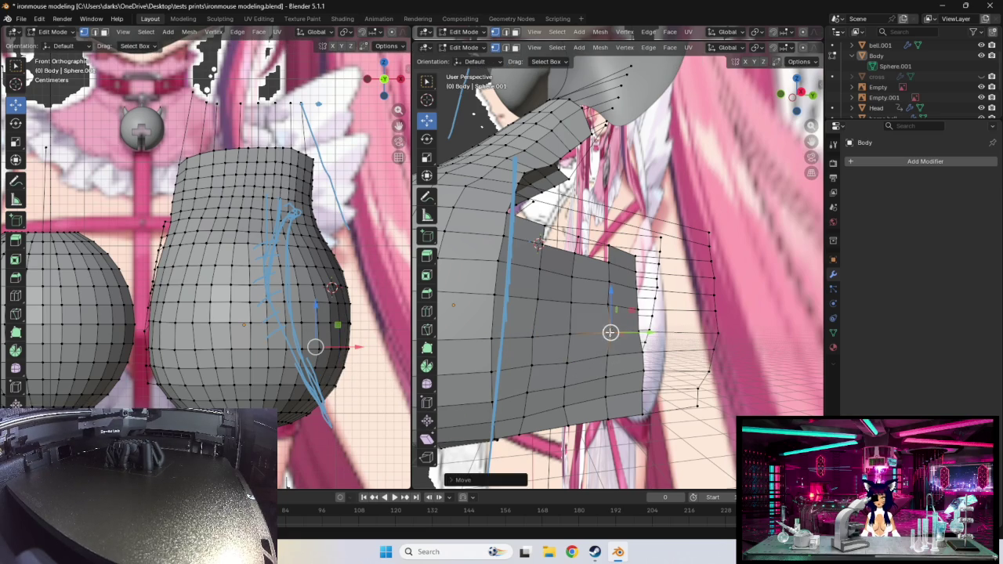
pyautogui.click(610, 355)
pyautogui.click(644, 370)
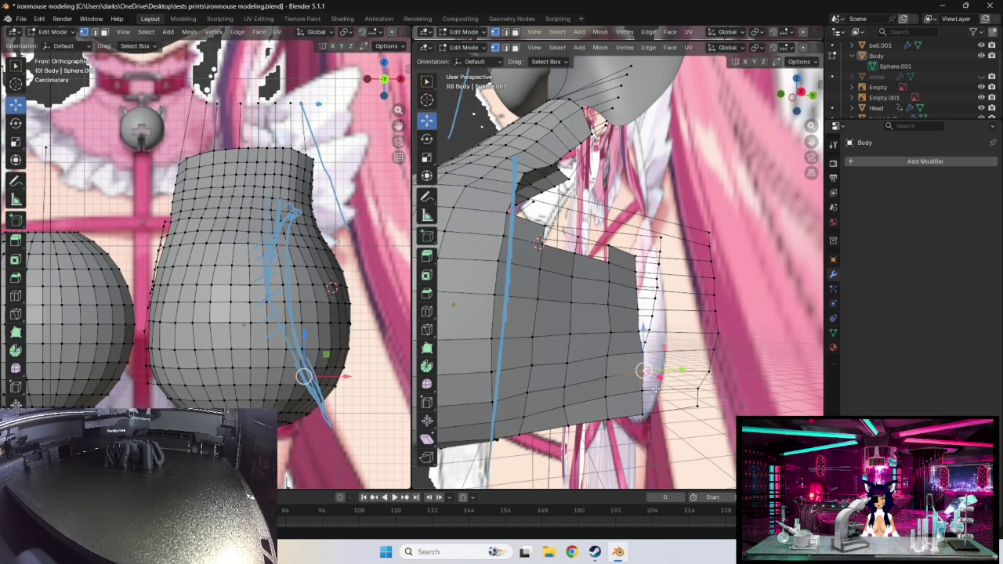
pyautogui.click(636, 330)
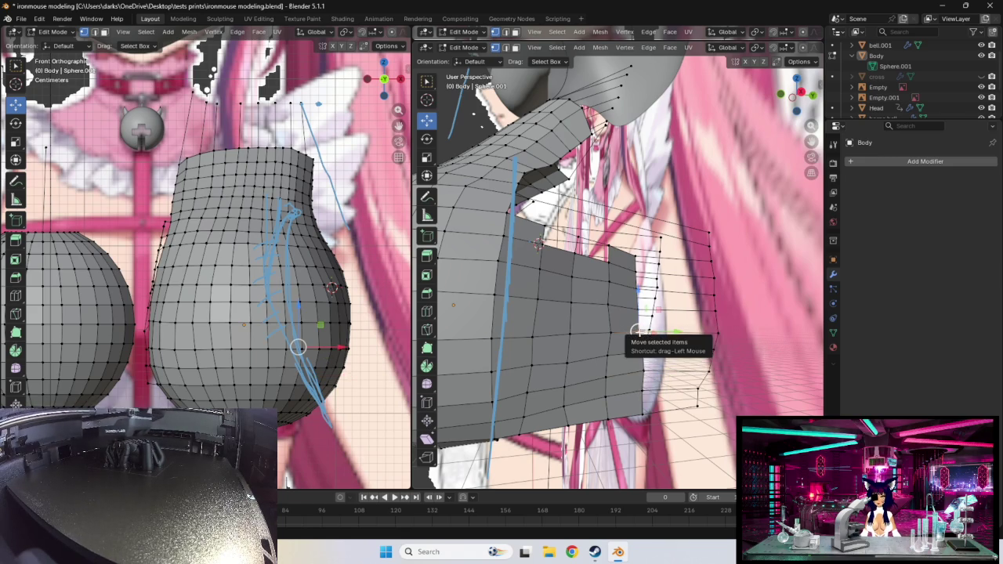
pyautogui.moveTo(636, 330); pyautogui.dragTo(640, 332)
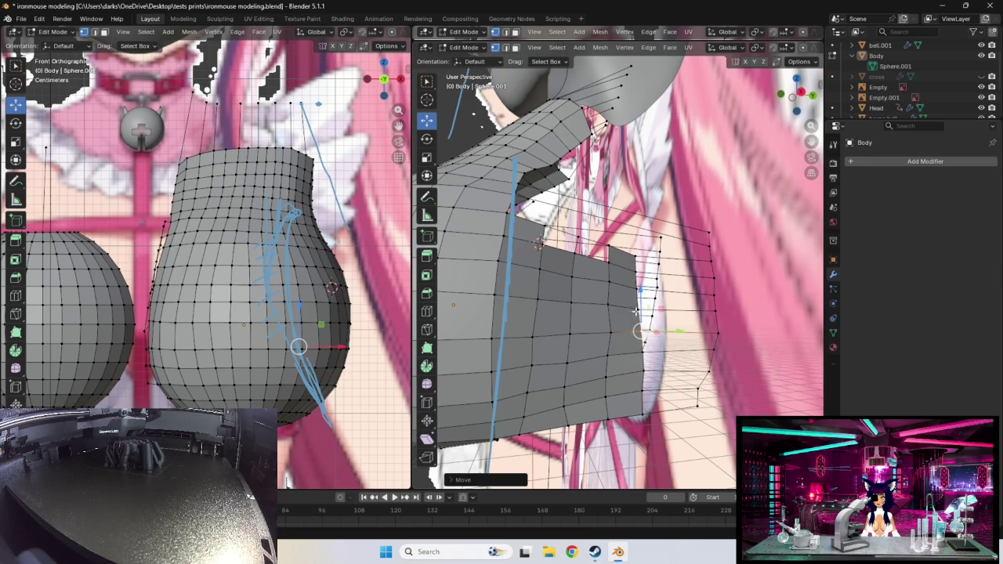
# - Lower the right-edge vertices and pull the bottom-corner vertices inward to smooth the patch
pyautogui.click(636, 312)
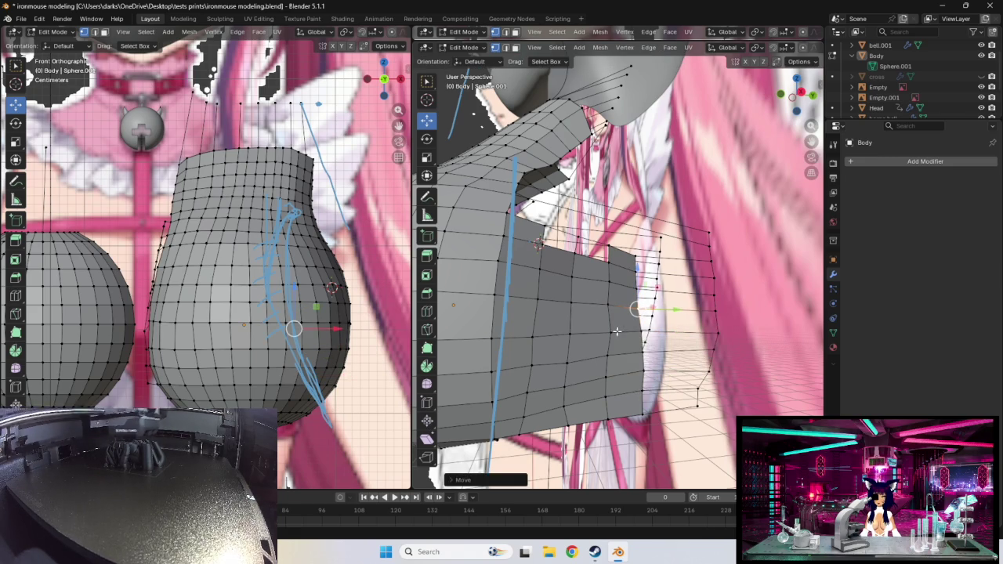
pyautogui.click(615, 332)
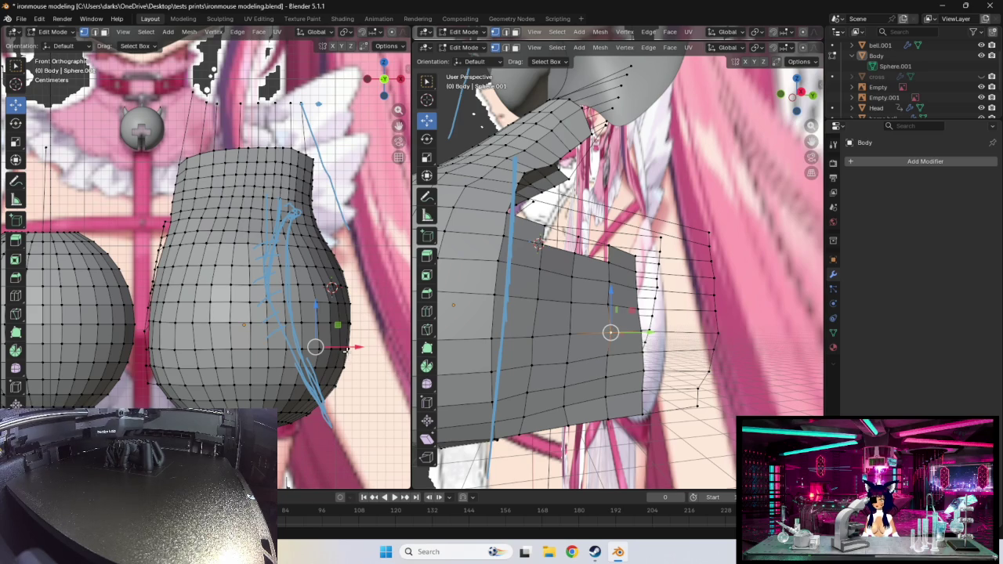
pyautogui.moveTo(346, 351); pyautogui.dragTo(322, 347)
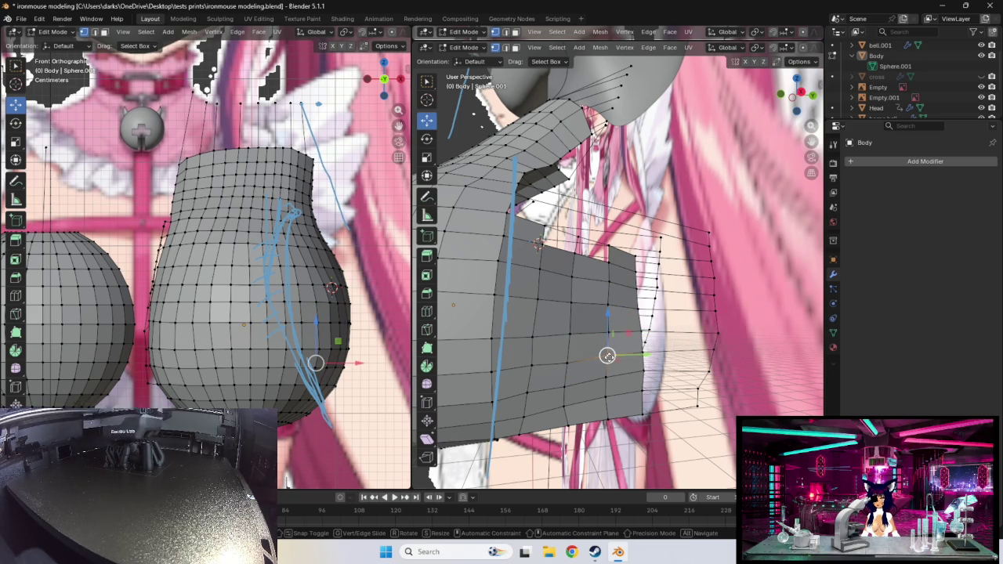
pyautogui.moveTo(608, 333)
pyautogui.mouseDown()
pyautogui.moveTo(608, 358)
pyautogui.moveTo(643, 355)
pyautogui.moveTo(606, 383)
pyautogui.moveTo(643, 377)
pyautogui.mouseUp()
pyautogui.click(606, 377)
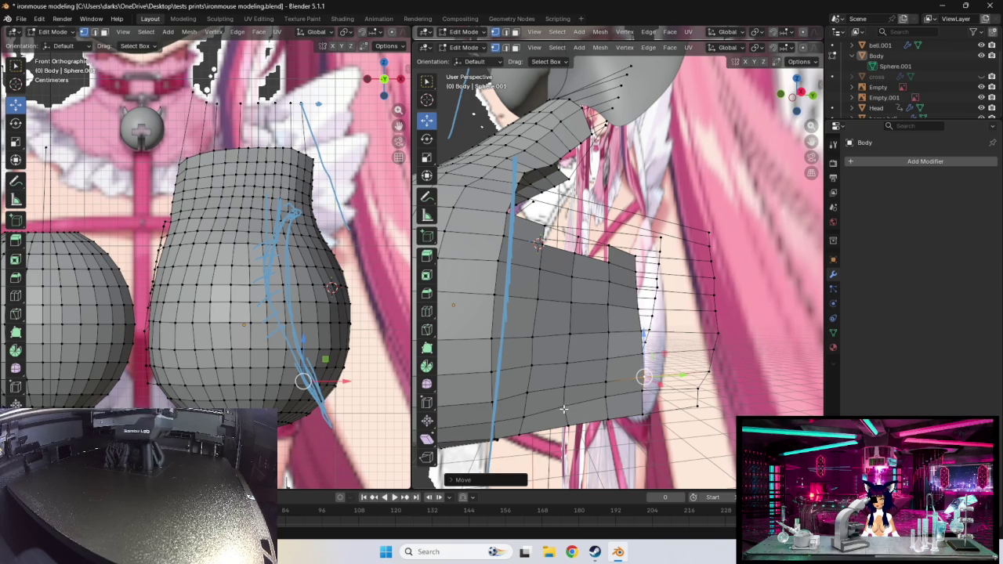
pyautogui.click(606, 402)
pyautogui.moveTo(606, 402); pyautogui.dragTo(563, 409)
pyautogui.moveTo(642, 393); pyautogui.dragTo(561, 426)
pyautogui.click(606, 402)
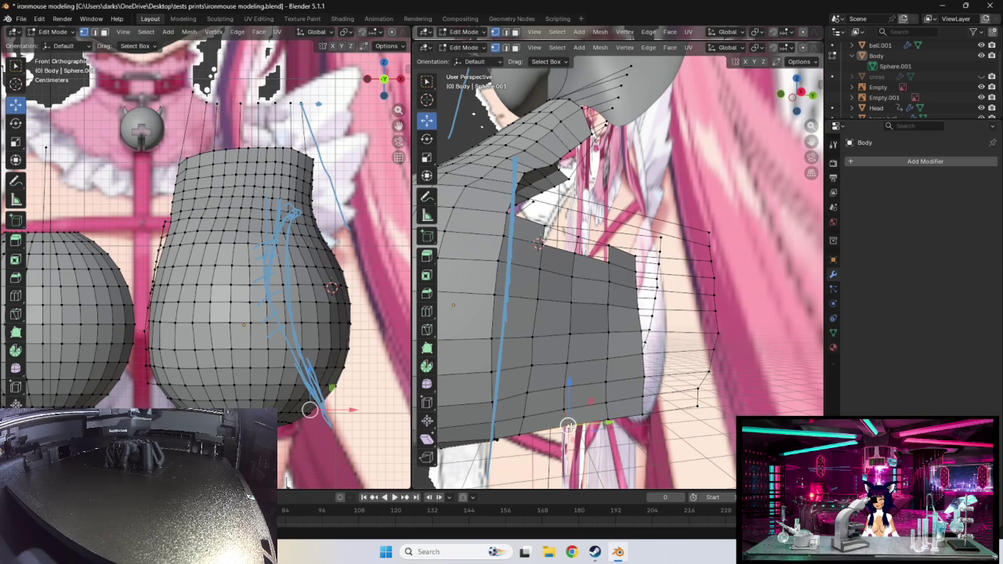